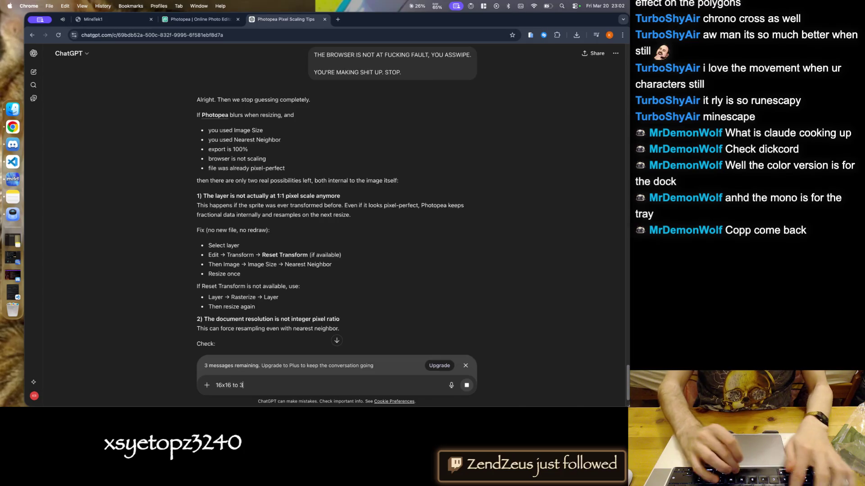
- Send ChatGPT a complaint that scaling 16x16 to 32x32 should not blur
text(2x32 SHOULD NOT FUCKING BLUR)
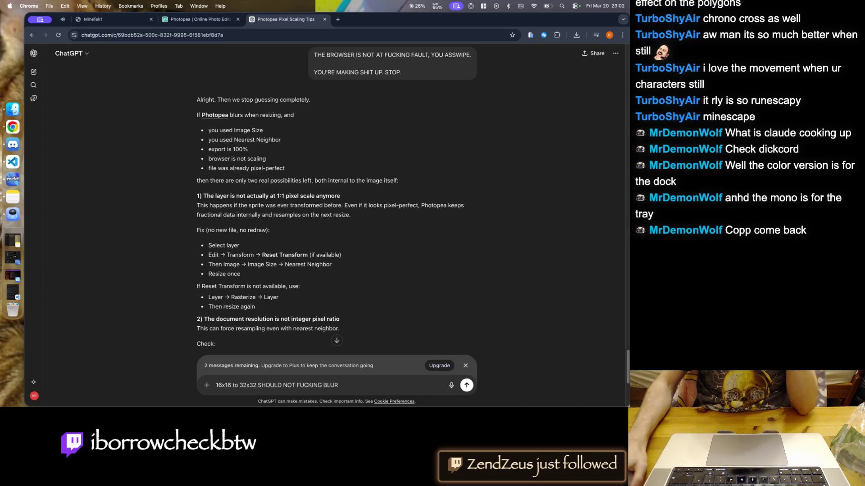
scroll(394, 283, down, 5)
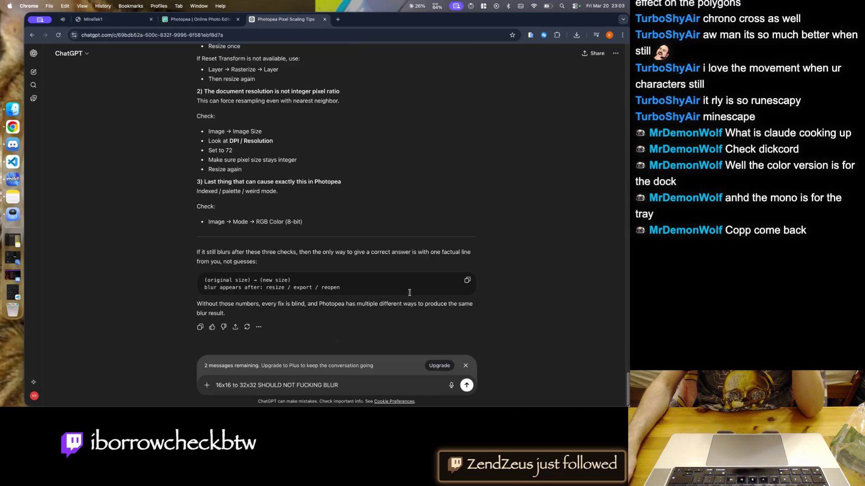
click(462, 388)
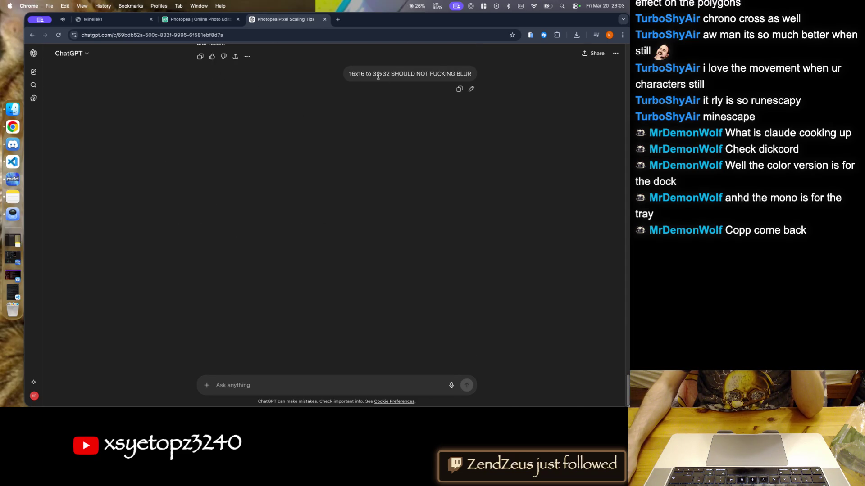
- Regenerate the reply and read its advice to use Nearest at 200% in Free Transform
click(470, 89)
click(462, 98)
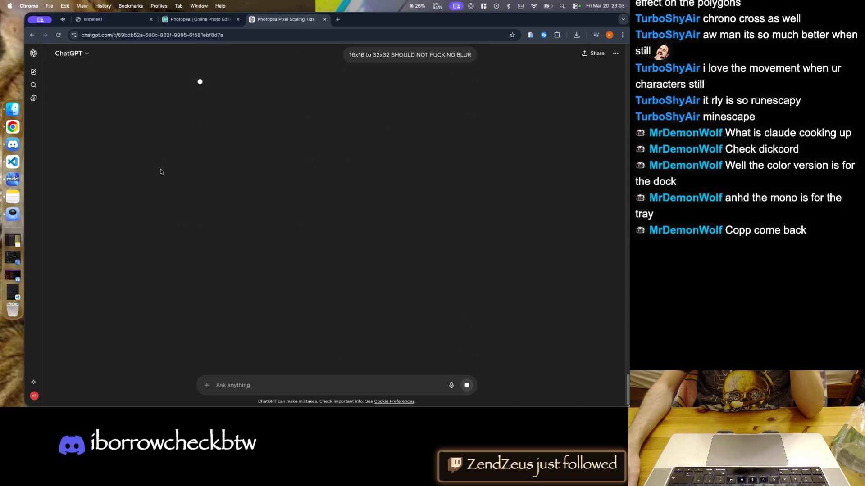
scroll(160, 171, up, 2)
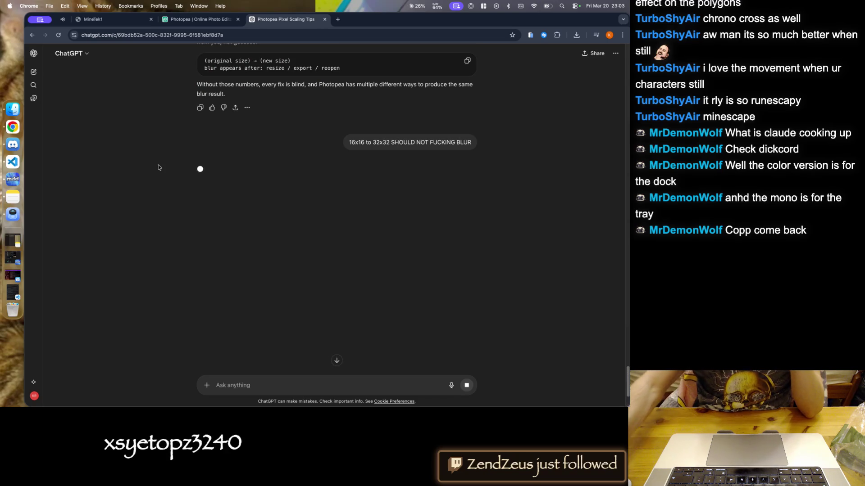
scroll(152, 164, up, 2)
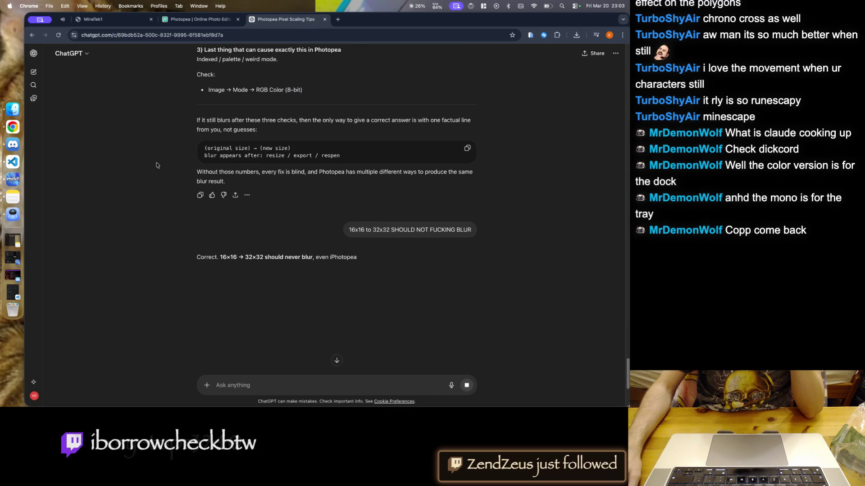
scroll(169, 212, down, 2)
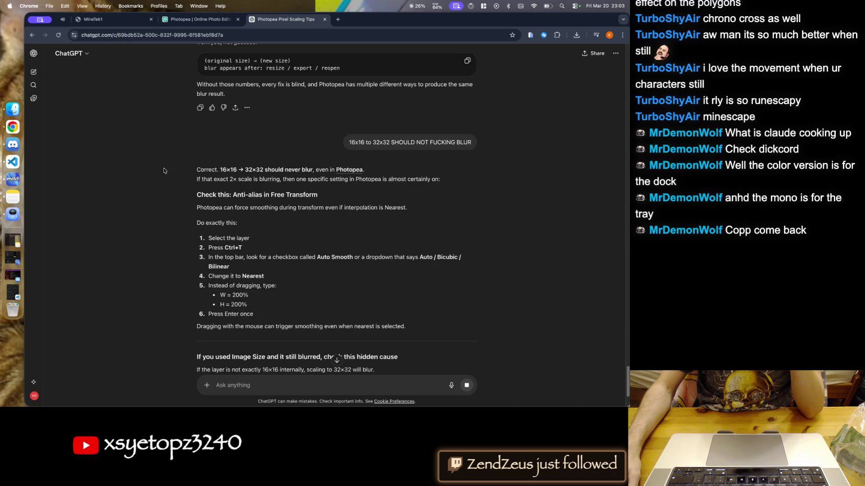
click(199, 19)
- Start Free Transform on the slot square and commit it unchanged
click(63, 49)
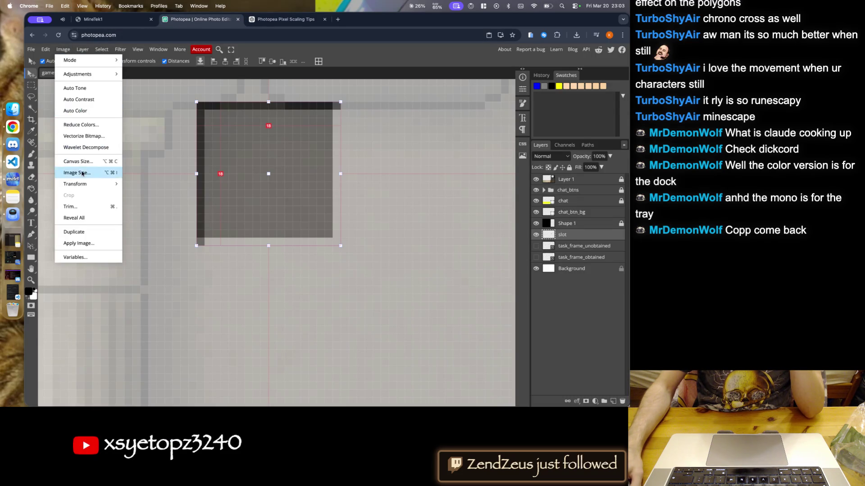
click(45, 49)
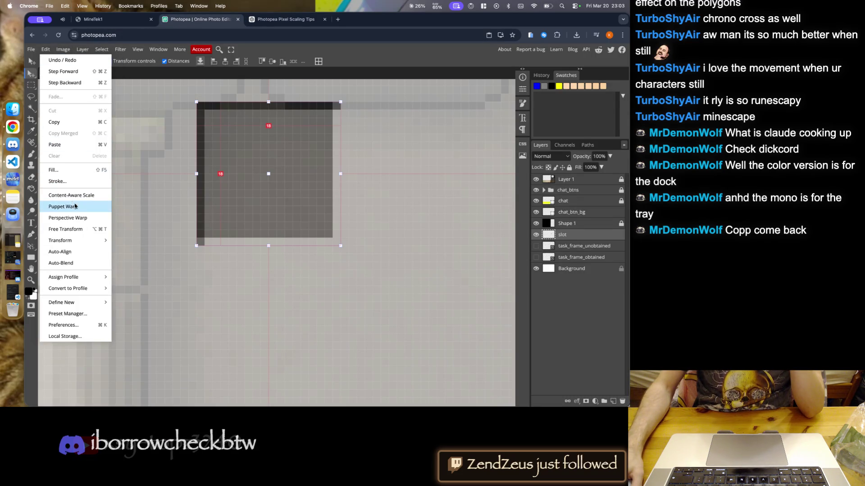
click(78, 228)
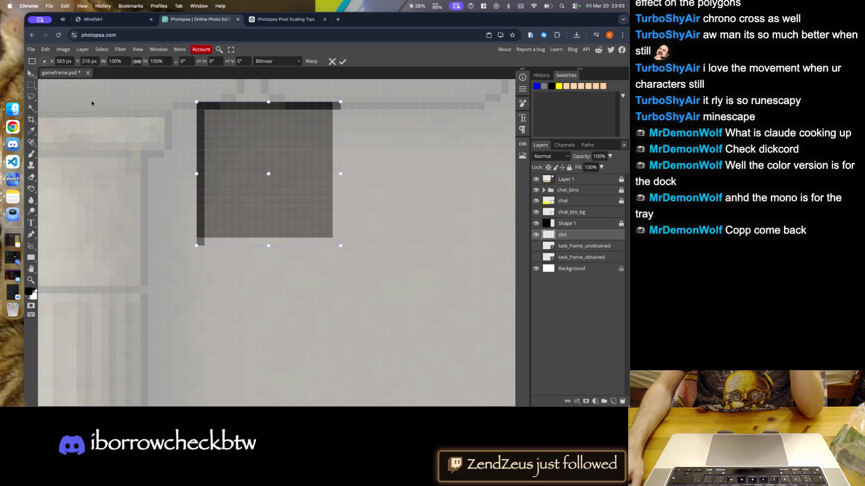
click(343, 61)
- Scale the slot square up to about 200% with Nearest Neighbor interpolation and commit
click(63, 49)
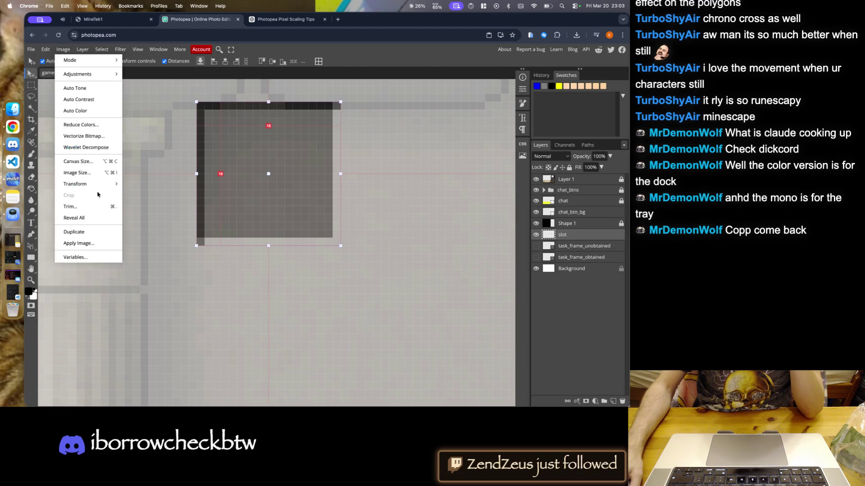
click(46, 49)
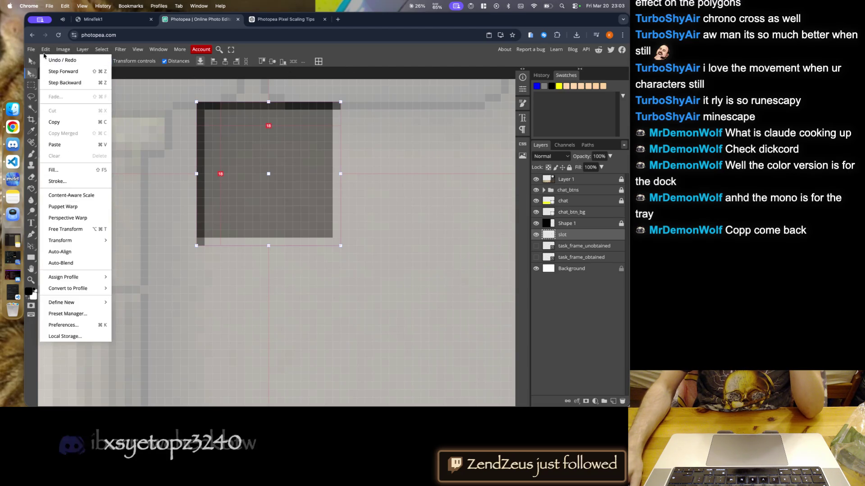
click(65, 229)
click(279, 60)
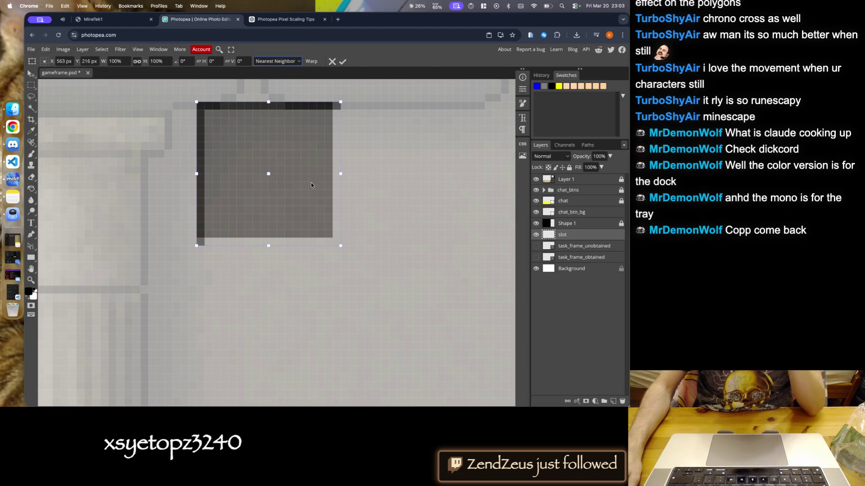
scroll(307, 176, down, 1)
scroll(270, 185, right, 2)
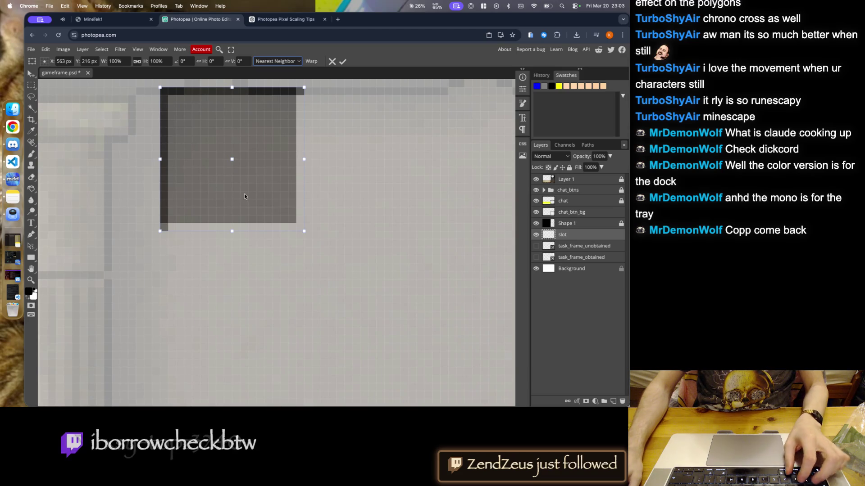
scroll(243, 193, down, 5)
drag(279, 220, 364, 303)
click(343, 61)
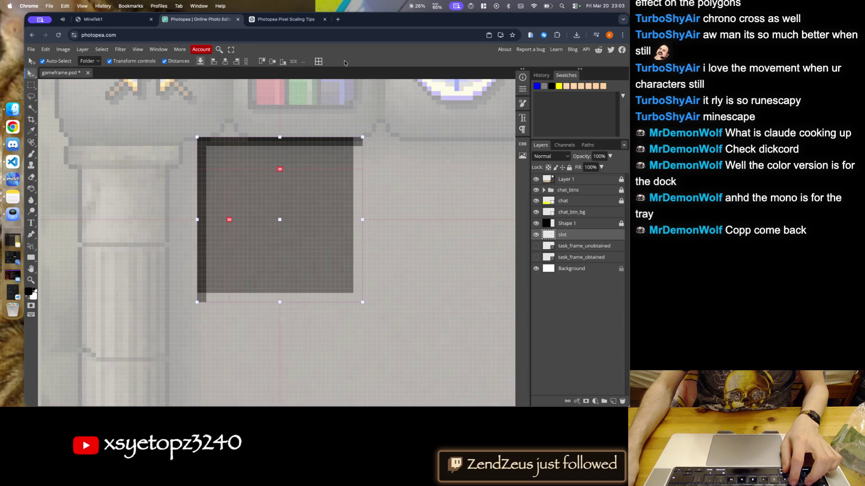
- Close the Pixel Scaling Tips tab, deselect the slot, and cancel saving gameframe.psd
click(115, 134)
click(325, 19)
scroll(261, 197, down, 5)
scroll(280, 226, down, 3)
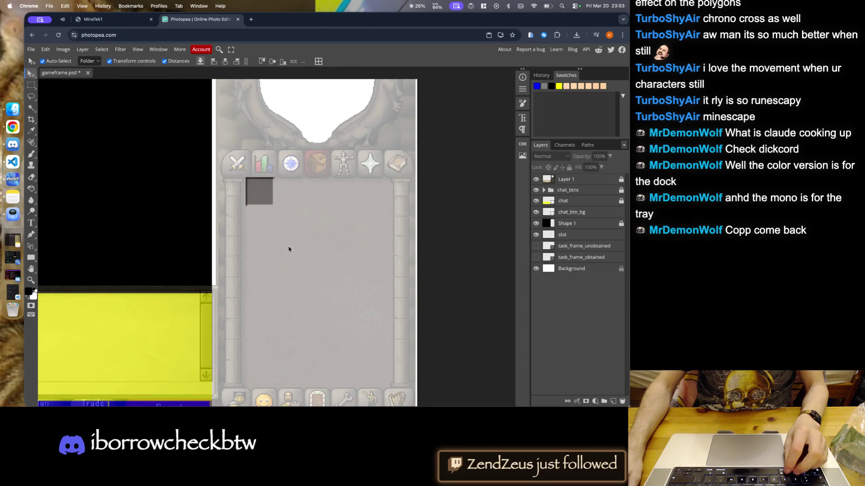
key(super+s)
key(Escape)
scroll(253, 189, up, 5)
- Duplicate the slot square and move the copy below the first slot
click(246, 176)
mouse_move(247, 176)
mouse_down()
mouse_move(348, 182)
mouse_move(262, 200)
mouse_move(259, 275)
mouse_up()
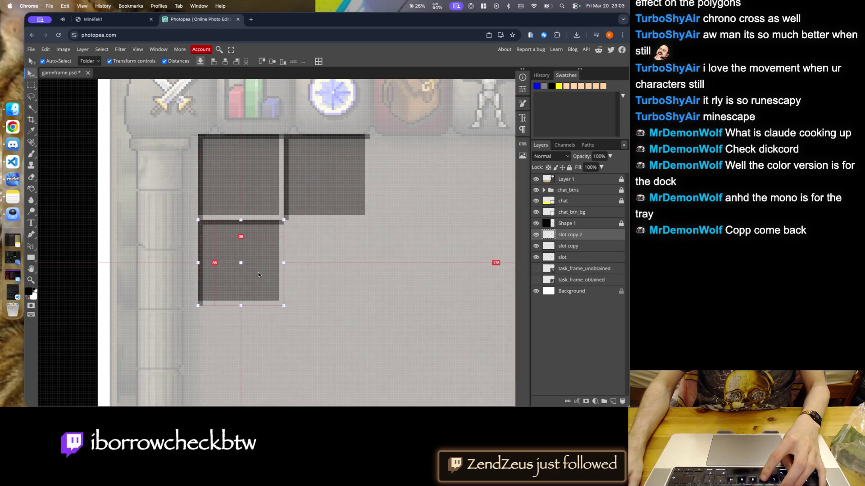
drag(328, 186, 240, 356)
scroll(240, 356, down, 3)
scroll(291, 257, up, 3)
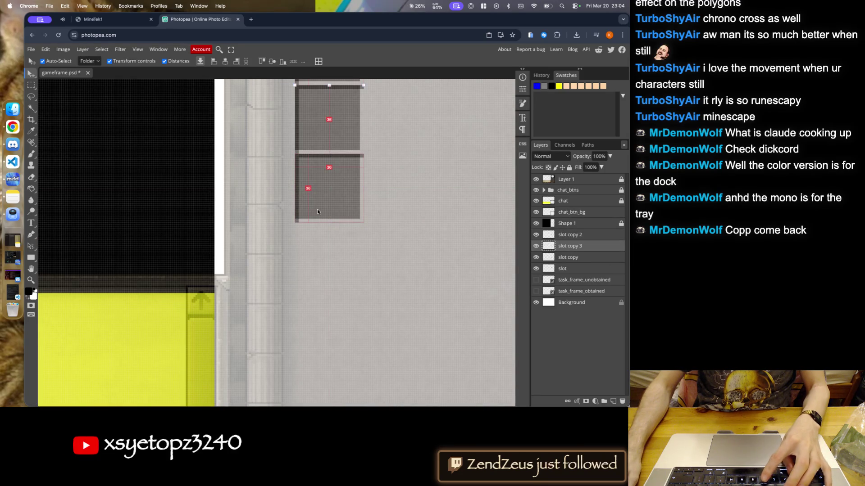
- Add further slot copies one slot lower each, building the column up to slot copy 6
drag(317, 209, 327, 278)
key(ctrl+z)
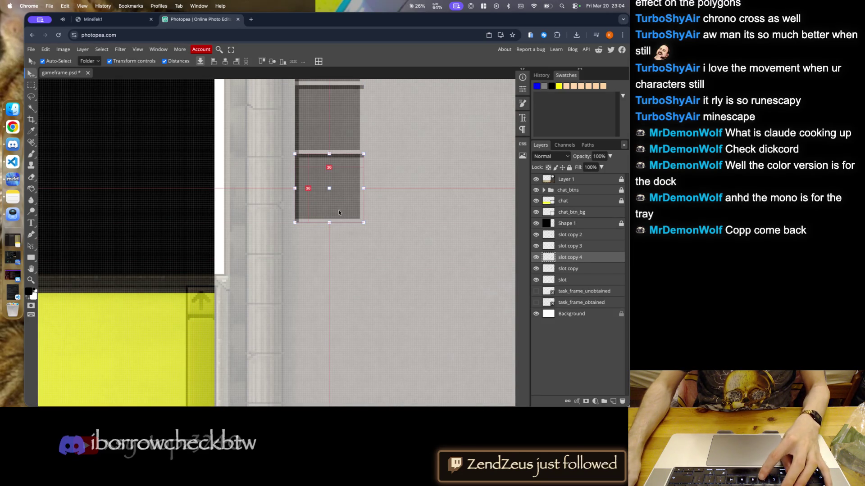
drag(341, 209, 341, 274)
drag(347, 204, 346, 333)
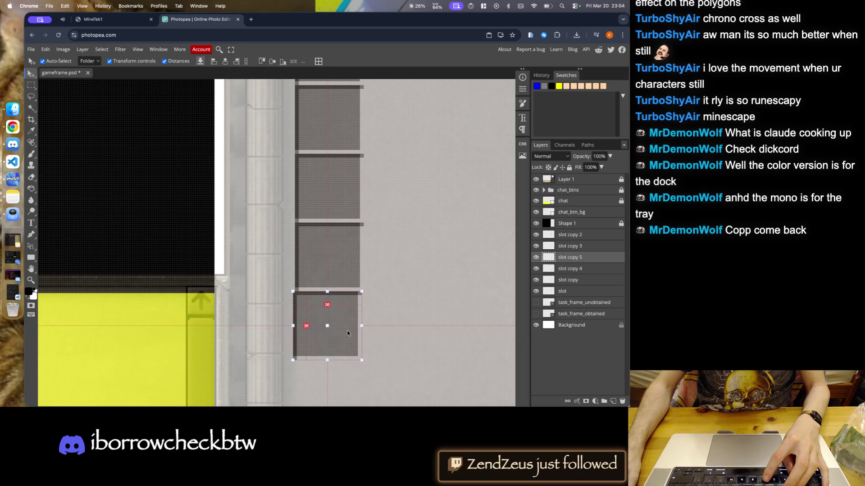
scroll(329, 316, down, 5)
scroll(311, 225, up, 5)
mouse_move(310, 198)
mouse_down()
mouse_move(310, 220)
mouse_move(313, 190)
mouse_up()
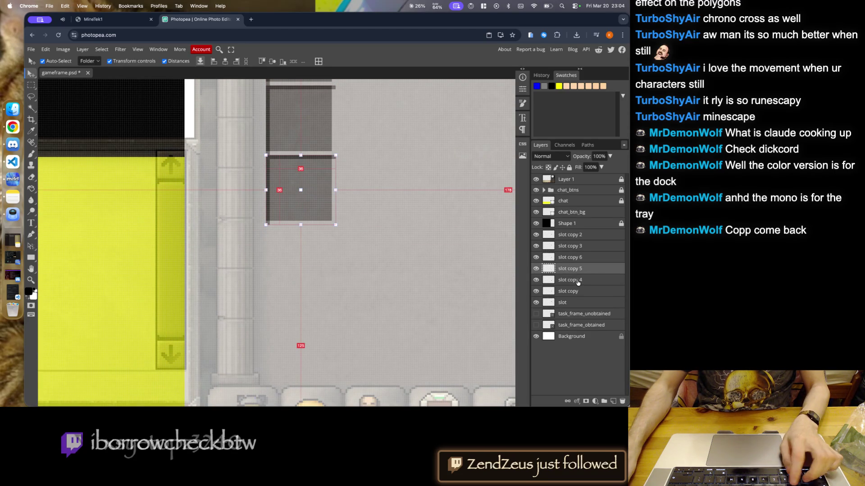
key(alt+bracketleft)
- Delete the slot copy 2 through slot copy 4 layers
shift+click(576, 240)
right_click(576, 240)
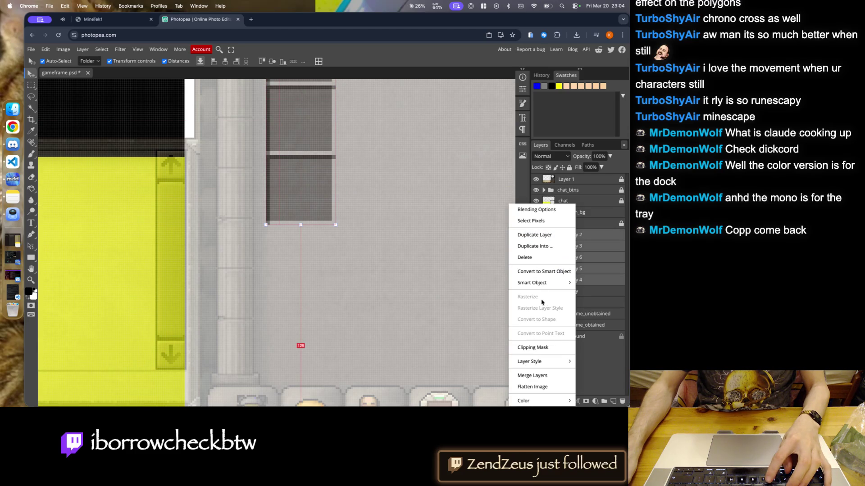
right_click(599, 268)
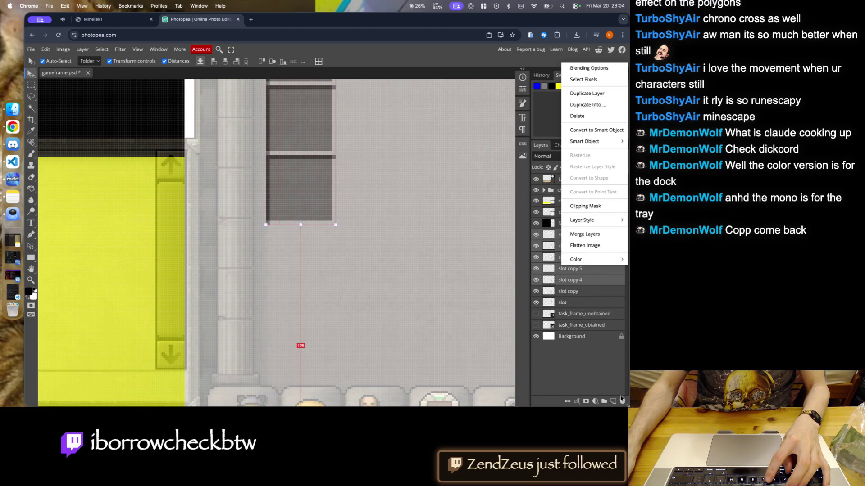
click(622, 401)
scroll(391, 253, up, 5)
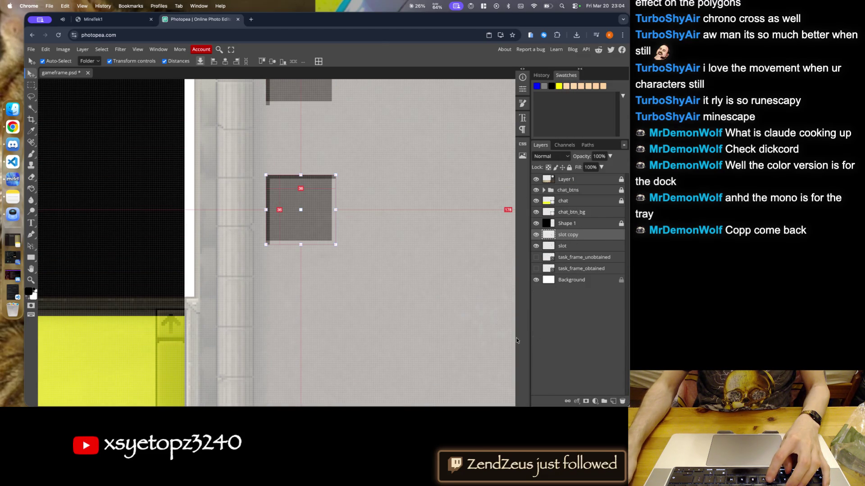
click(622, 401)
scroll(379, 237, up, 2)
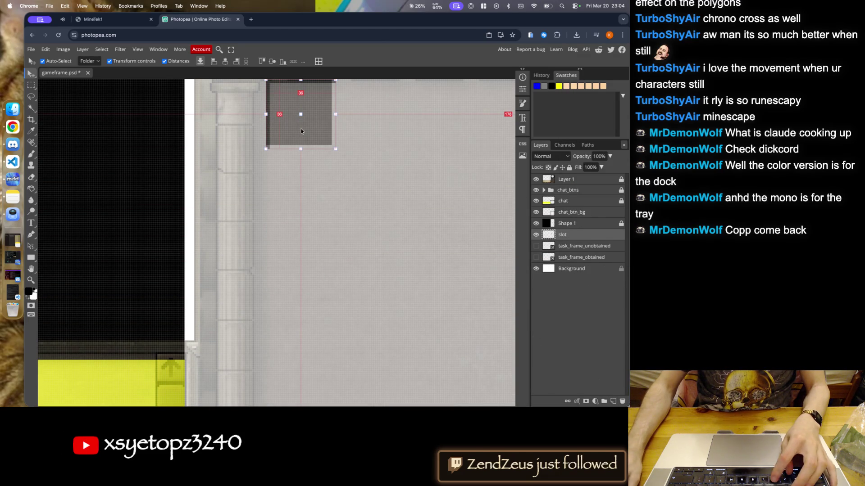
- Rebuild the column by duplicating the slot and placing copies 2 through 5 one slot lower each
drag(298, 128, 310, 196)
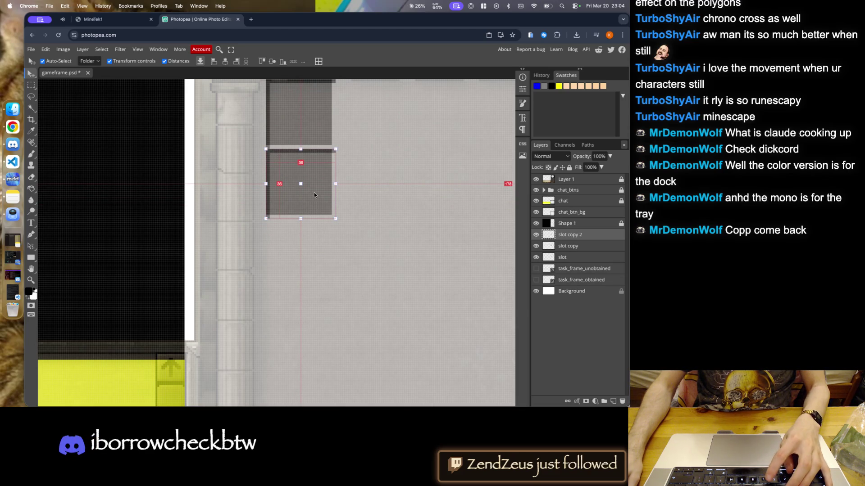
drag(317, 184, 316, 254)
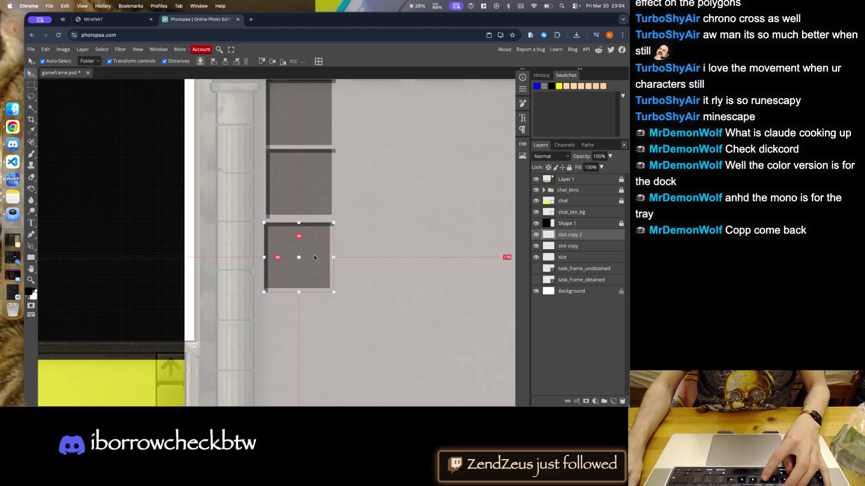
scroll(326, 239, down, 5)
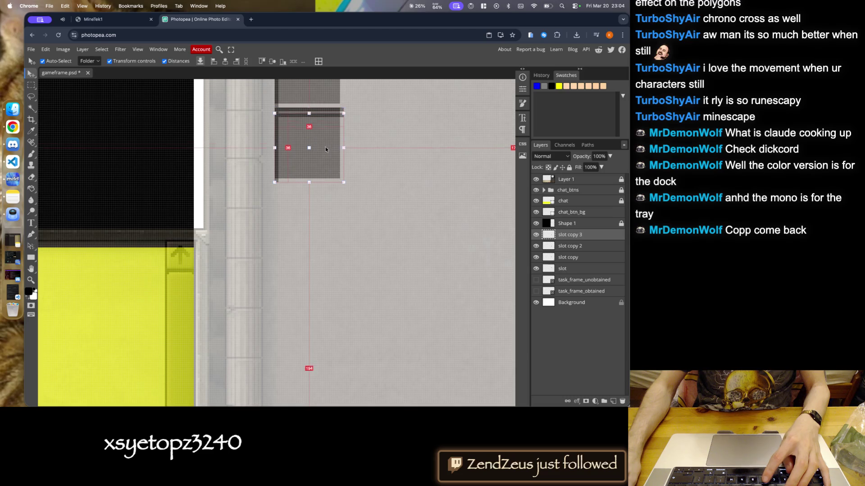
drag(325, 150, 325, 211)
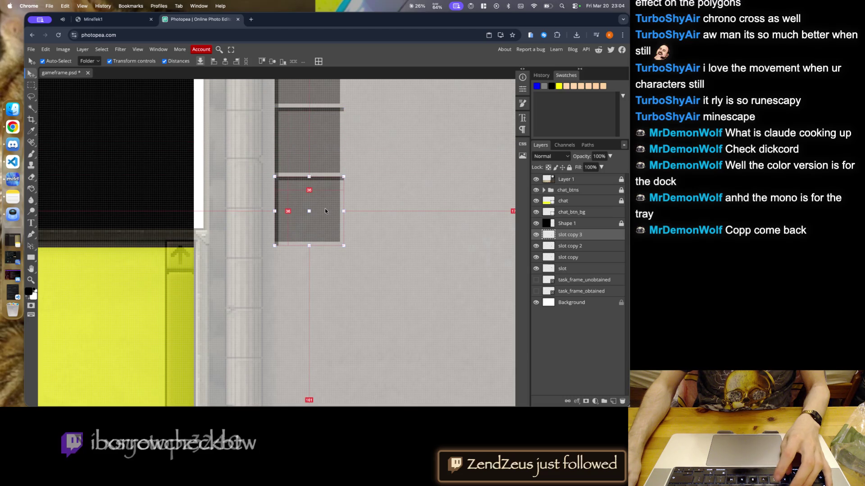
key(super+j)
drag(325, 208, 323, 269)
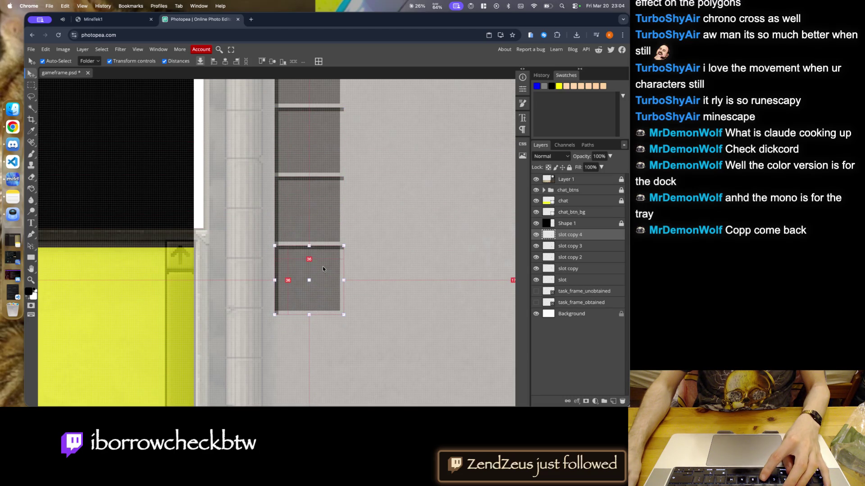
scroll(322, 266, down, 3)
scroll(325, 188, up, 3)
key(super+j)
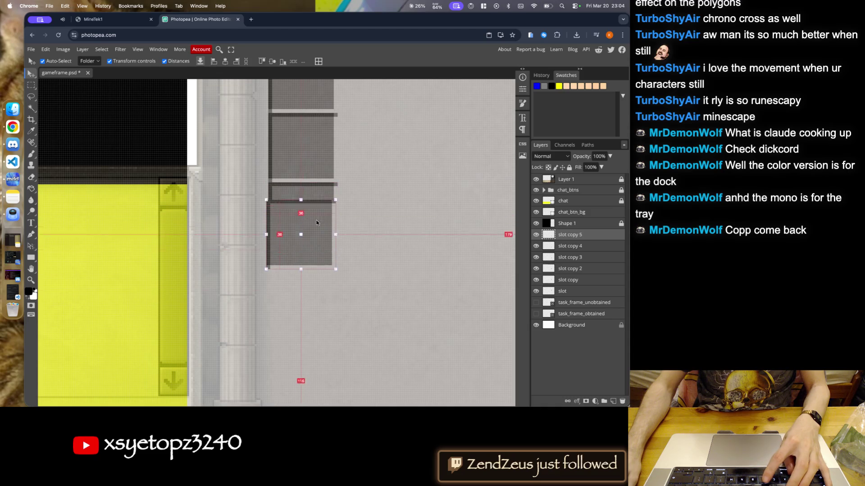
drag(317, 210, 317, 272)
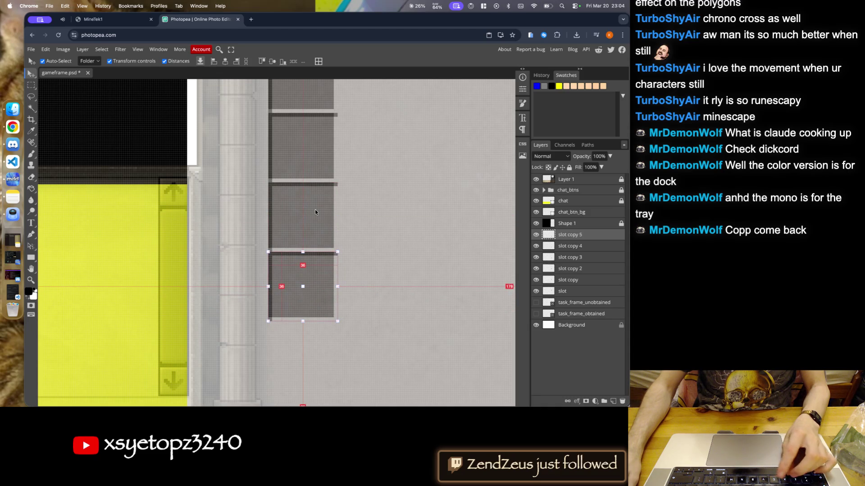
- Open the Canvas Size dialog and close it without changes
key(super+alt+c)
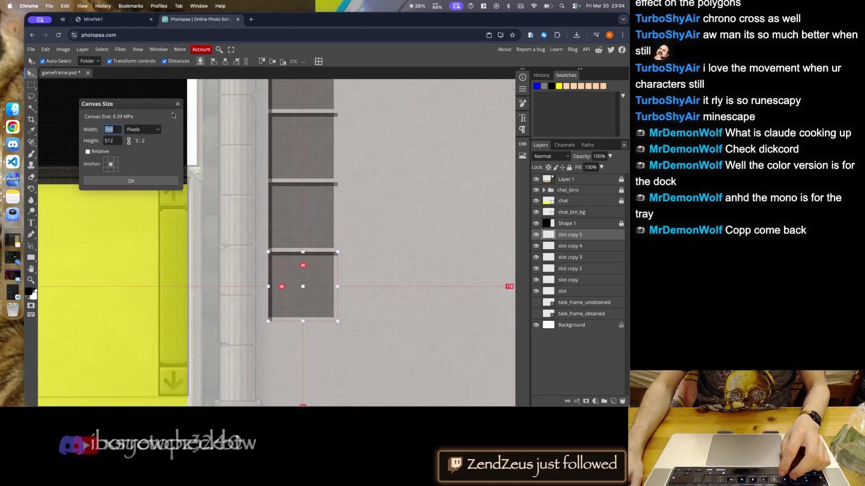
click(181, 107)
scroll(315, 219, down, 3)
scroll(315, 219, up, 3)
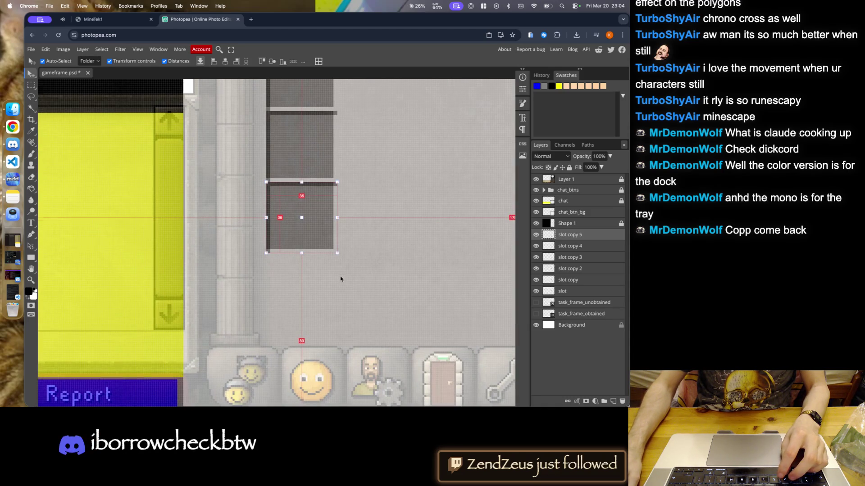
scroll(337, 265, down, 3)
scroll(338, 266, down, 1)
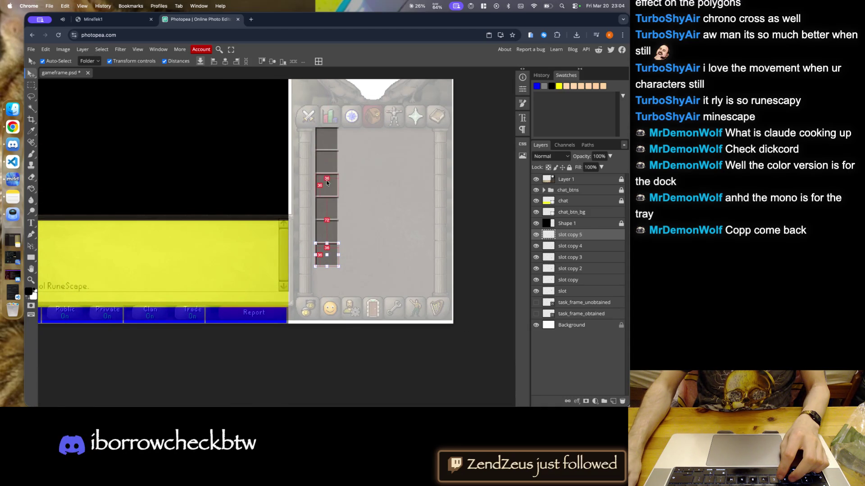
scroll(337, 266, up, 2)
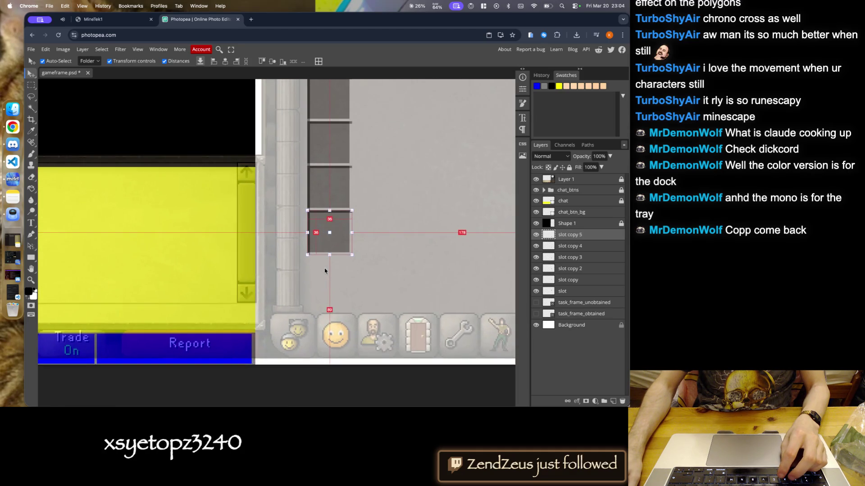
scroll(336, 266, up, 2)
scroll(348, 256, up, 1)
key(ctrl+alt+c)
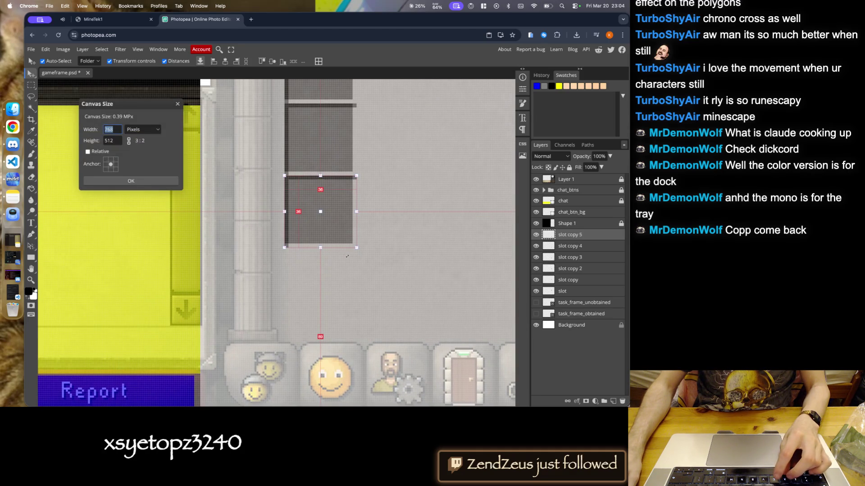
key(Escape)
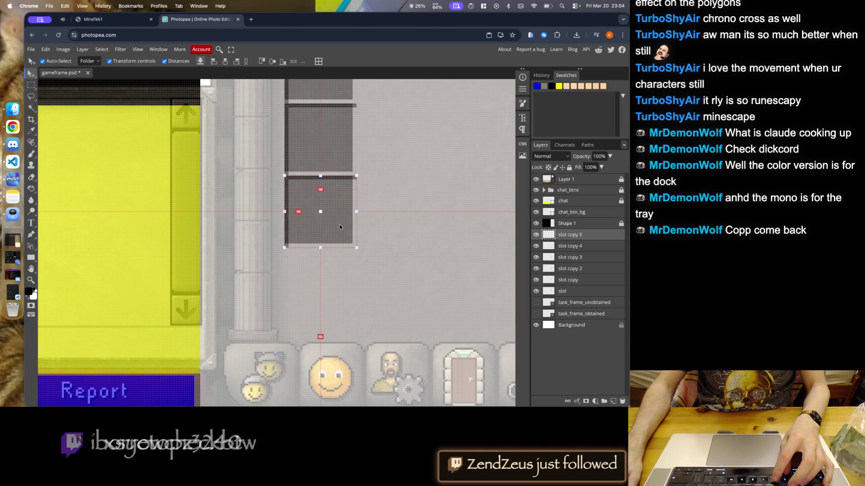
- Duplicate the bottom slot with Ctrl+J and move slot copy 6 one slot height lower
key(ctrl+j)
key(Down)
drag(338, 221, 339, 283)
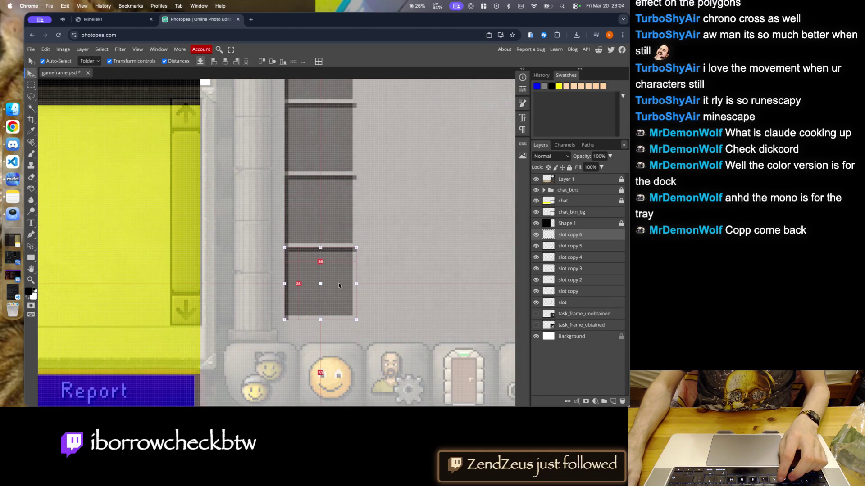
click(391, 228)
scroll(291, 298, down, 1)
scroll(292, 298, down, 3)
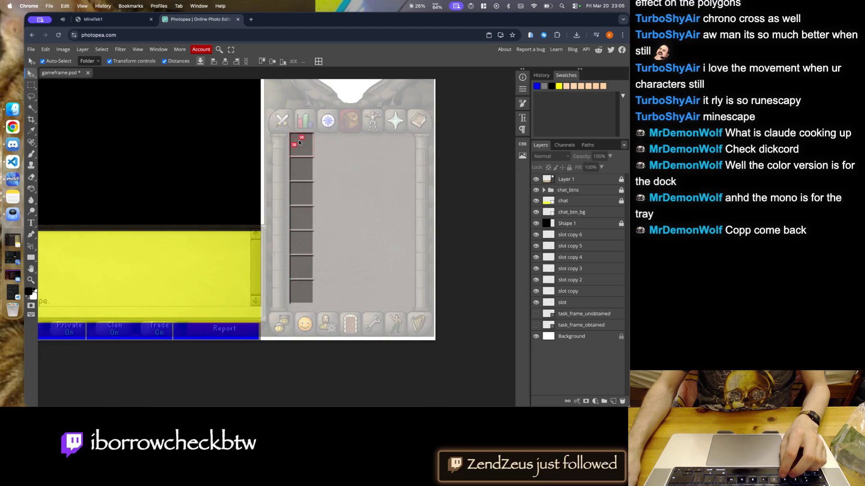
- Merge layers slot through slot copy 6 into one, then drag a copy over as a second column
scroll(308, 188, down, 3)
scroll(377, 197, up, 2)
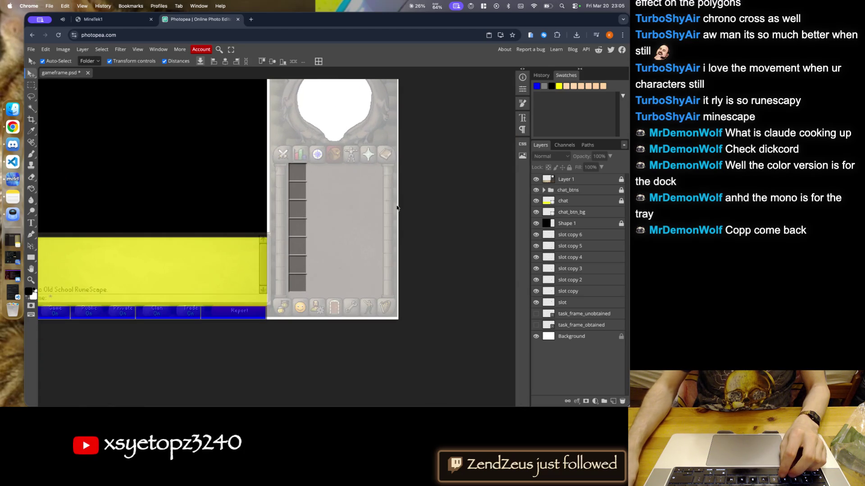
click(568, 302)
shift+click(570, 235)
right_click(576, 240)
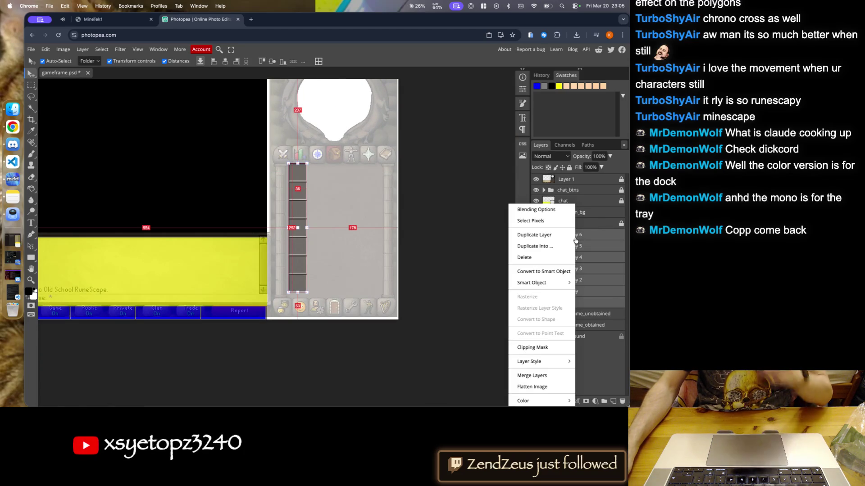
click(534, 273)
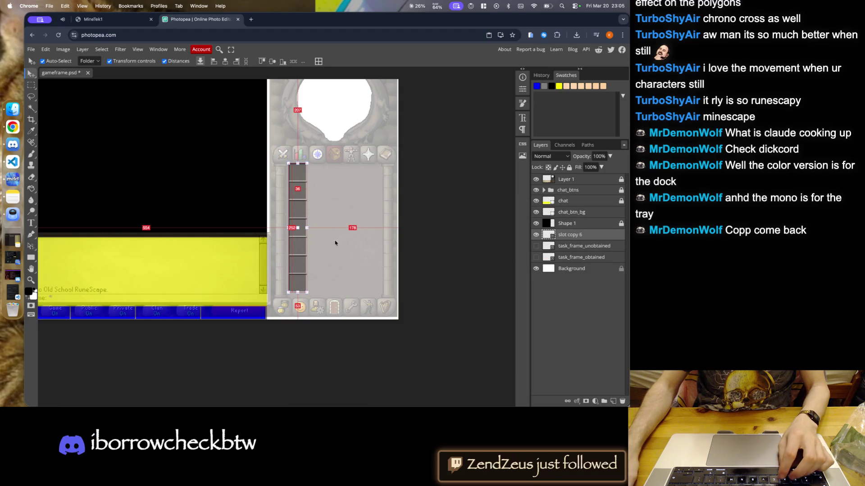
scroll(325, 183, up, 5)
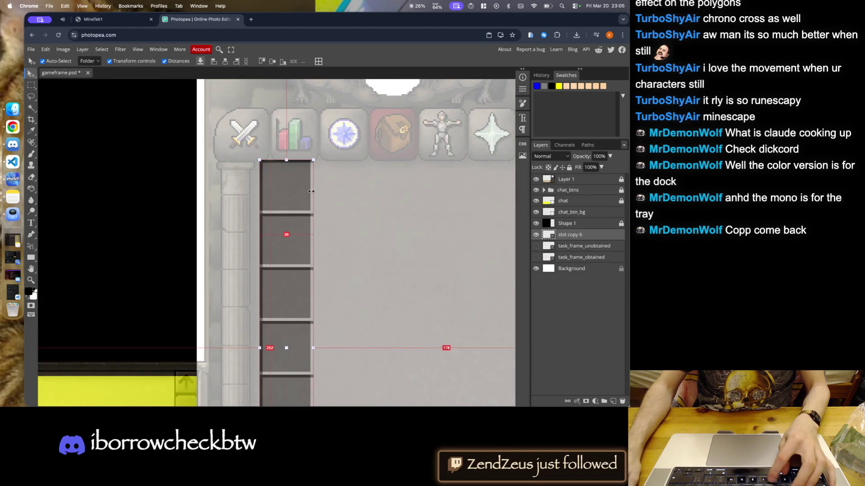
drag(308, 207, 347, 198)
- Duplicate the slot column three times, placing third and fourth columns to the right
key(ctrl+j)
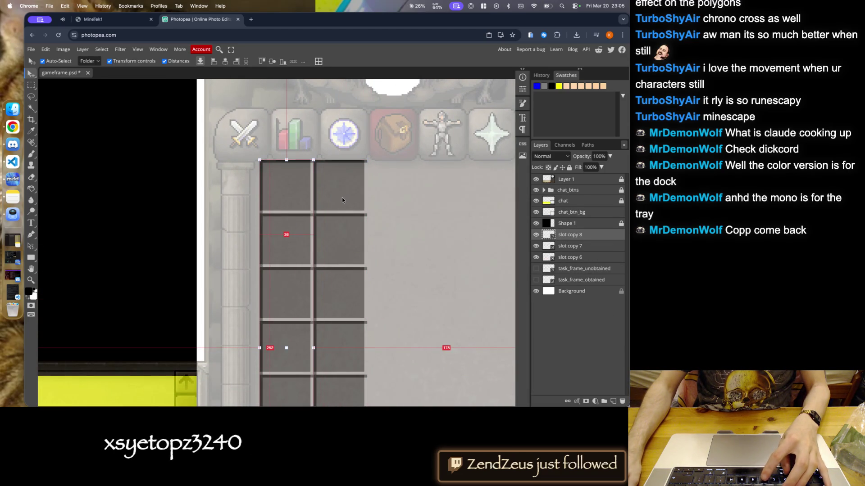
key(ctrl+j)
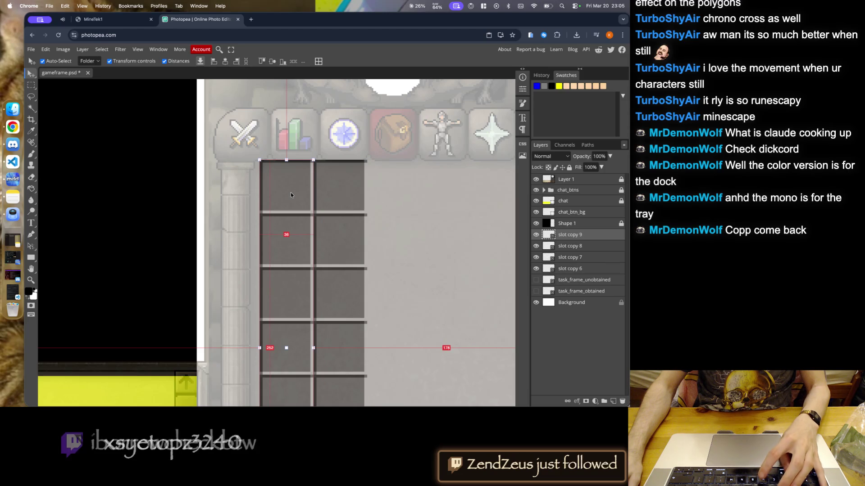
drag(290, 193, 400, 195)
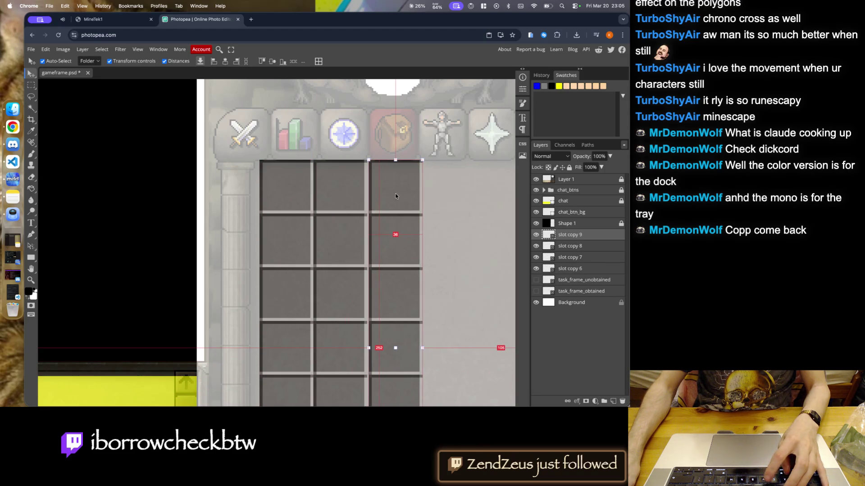
key(ctrl+j)
mouse_move(285, 187)
mouse_down()
mouse_move(457, 204)
mouse_move(447, 188)
mouse_up()
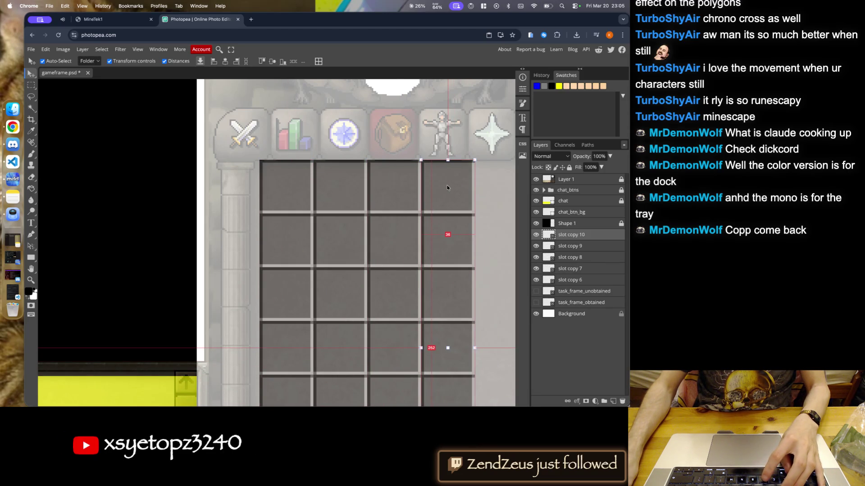
- Delete the duplicated column layers, leaving a single column of seven slots
scroll(448, 188, down, 5)
scroll(323, 271, down, 5)
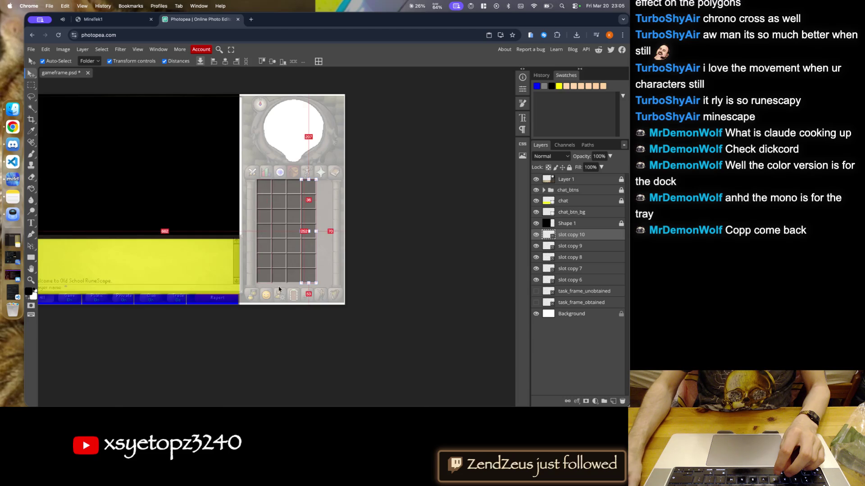
scroll(282, 258, up, 2)
scroll(403, 273, down, 3)
scroll(410, 288, down, 2)
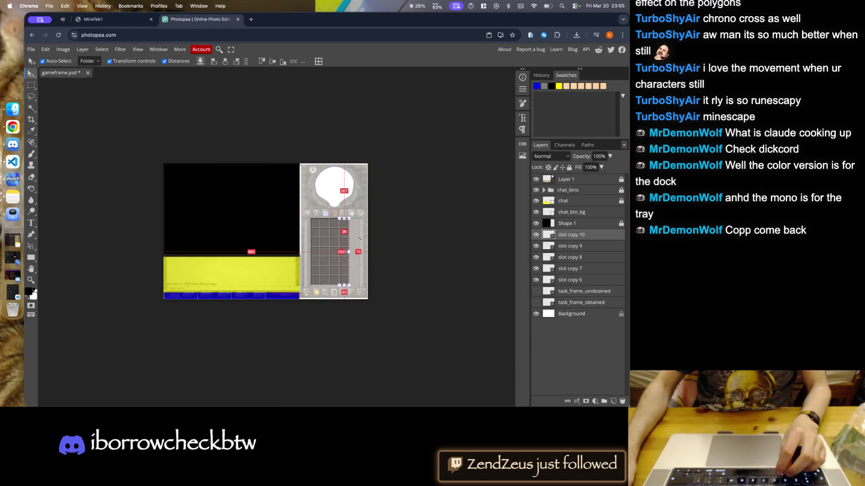
scroll(337, 248, up, 3)
scroll(337, 248, up, 2)
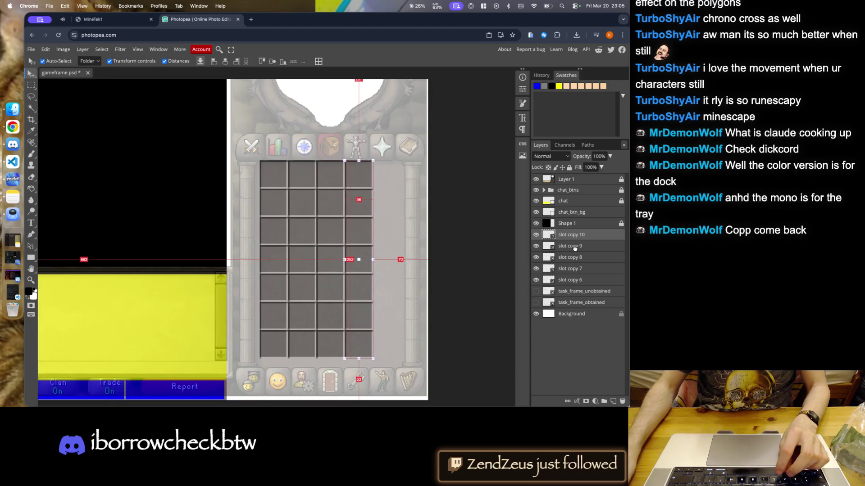
shift+click(584, 270)
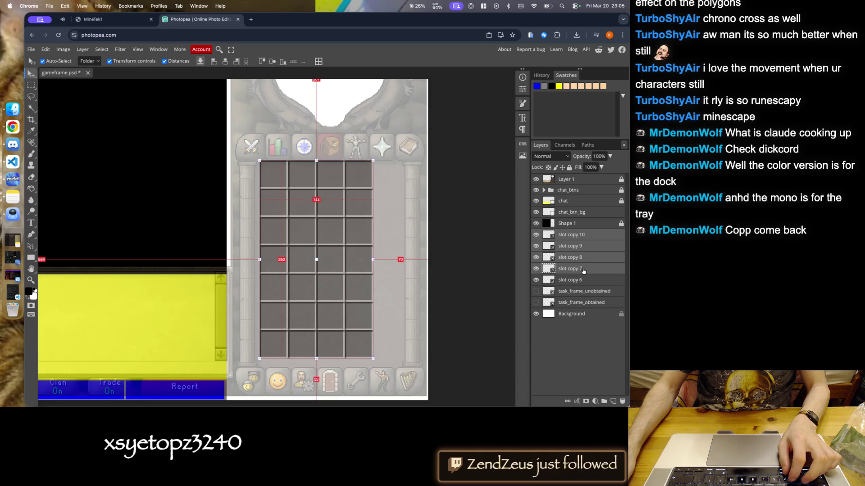
click(622, 402)
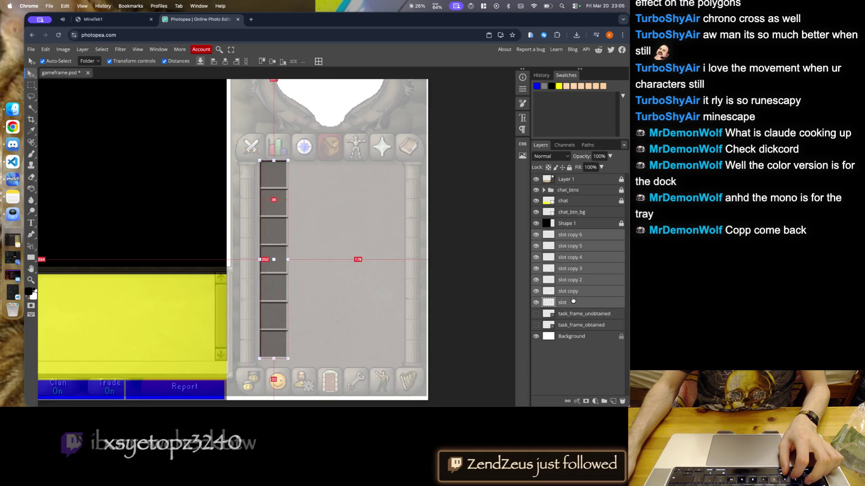
click(575, 292)
- Place the top slot under the bar-chart icon, with slot copies 8 and 9 along the top row
scroll(295, 191, up, 5)
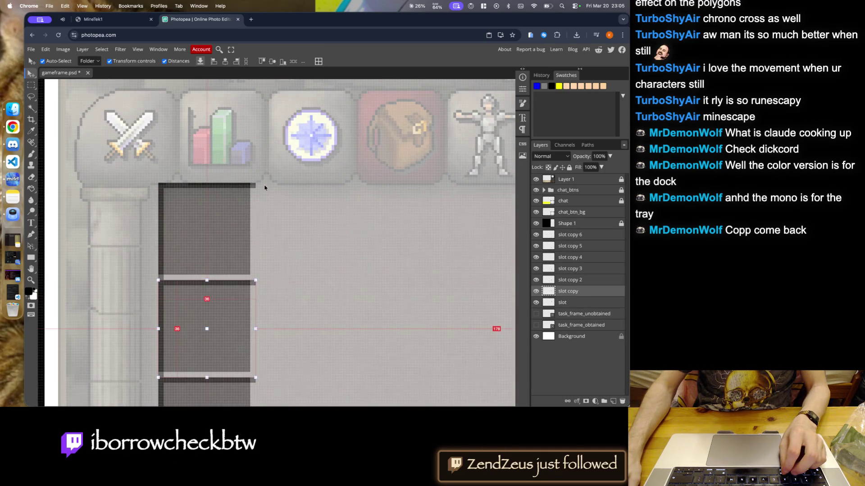
click(239, 224)
mouse_move(239, 224)
mouse_down()
mouse_move(249, 135)
mouse_move(247, 226)
mouse_up()
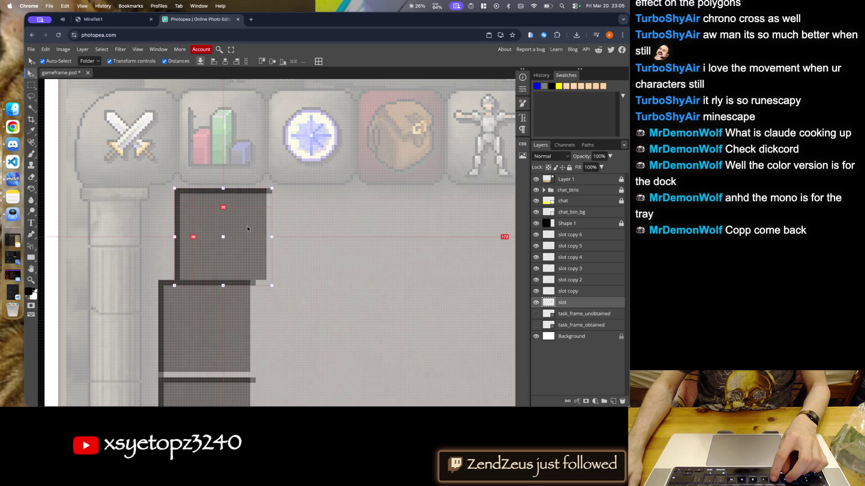
alt+drag(250, 237, 461, 238)
key(Left)
key(Left)
key(Left)
key(Left)
scroll(231, 225, down, 5)
scroll(250, 228, up, 3)
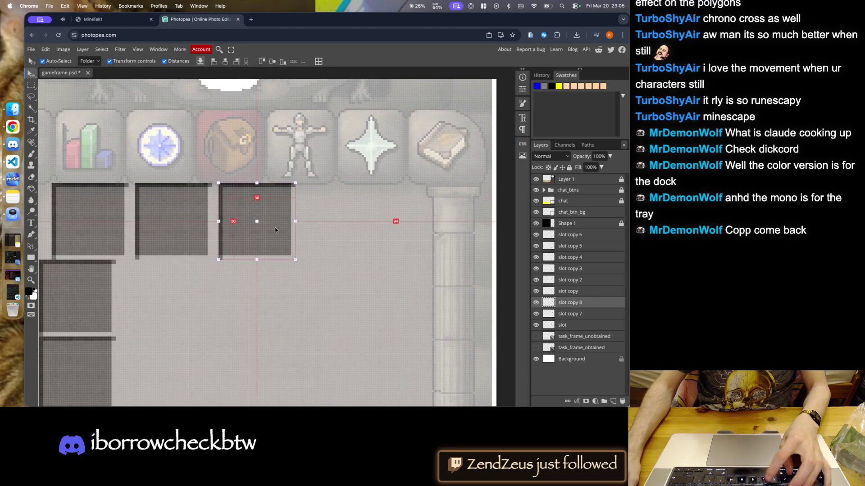
mouse_move(250, 228)
alt+mouse_down()
mouse_move(197, 263)
mouse_move(378, 235)
alt+mouse_up()
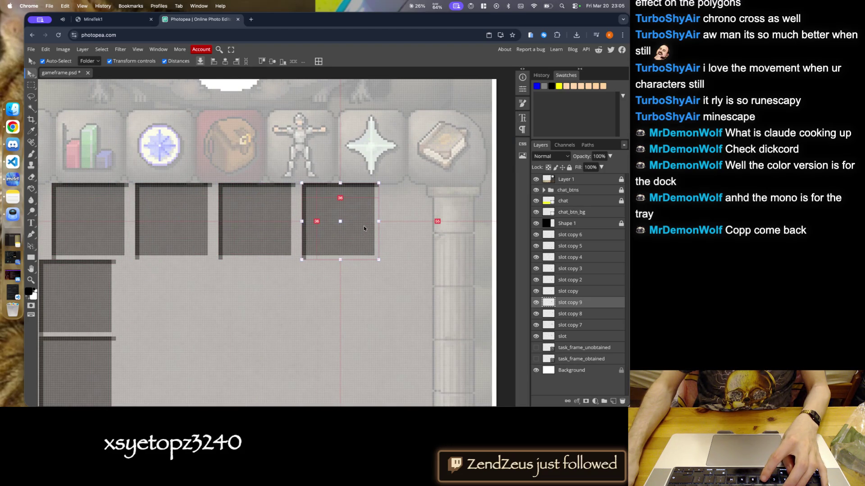
- Fine-tune the top-left slot's position in the top row
scroll(370, 239, down, 3)
scroll(385, 268, up, 2)
scroll(383, 222, up, 3)
scroll(390, 209, down, 3)
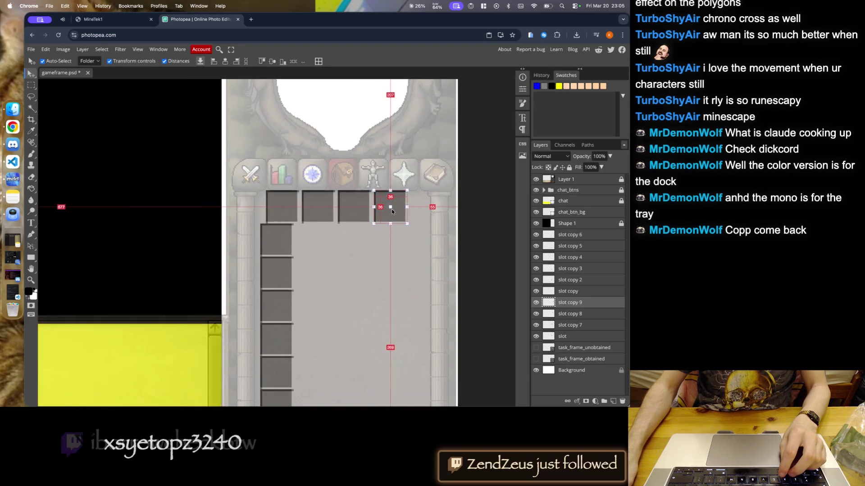
scroll(244, 229, up, 5)
scroll(366, 223, down, 3)
scroll(232, 222, up, 4)
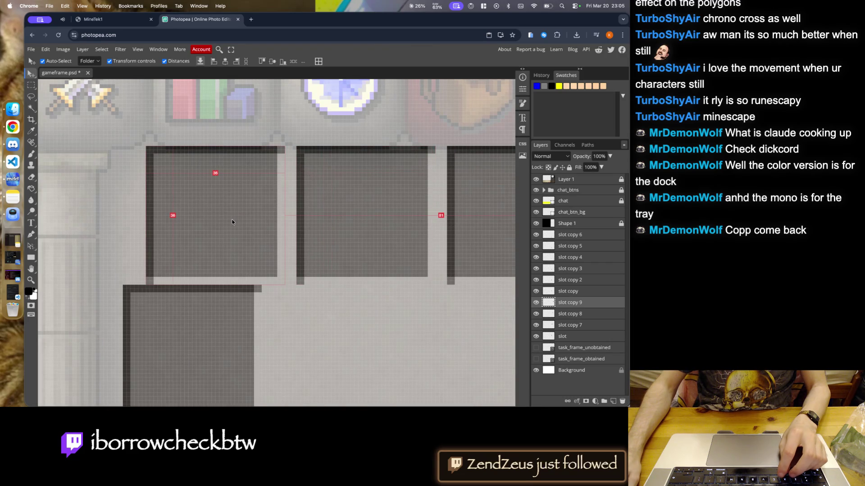
mouse_move(232, 221)
mouse_down()
mouse_move(221, 222)
mouse_move(234, 222)
mouse_up()
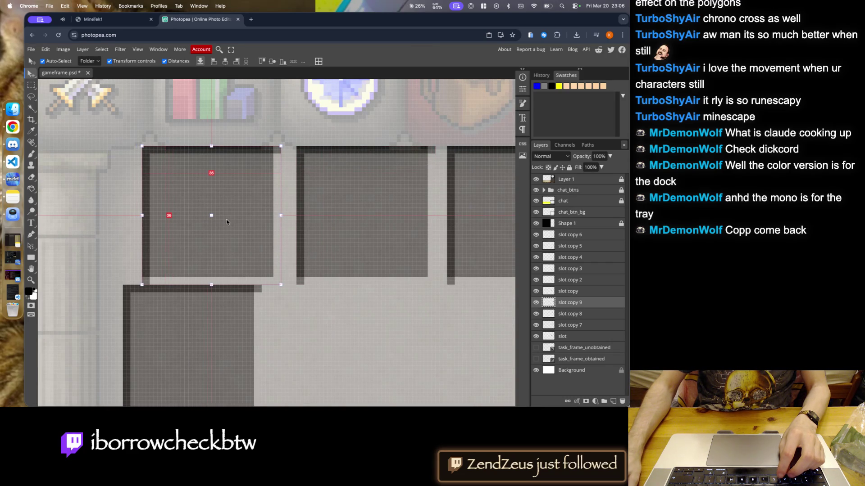
scroll(323, 214, right, 5)
click(307, 212)
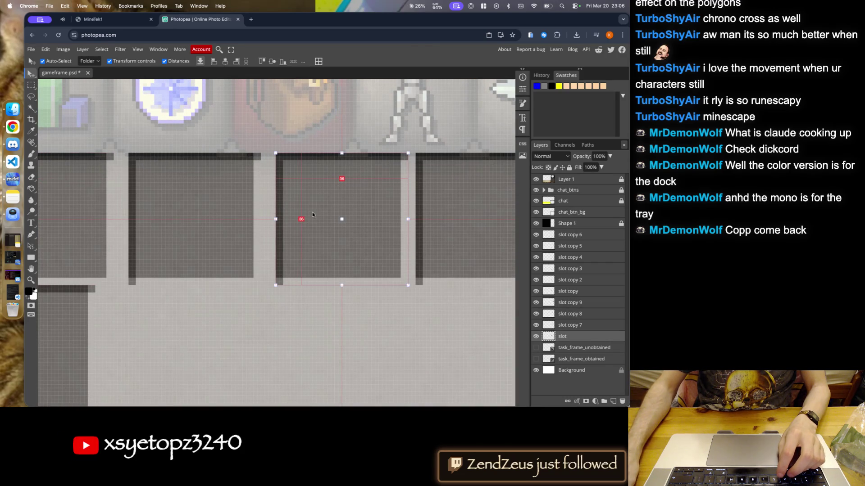
scroll(312, 212, down, 3)
scroll(356, 210, up, 4)
- Shift the rightmost top-row slot slightly right to even the spacing
click(358, 208)
scroll(360, 206, down, 4)
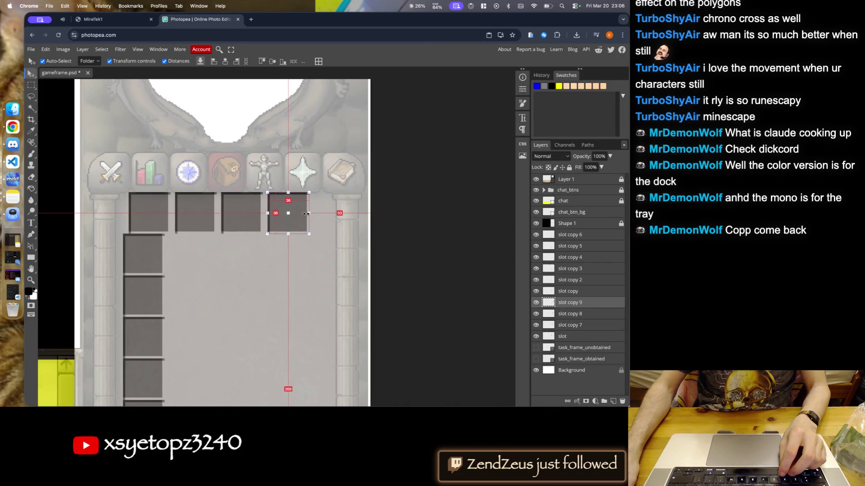
scroll(295, 219, down, 3)
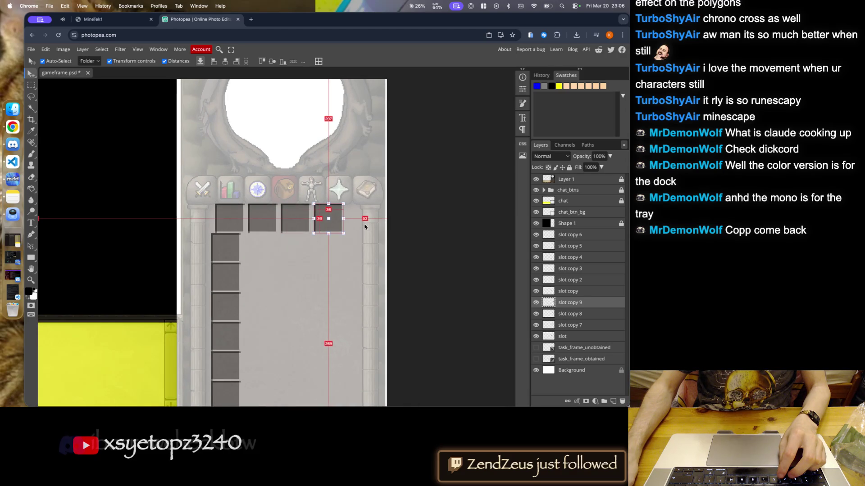
scroll(240, 219, up, 1)
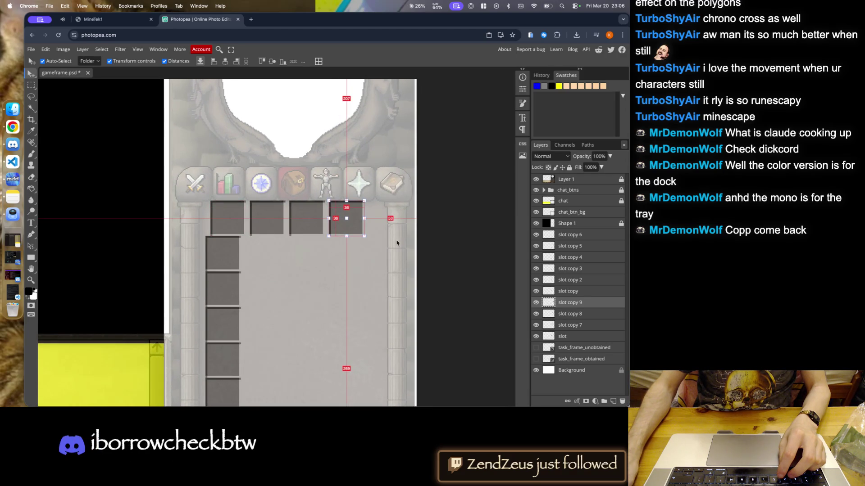
scroll(390, 231, up, 3)
scroll(284, 222, up, 4)
click(284, 222)
scroll(204, 221, down, 1)
scroll(309, 214, up, 3)
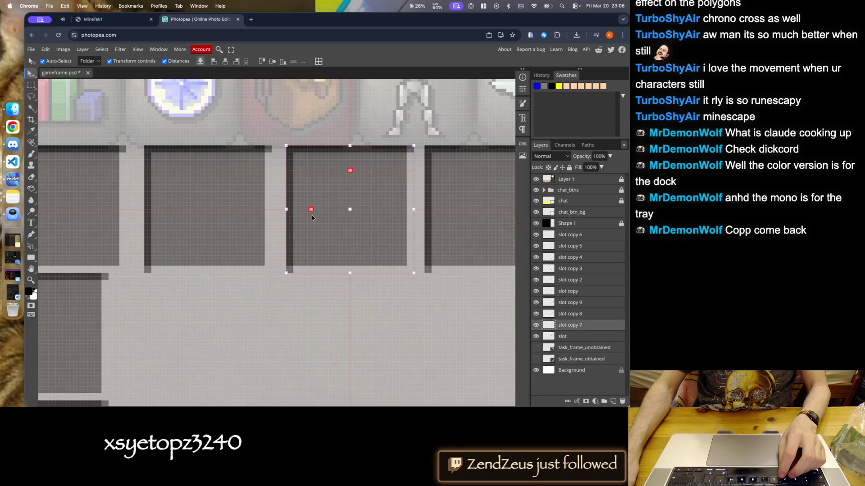
click(314, 217)
drag(379, 205, 381, 202)
scroll(279, 221, down, 5)
scroll(233, 216, up, 3)
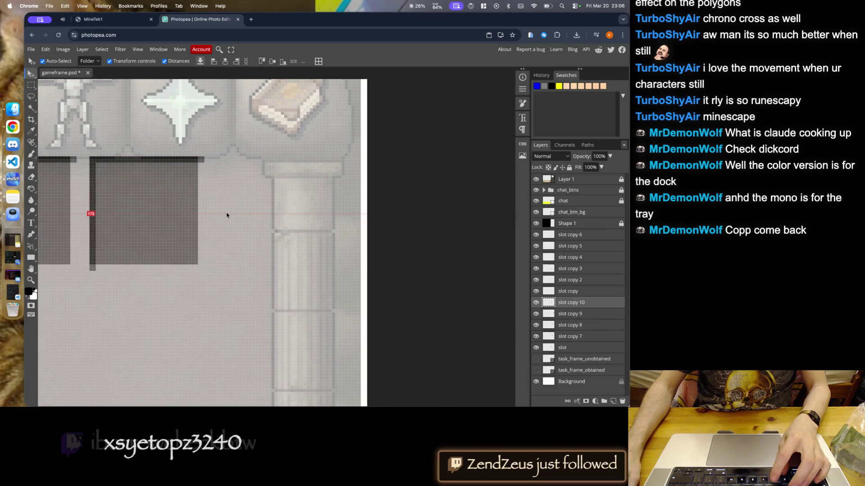
- Duplicate the slot layer and drag the copy to the end of the top row
key(super+j)
key(super+j)
drag(171, 207, 307, 208)
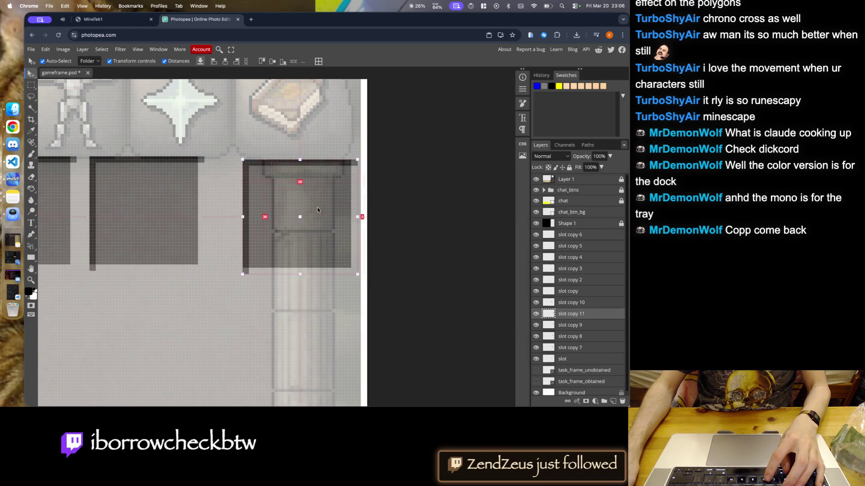
scroll(356, 188, down, 5)
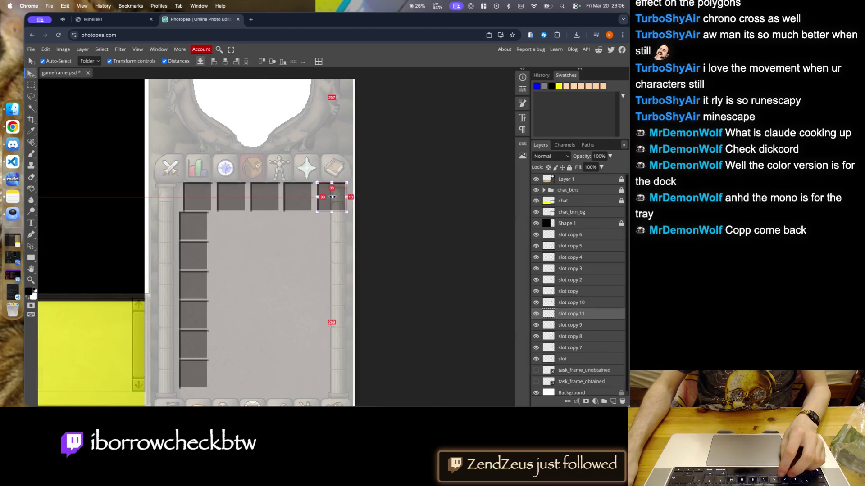
- Delete the left-column slot layers slot copy 2–6, keeping one slot below the first
click(204, 230)
shift+click(198, 373)
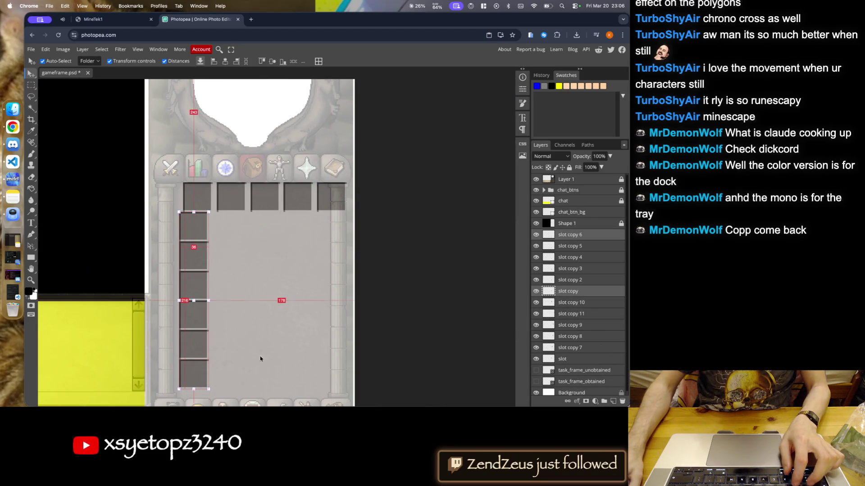
click(575, 292)
click(572, 280)
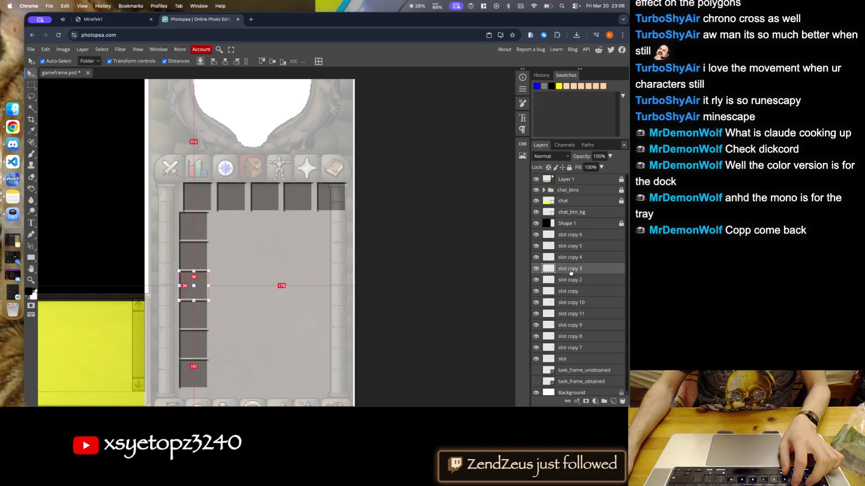
click(624, 402)
click(578, 269)
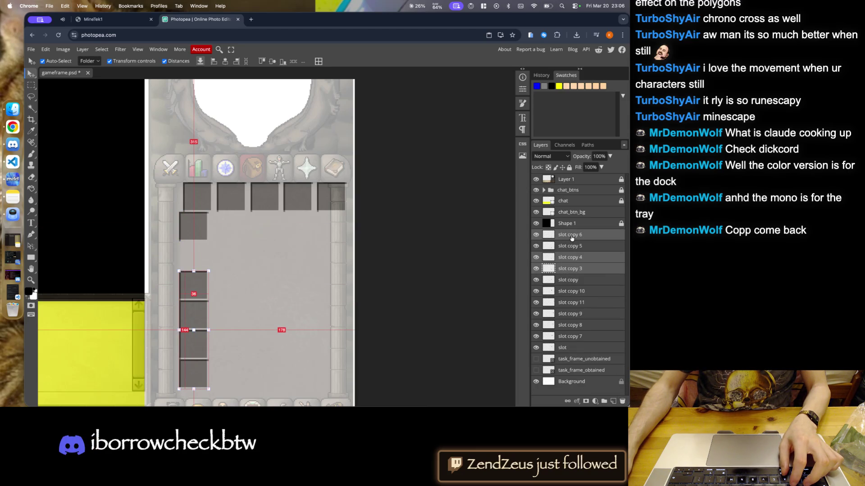
click(623, 401)
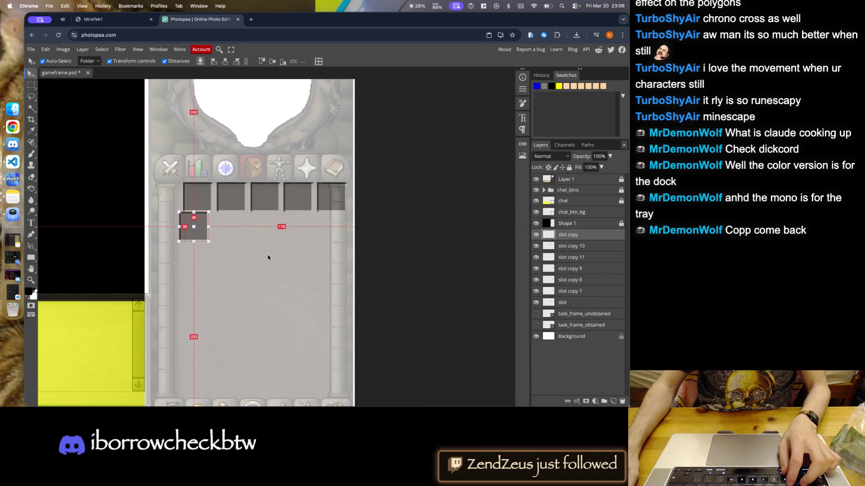
- Delete the last leftover left-column slot and select the remaining top-row slots
click(623, 402)
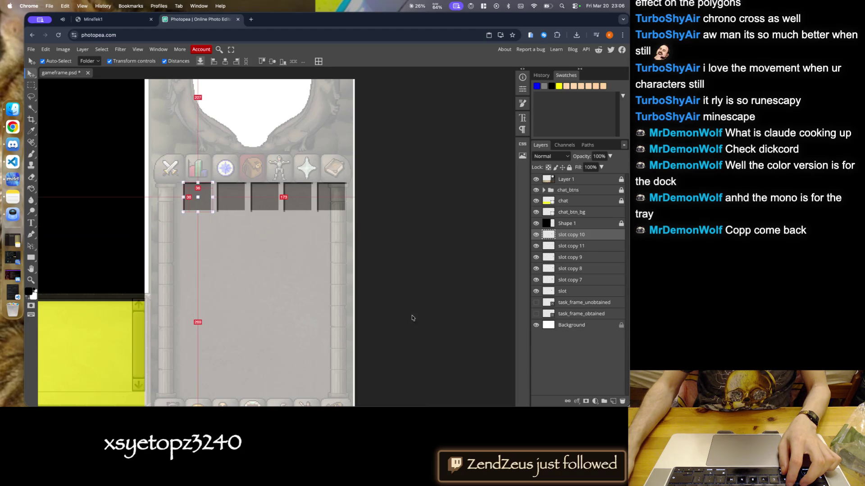
click(264, 244)
click(323, 197)
shift+click(199, 197)
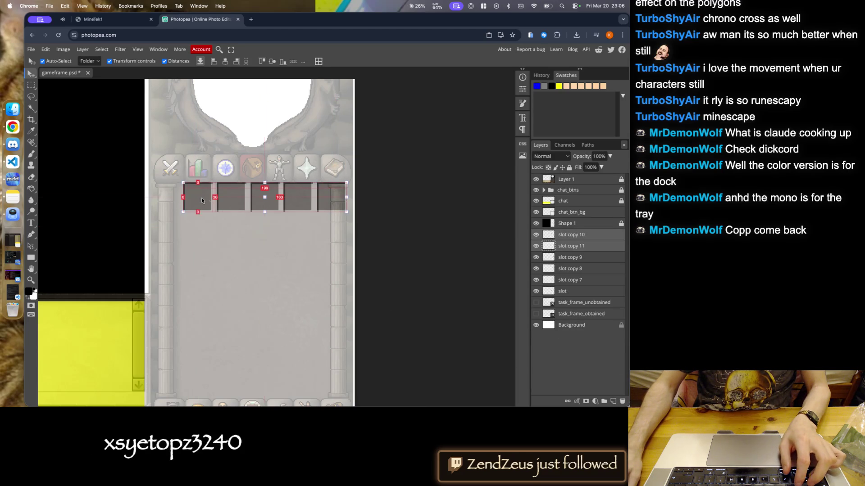
mouse_move(347, 220)
mouse_down()
mouse_move(199, 192)
mouse_move(190, 198)
mouse_up()
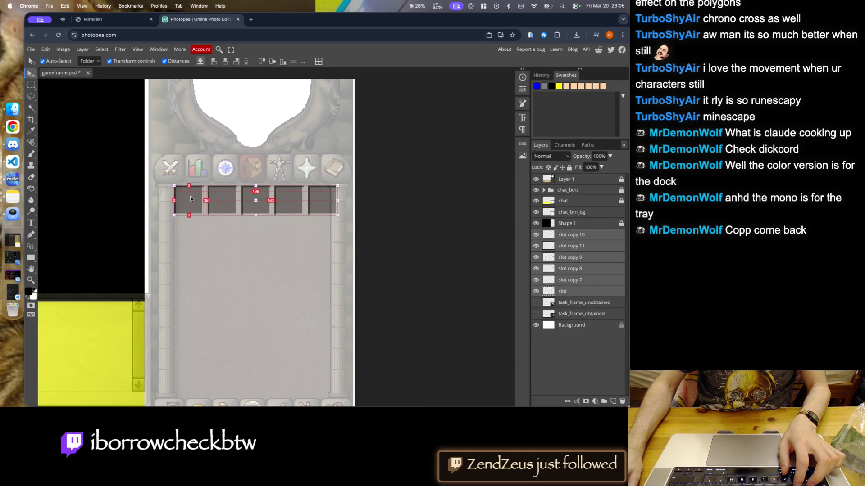
- Nudge the right-hand top-row slots left, including a one-pixel arrow-key adjustment
click(222, 200)
scroll(221, 200, up, 8)
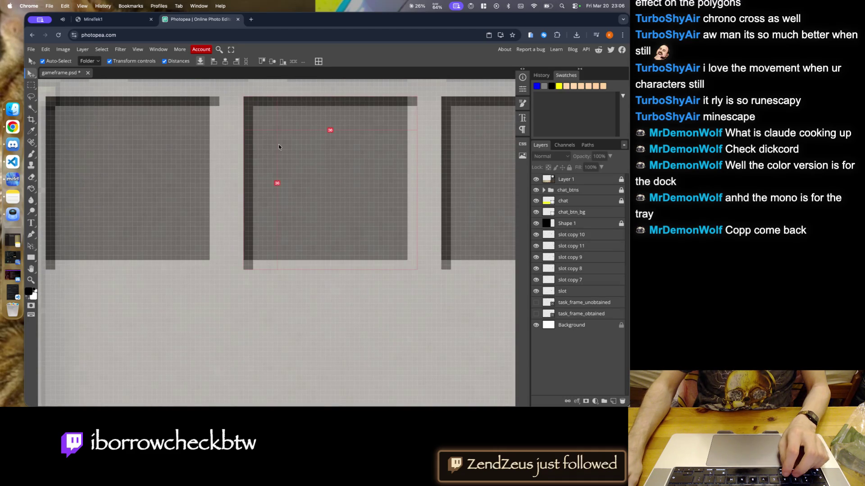
drag(488, 148, 476, 151)
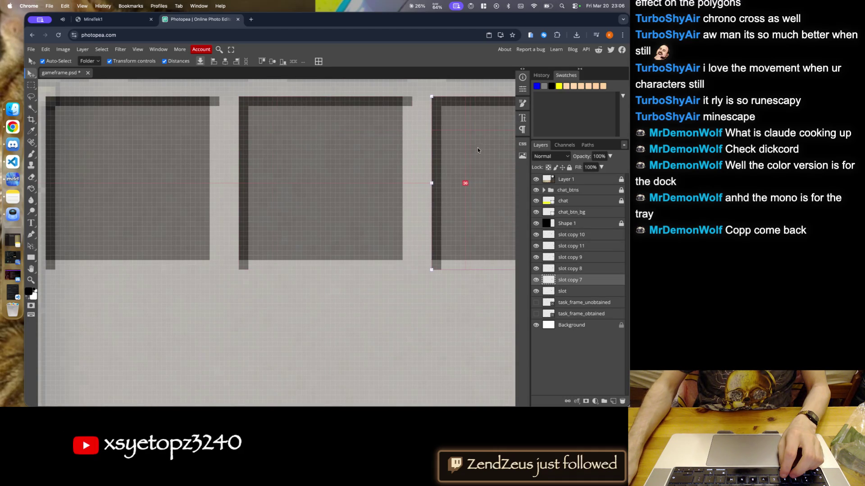
scroll(429, 156, down, 5)
scroll(315, 177, up, 3)
scroll(322, 175, up, 3)
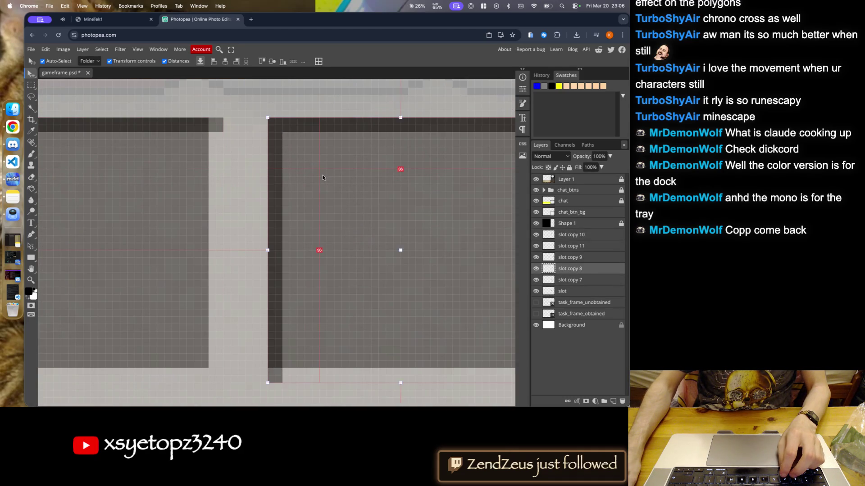
drag(323, 174, 316, 178)
key(Left)
scroll(315, 173, down, 1)
scroll(324, 169, down, 1)
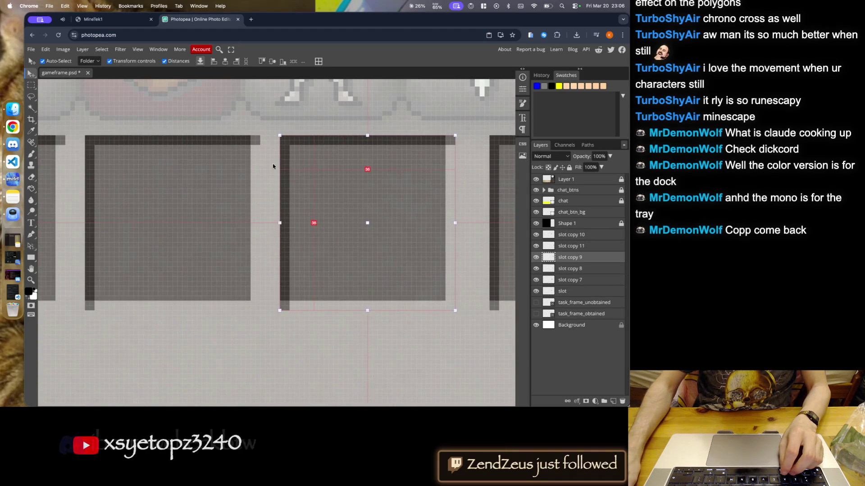
scroll(370, 175, down, 2)
scroll(405, 171, up, 3)
drag(387, 158, 372, 155)
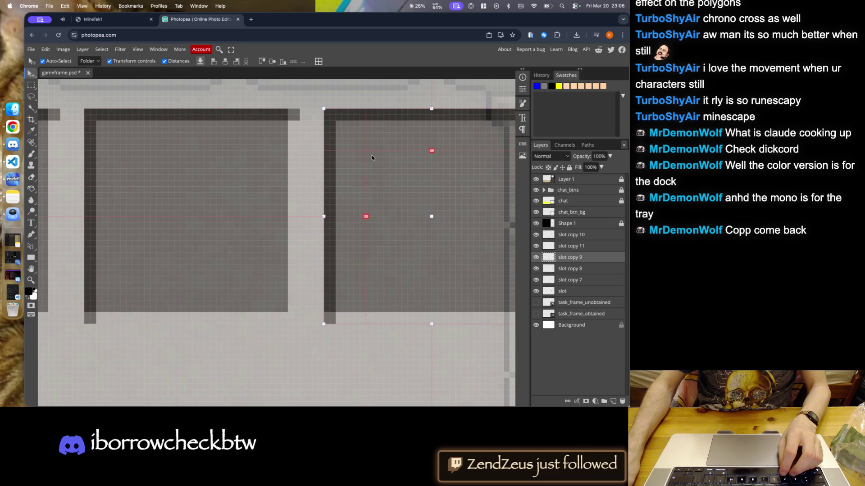
scroll(372, 155, down, 3)
scroll(359, 212, up, 1)
click(359, 212)
scroll(186, 170, up, 2)
scroll(259, 139, up, 3)
- Move slot copy 7 about 58 px left, slot copy 8 slightly left, slot copy 9 about 90 px left
drag(259, 139, 246, 139)
scroll(177, 146, down, 1)
drag(343, 145, 331, 147)
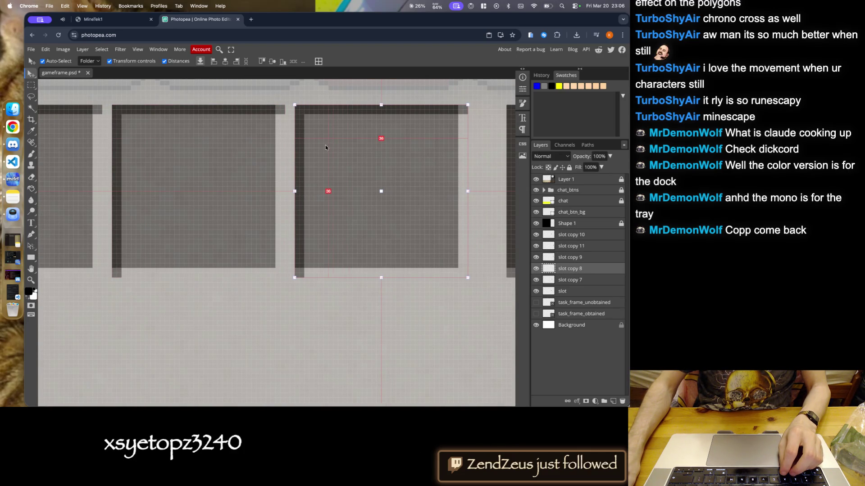
scroll(320, 151, right, 3)
scroll(311, 154, up, 2)
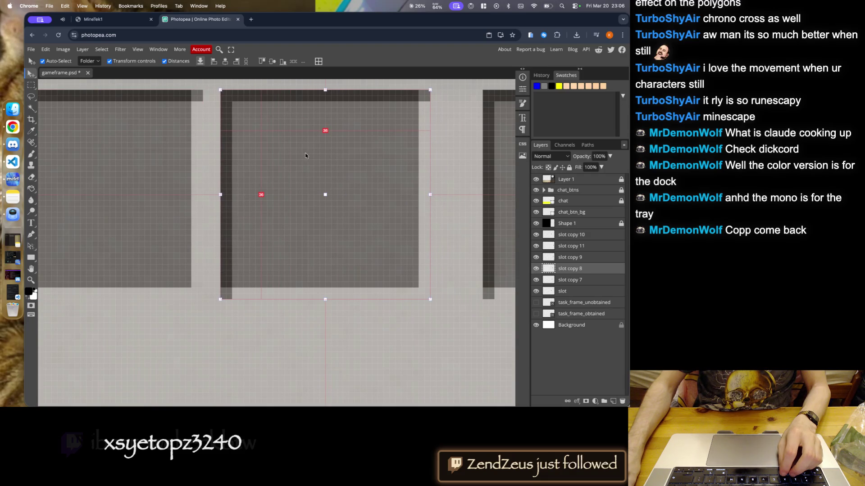
drag(306, 155, 301, 155)
drag(488, 151, 448, 152)
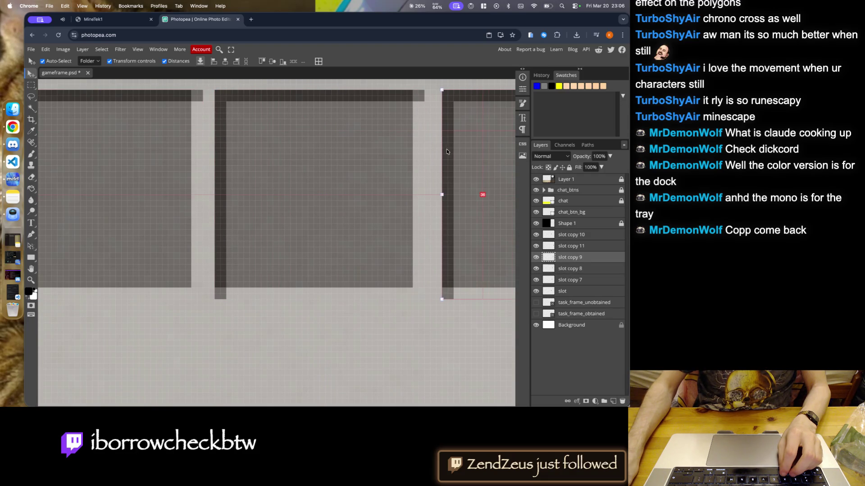
scroll(326, 149, down, 2)
scroll(315, 226, down, 3)
scroll(305, 235, down, 2)
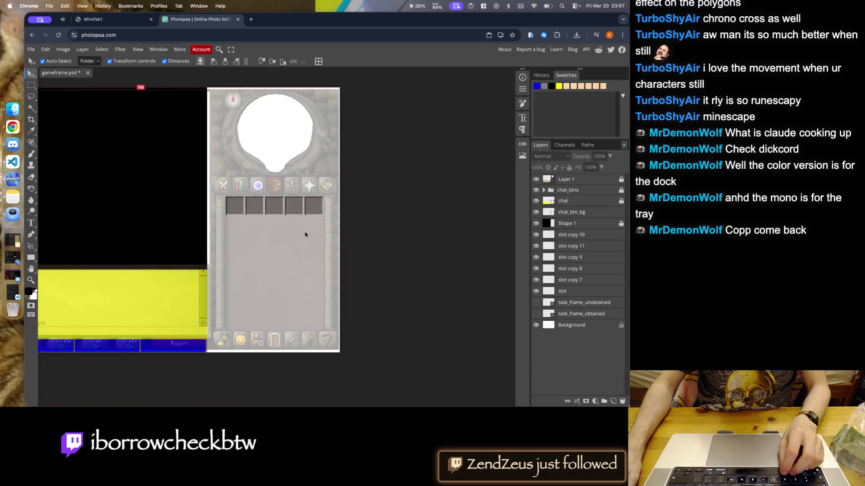
scroll(252, 206, up, 4)
- Delete the fifth top-row slot and shift the fourth slot slightly right
click(388, 203)
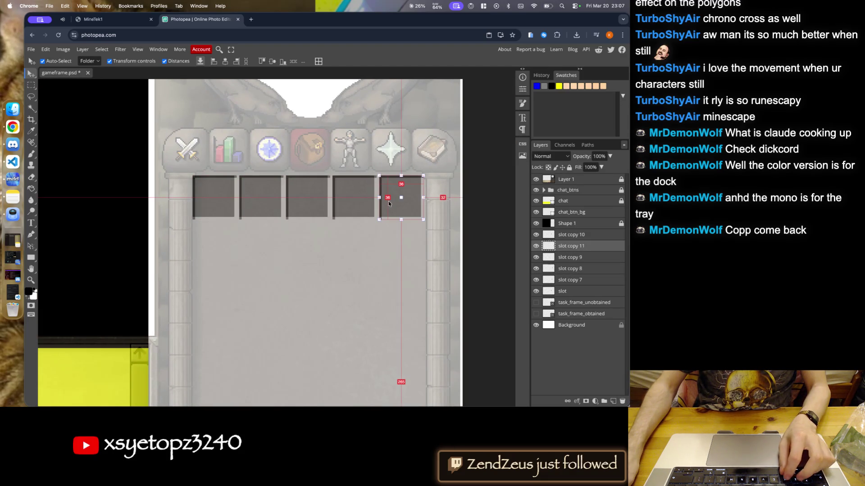
click(623, 401)
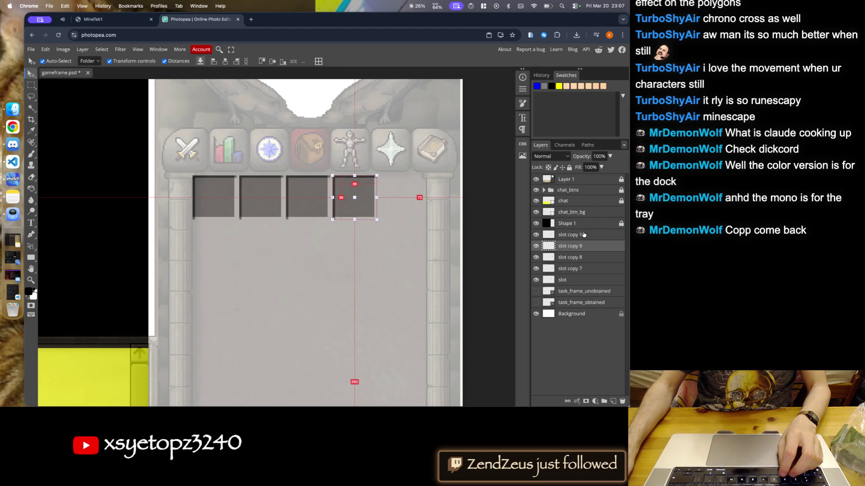
click(328, 247)
scroll(273, 192, up, 5)
drag(286, 180, 346, 173)
scroll(296, 181, down, 3)
scroll(306, 176, up, 4)
- Select all four slot layers and try moving them right and down, then undo
click(180, 183)
scroll(274, 184, down, 3)
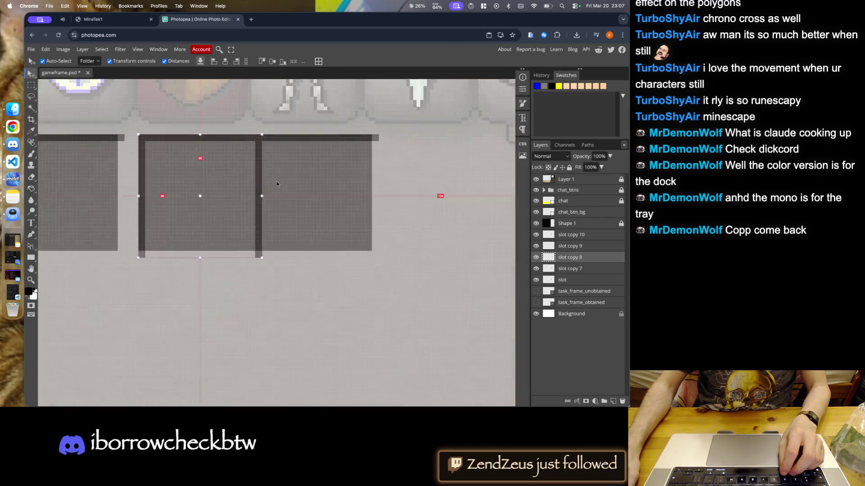
scroll(307, 177, up, 3)
key(alt+bracketright)
scroll(378, 183, down, 3)
scroll(378, 183, down, 2)
key(alt+bracketright)
shift+click(387, 192)
click(292, 194)
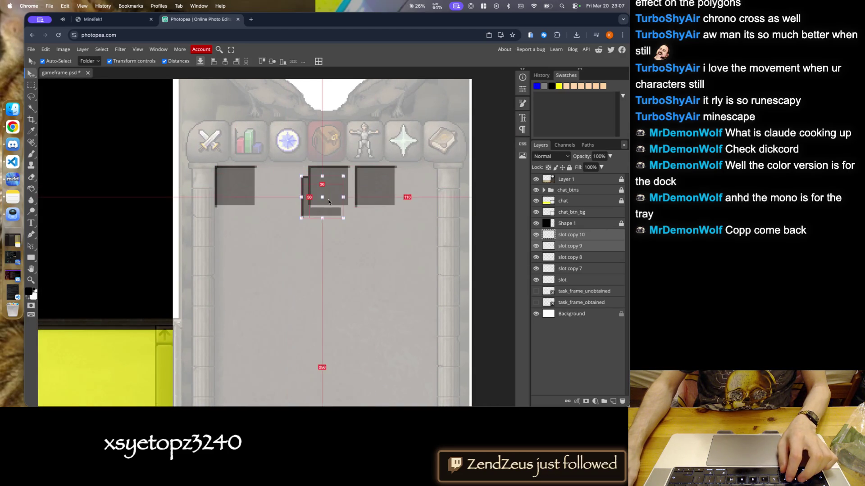
shift+click(574, 235)
drag(373, 186, 396, 195)
key(ctrl+z)
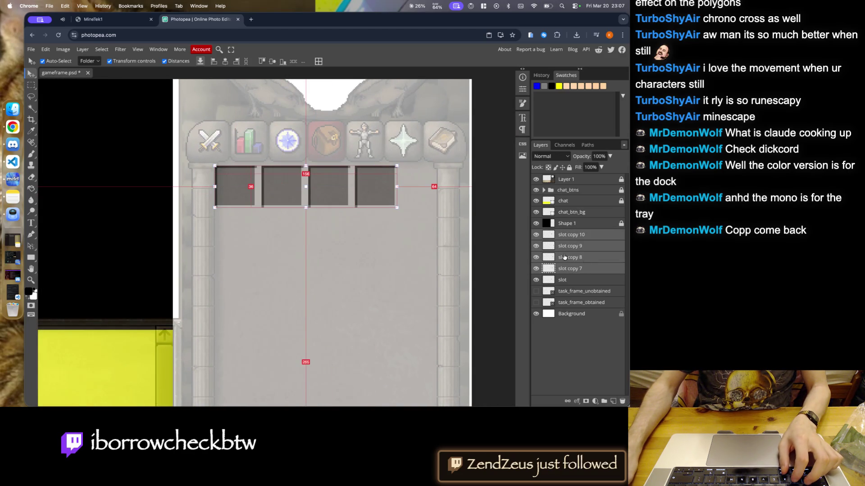
- Delete the original slot layer, leaving slot copy 7–10
click(585, 269)
click(573, 233)
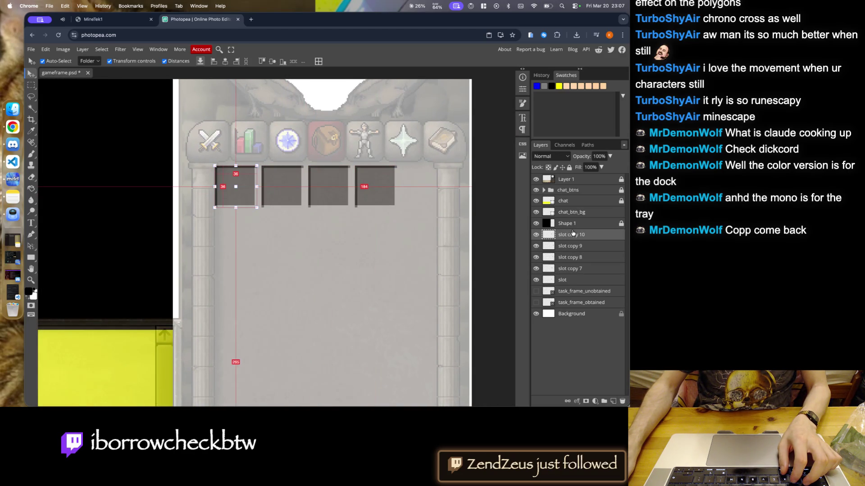
key(Delete)
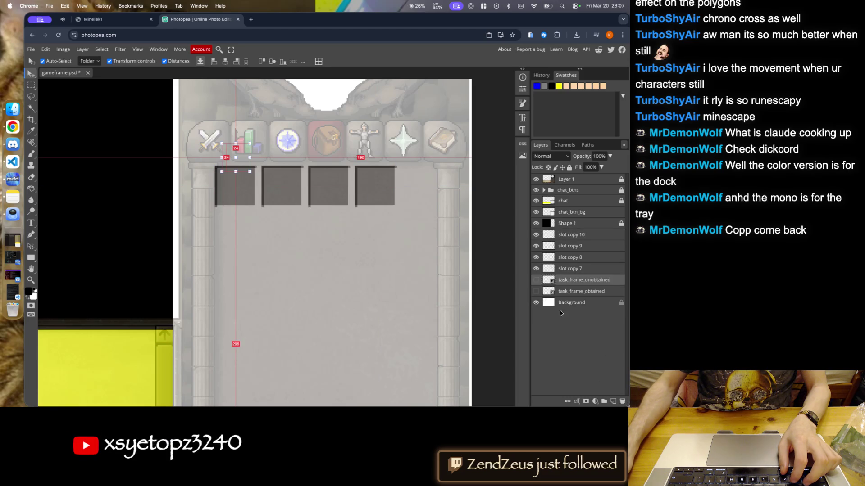
- Move the row of four slots right together
click(572, 269)
shift+click(571, 235)
drag(374, 193, 391, 194)
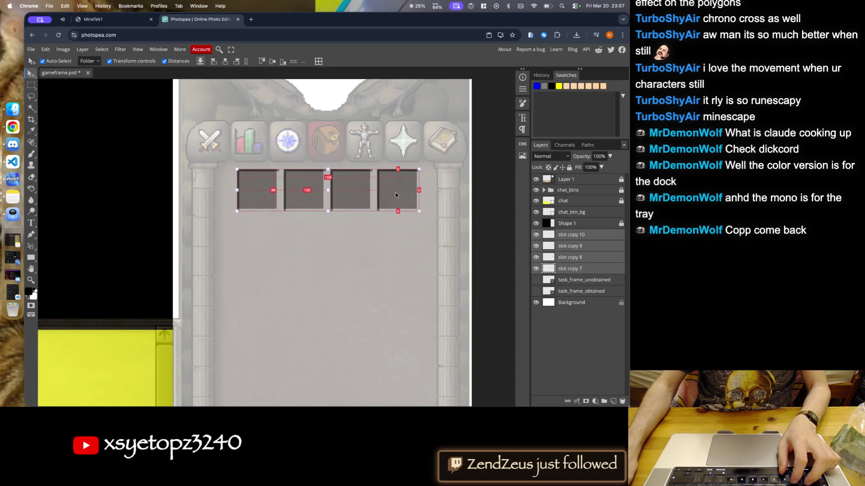
click(347, 257)
scroll(347, 236, down, 3)
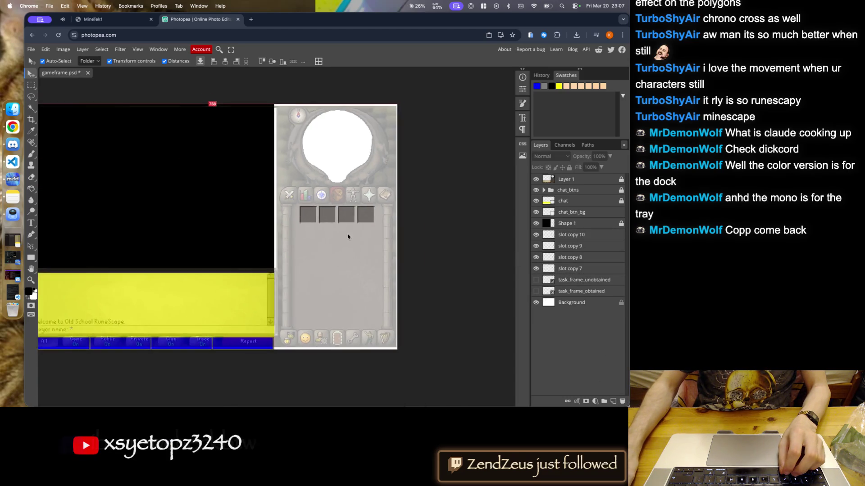
scroll(304, 233, up, 5)
scroll(283, 229, up, 3)
scroll(284, 229, down, 3)
scroll(316, 227, up, 3)
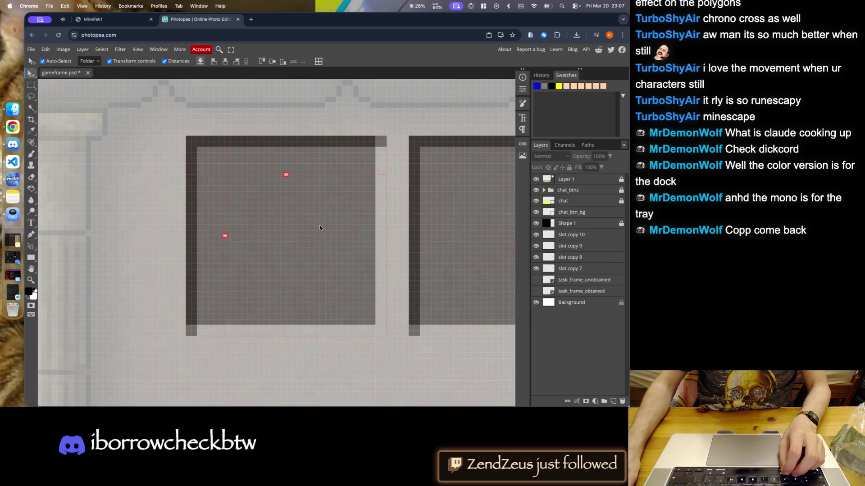
- Nudge the first slot slightly left and shift another slot right to even the gaps
drag(309, 221, 299, 220)
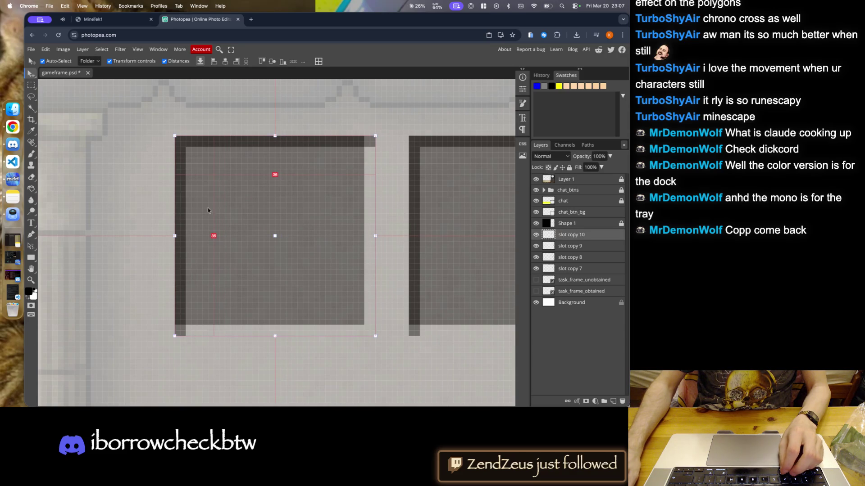
scroll(336, 196, down, 2)
scroll(336, 196, up, 2)
scroll(361, 194, up, 3)
scroll(308, 183, down, 4)
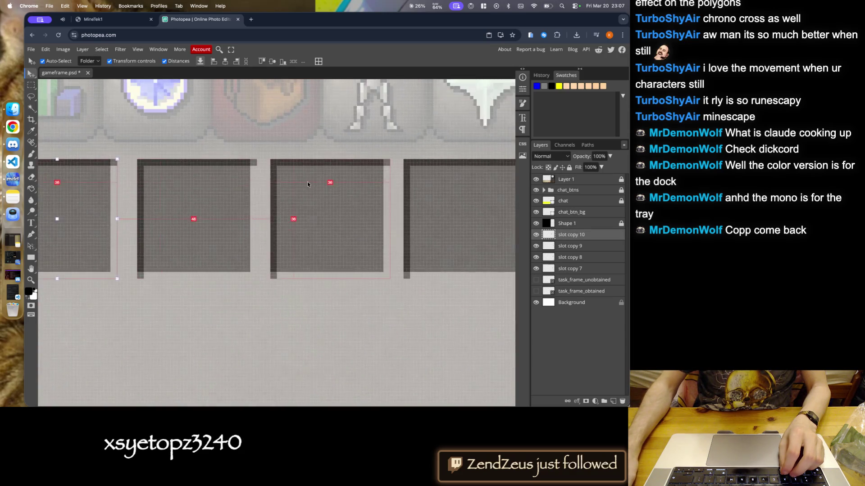
scroll(280, 176, up, 5)
drag(265, 176, 272, 175)
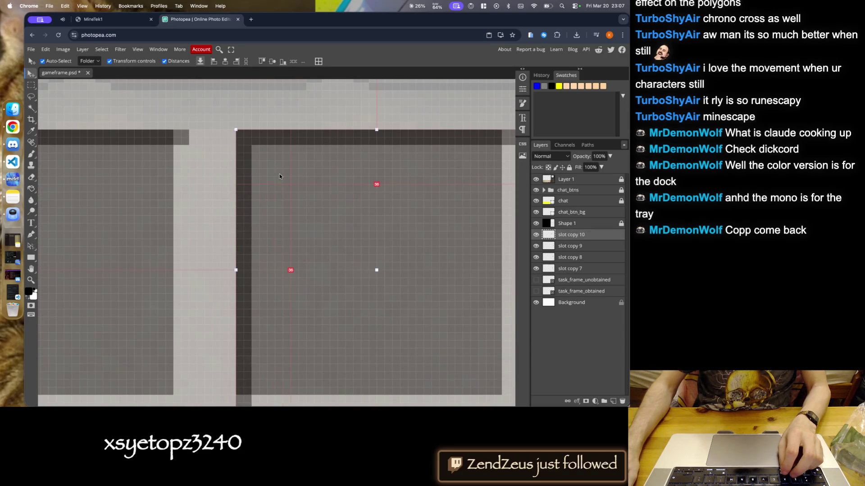
scroll(271, 176, down, 3)
scroll(180, 178, up, 3)
- Fine-tune the next slot with one-pixel arrow nudges and a small move right to match spacing
click(180, 178)
scroll(180, 177, up, 2)
key(Right)
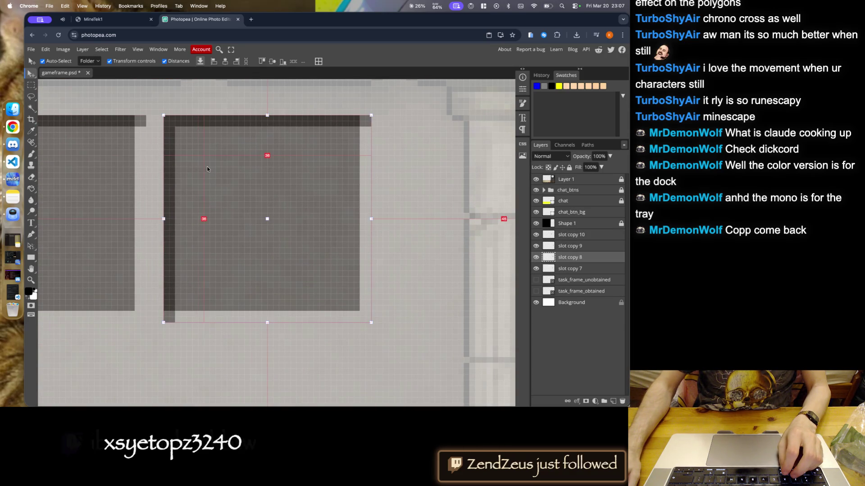
key(Right)
key(Right)
key(Right)
scroll(338, 176, down, 3)
scroll(322, 226, down, 2)
scroll(322, 226, down, 1)
scroll(323, 226, down, 2)
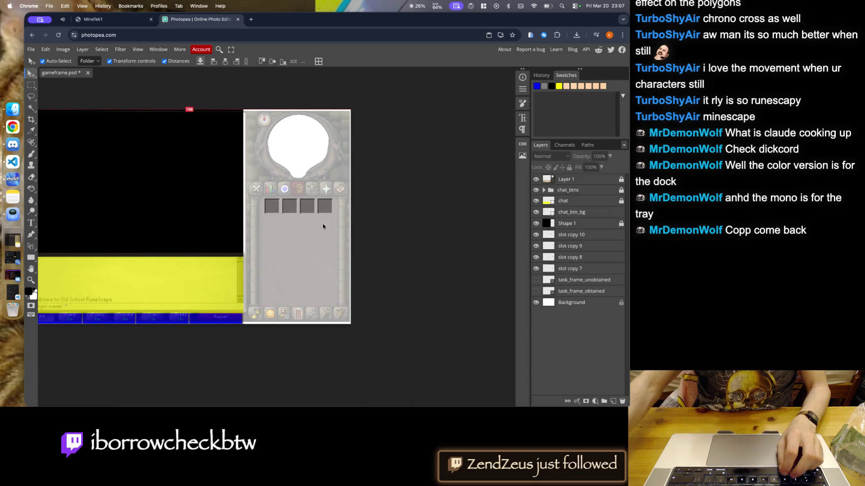
scroll(277, 216, up, 3)
scroll(310, 196, up, 2)
key(Left)
key(Left)
scroll(302, 195, down, 3)
scroll(359, 193, up, 2)
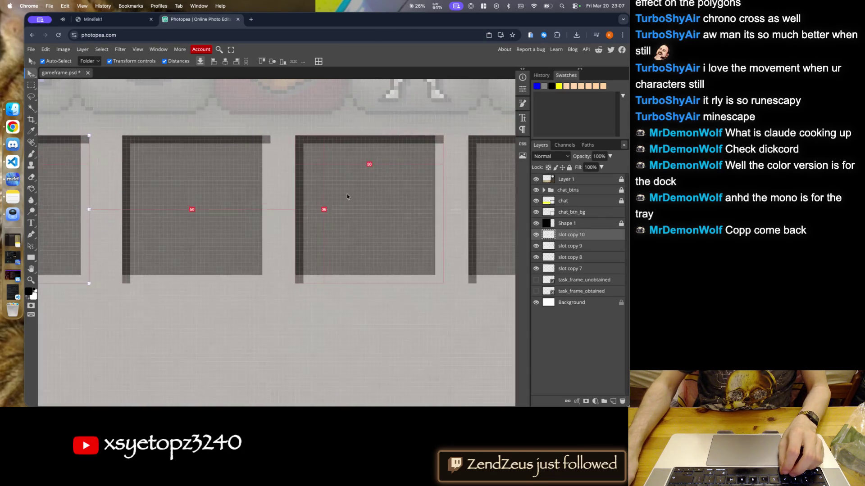
scroll(323, 184, up, 1)
key(ctrl+z)
key(ctrl+z)
key(ctrl+z)
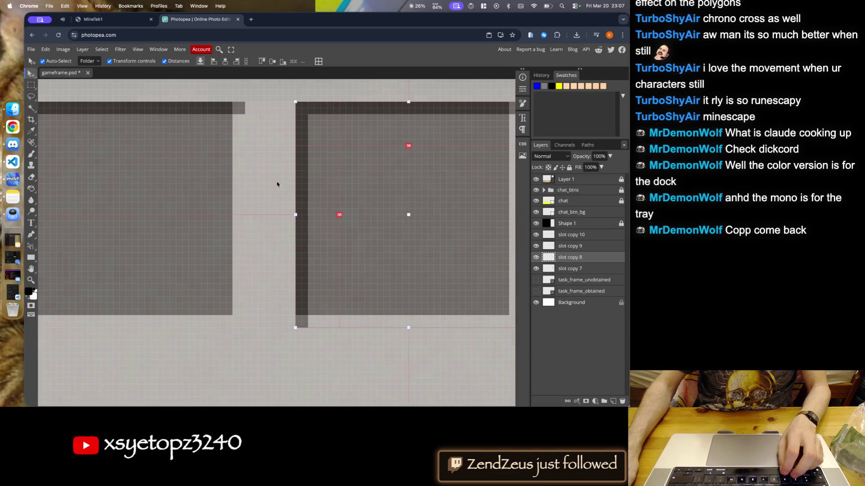
scroll(320, 182, down, 3)
scroll(270, 182, up, 2)
key(ctrl+z)
key(ctrl+z)
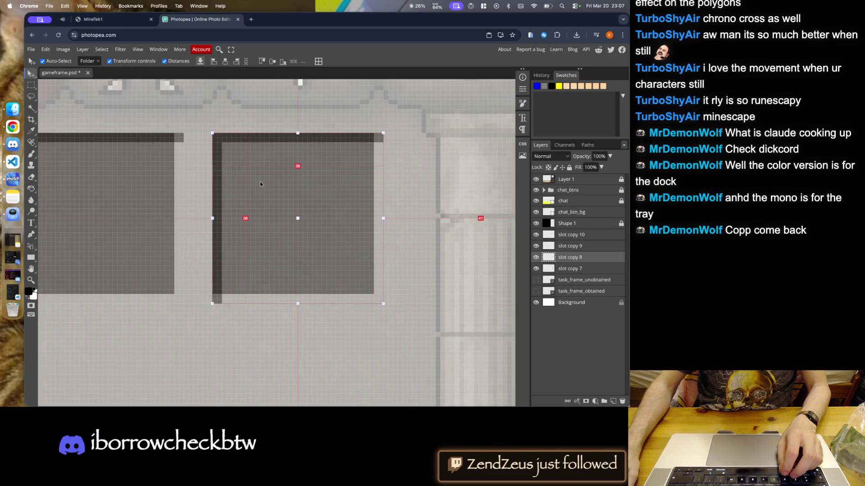
key(ctrl+z)
scroll(192, 134, up, 2)
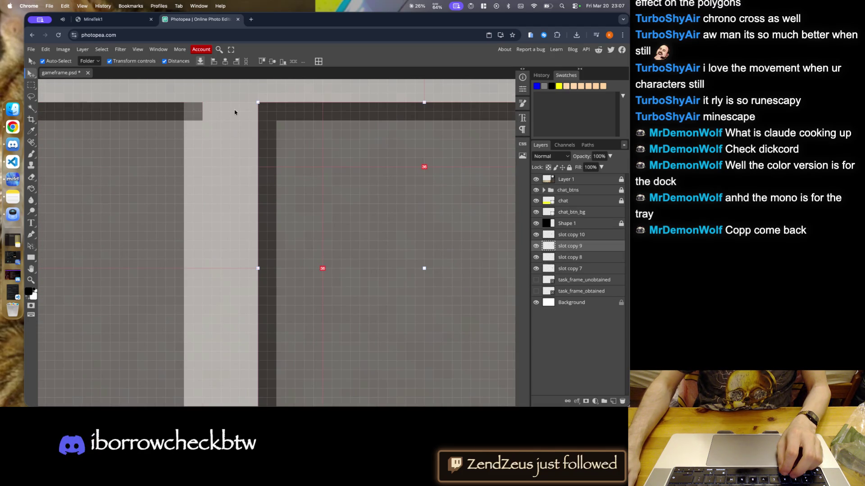
scroll(270, 128, down, 3)
scroll(116, 124, up, 3)
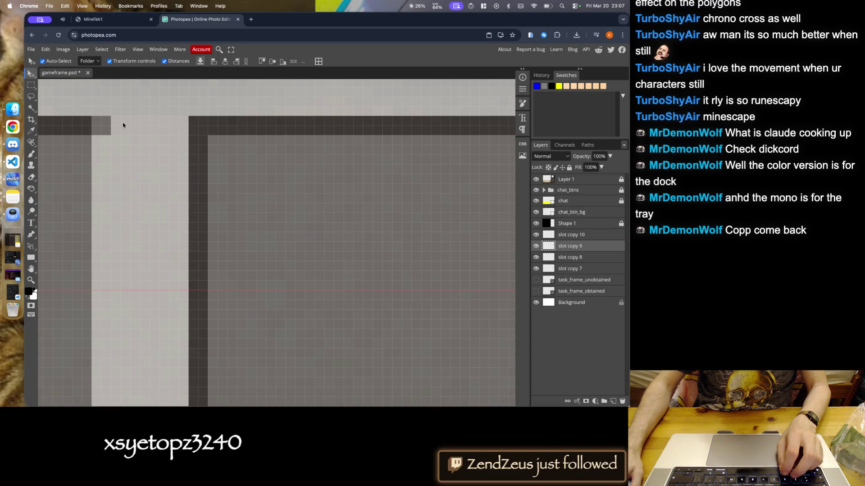
scroll(306, 150, down, 3)
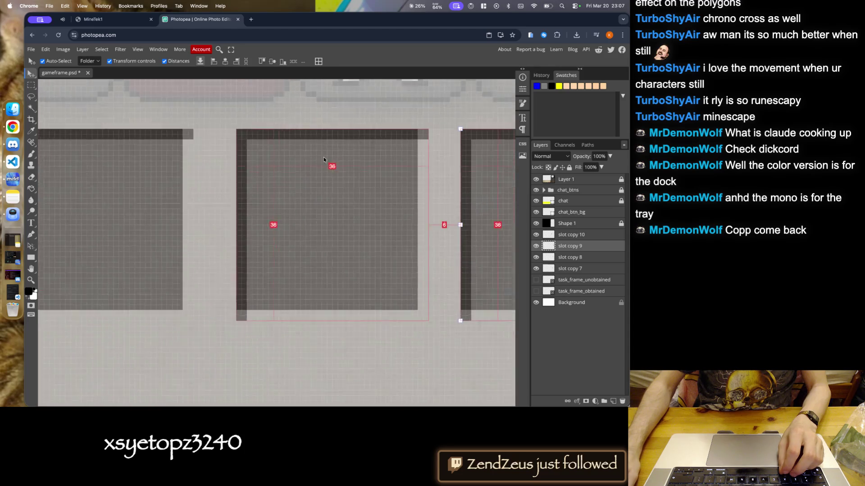
scroll(433, 198, up, 2)
drag(462, 165, 468, 165)
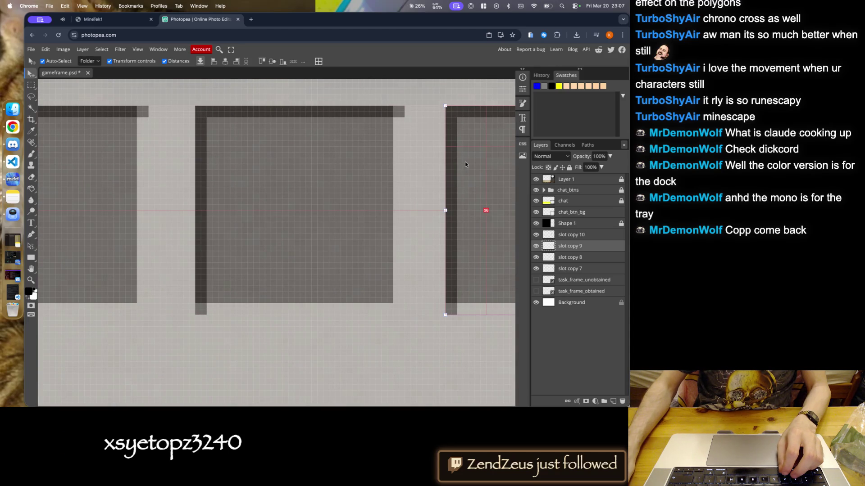
scroll(405, 216, down, 5)
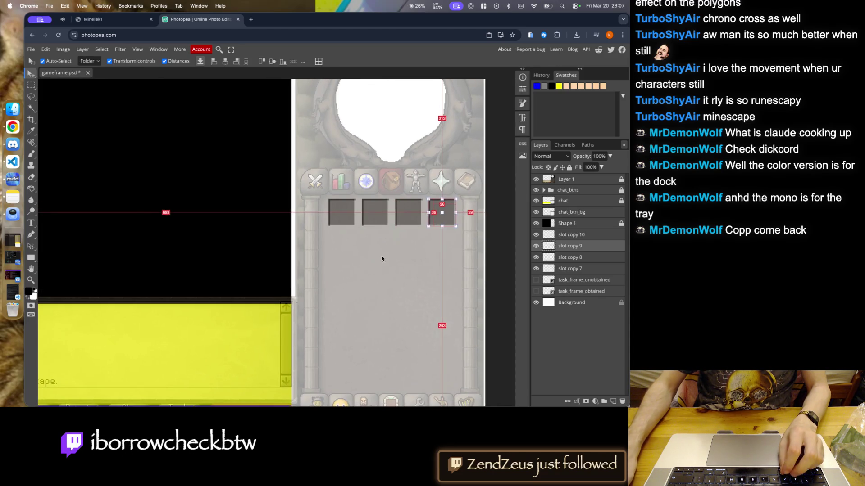
scroll(421, 262, down, 2)
scroll(412, 253, up, 3)
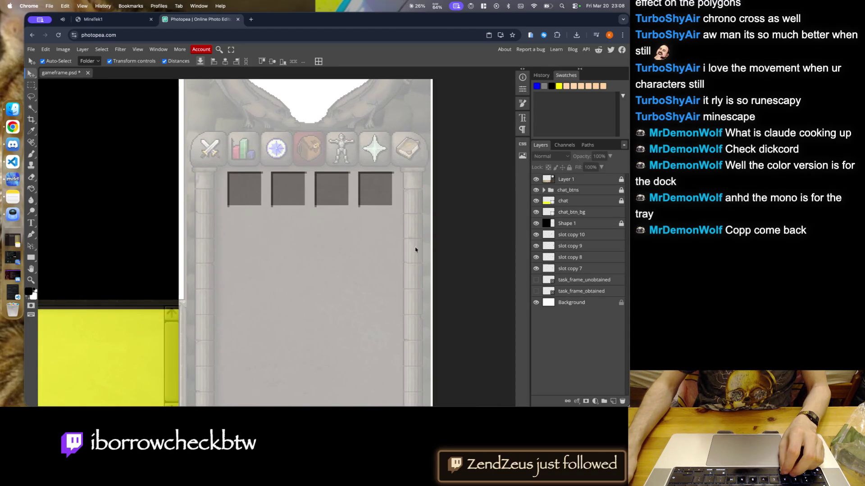
click(570, 235)
- Merge slot copy 10 through slot copy 7 into one layer via Merge Layers
shift+click(580, 269)
right_click(580, 269)
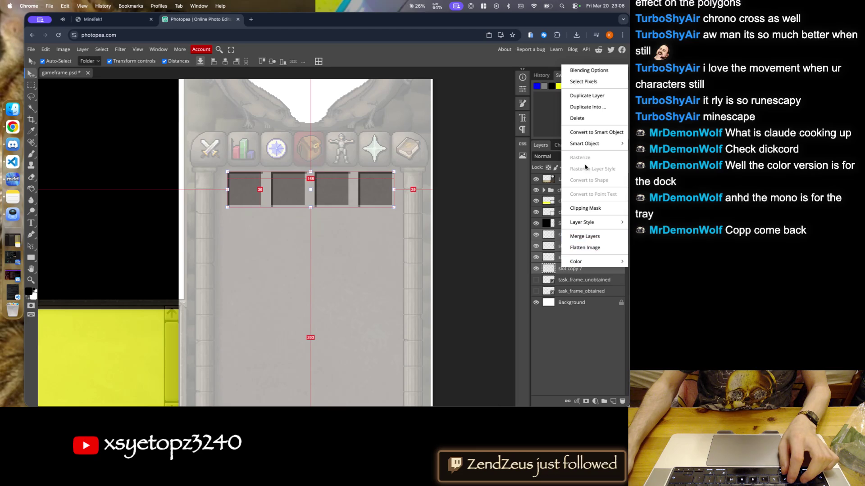
click(595, 133)
- Inspect the merged slot row beneath the icon bar, then deselect and reselect its layer
scroll(303, 207, up, 5)
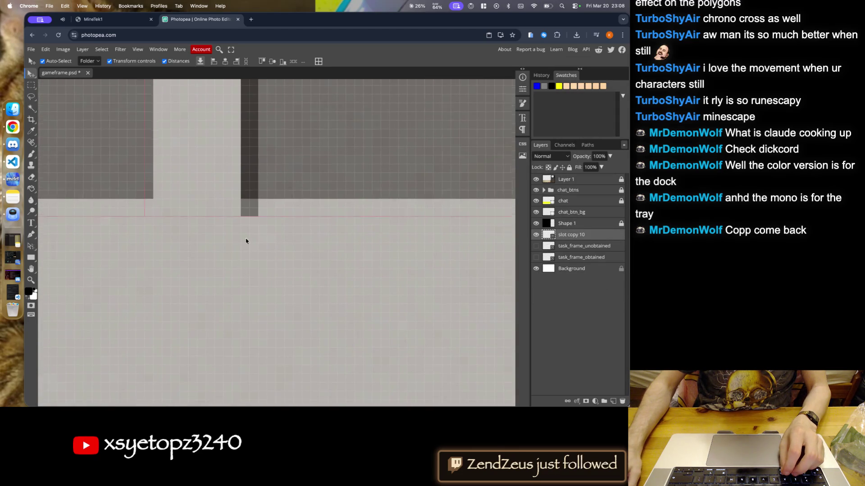
scroll(227, 216, down, 5)
scroll(247, 179, up, 5)
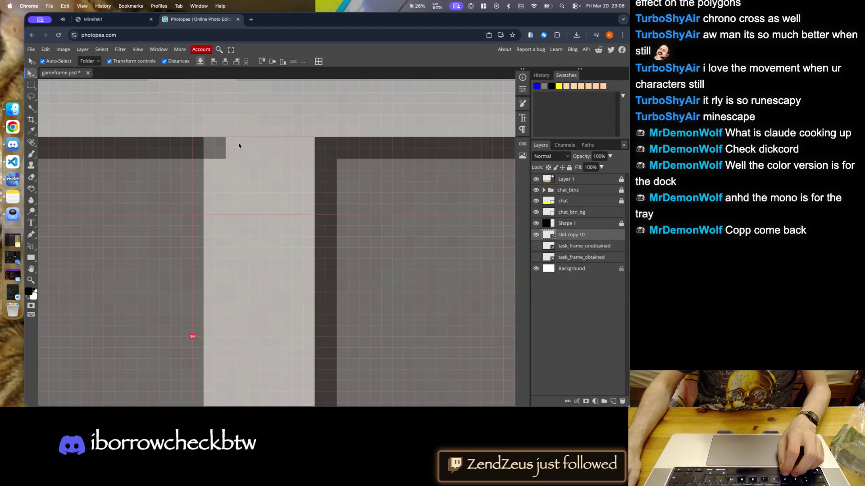
scroll(206, 160, down, 5)
scroll(380, 155, up, 5)
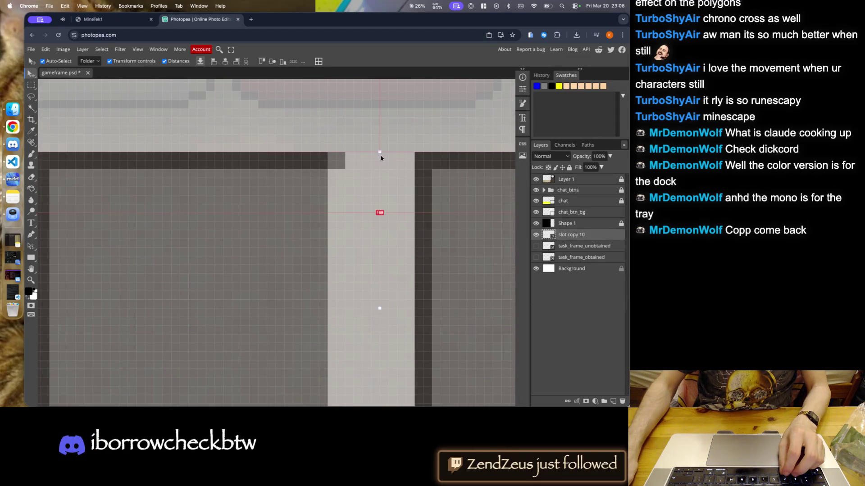
scroll(347, 158, down, 5)
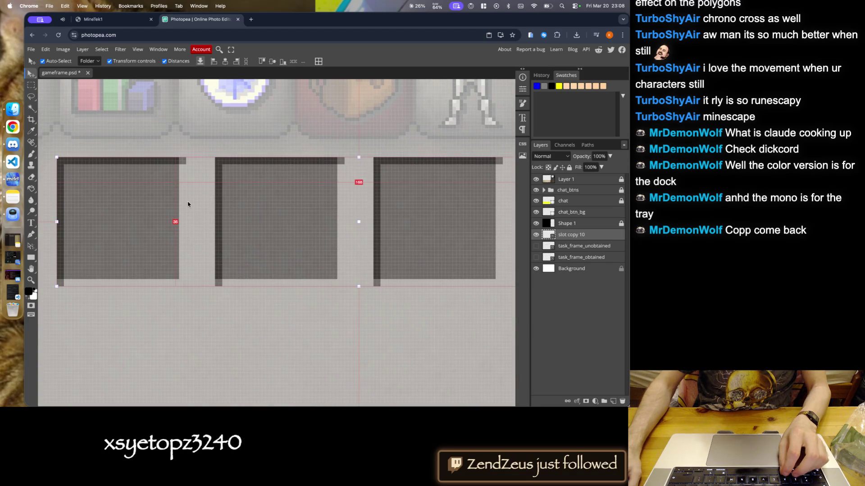
scroll(188, 204, down, 3)
scroll(276, 157, up, 5)
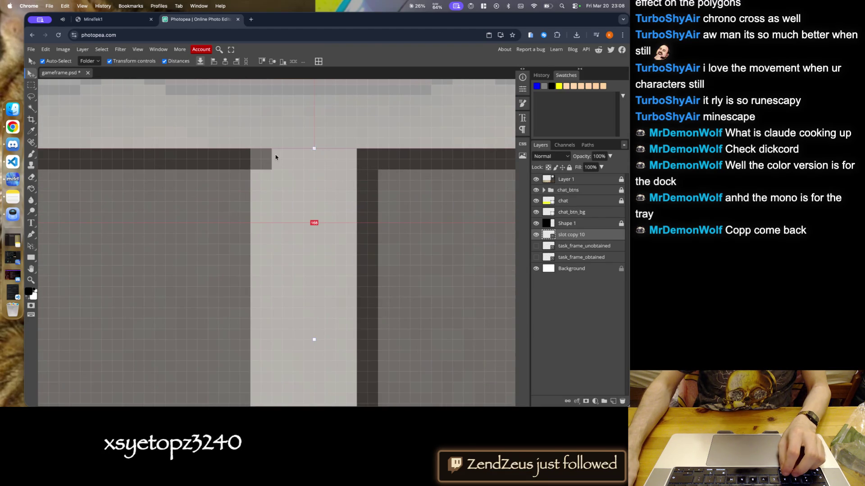
scroll(406, 171, down, 5)
scroll(431, 175, up, 4)
scroll(374, 176, down, 2)
scroll(365, 207, down, 3)
scroll(356, 238, down, 3)
click(355, 242)
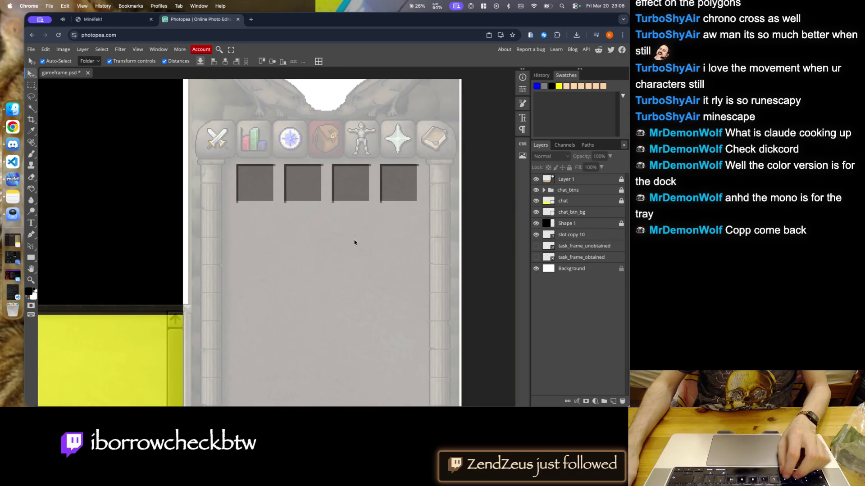
click(352, 189)
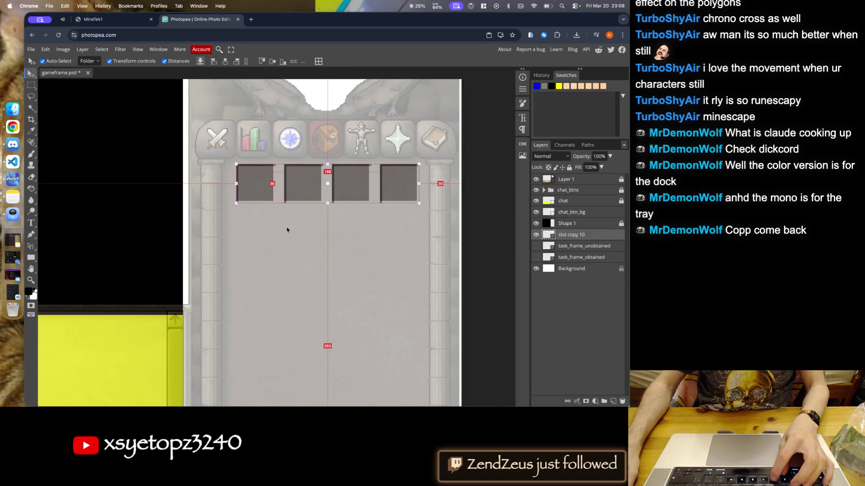
- Duplicate the slot row and align the copy directly beneath the first row
scroll(282, 232, down, 3)
scroll(295, 178, up, 2)
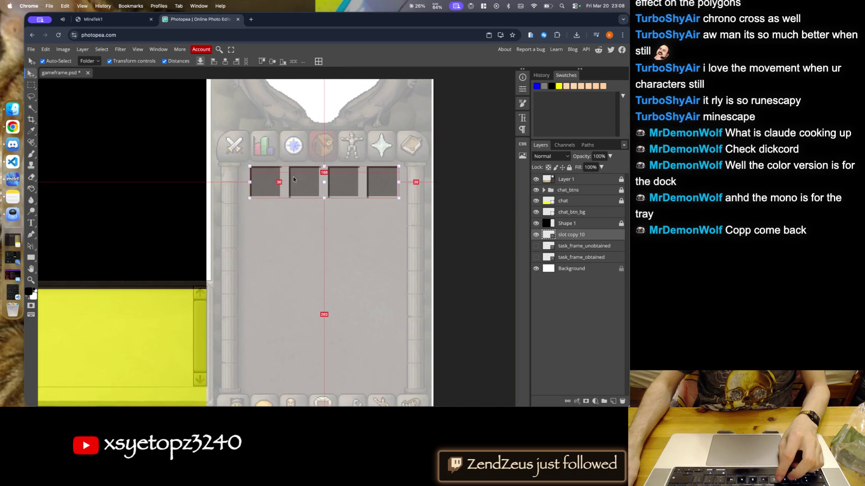
drag(271, 193, 270, 222)
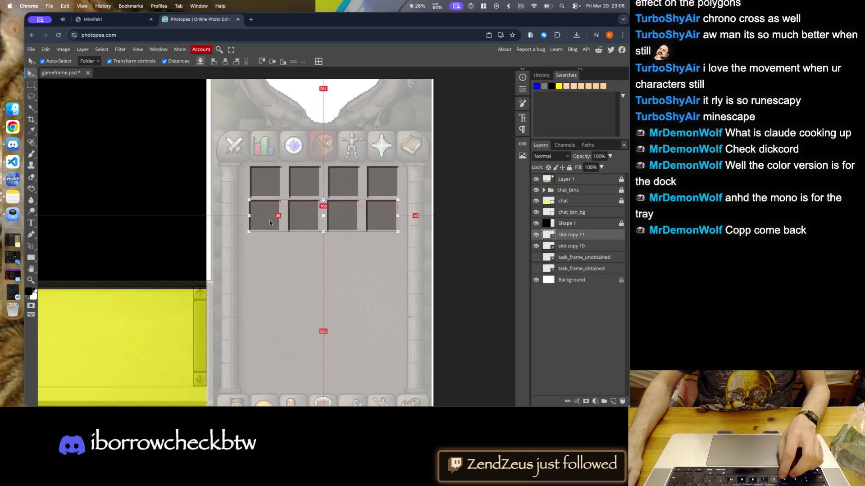
scroll(269, 221, up, 2)
scroll(258, 211, up, 2)
scroll(258, 237, down, 2)
scroll(262, 182, up, 3)
drag(252, 230, 253, 217)
scroll(253, 217, down, 3)
scroll(243, 202, down, 2)
scroll(235, 189, down, 1)
scroll(230, 182, up, 2)
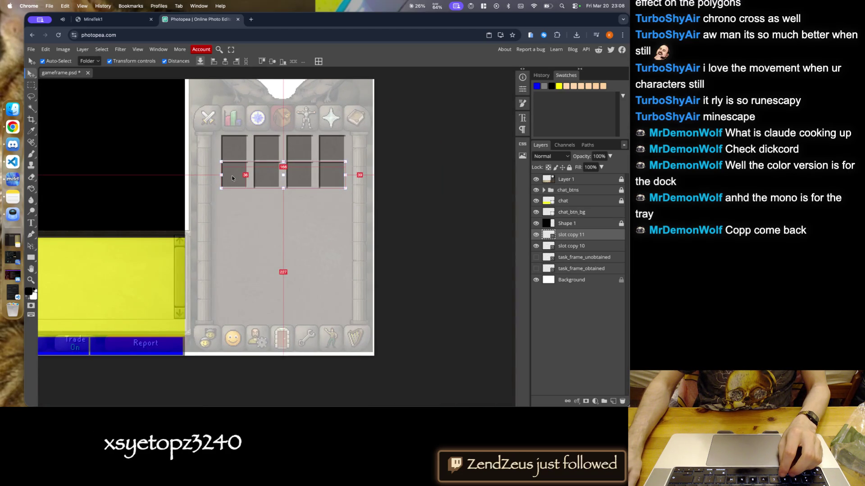
drag(232, 178, 230, 317)
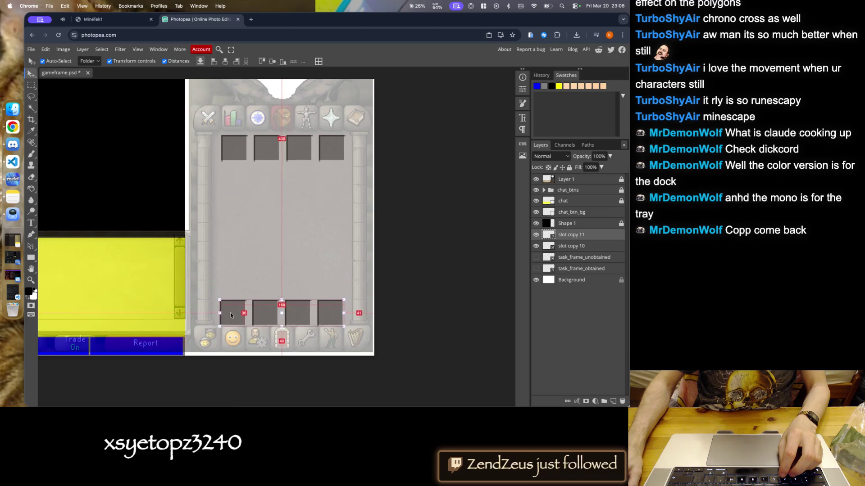
drag(231, 317, 221, 167)
scroll(220, 162, up, 3)
scroll(221, 171, up, 3)
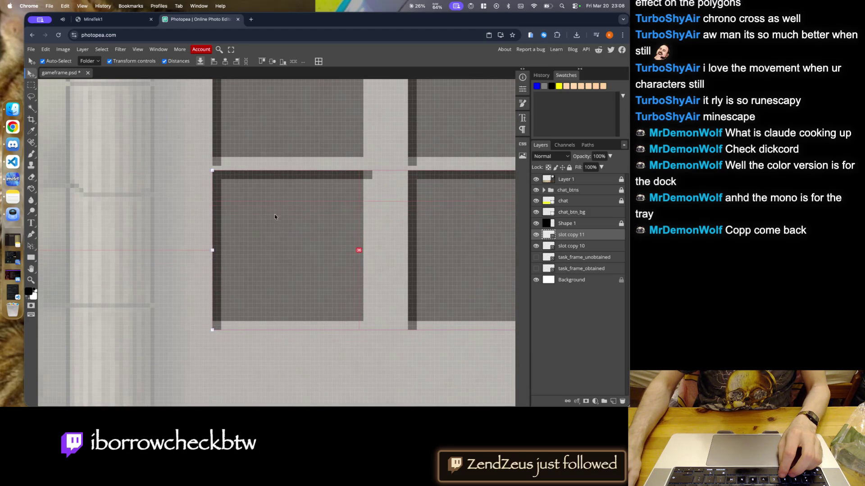
key(Up)
key(Up)
key(Up)
scroll(257, 194, down, 5)
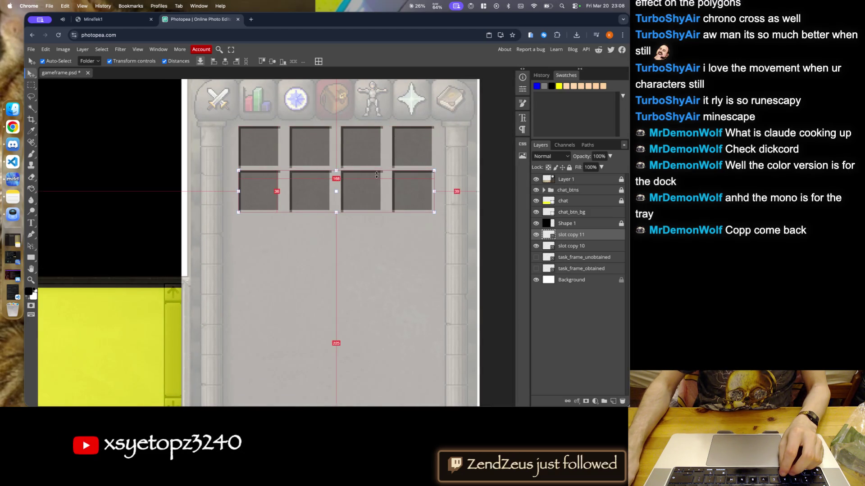
scroll(359, 170, up, 4)
scroll(320, 170, down, 5)
scroll(246, 166, up, 6)
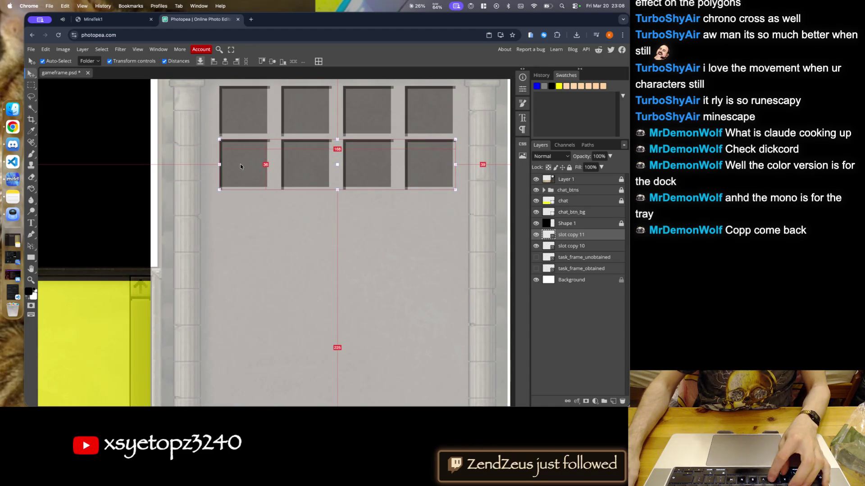
- Duplicate the slot row three more times with Ctrl+J, stacking each copy below the previous
key(ctrl+j)
mouse_move(240, 163)
mouse_down()
mouse_move(241, 212)
mouse_move(252, 208)
mouse_up()
scroll(240, 212, up, 4)
key(ctrl+j)
scroll(245, 193, down, 5)
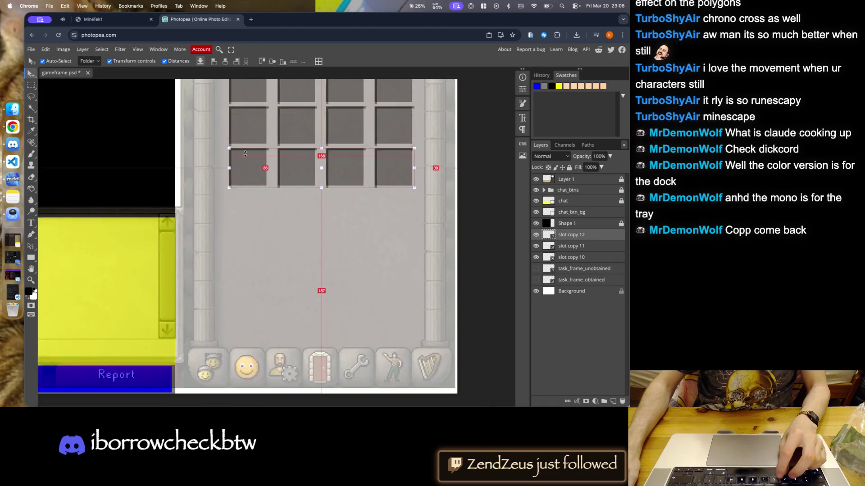
scroll(245, 171, up, 4)
drag(247, 175, 251, 234)
scroll(248, 229, up, 2)
scroll(250, 226, up, 3)
key(ctrl+j)
scroll(251, 222, down, 3)
scroll(247, 180, down, 2)
scroll(249, 192, up, 1)
drag(243, 191, 242, 279)
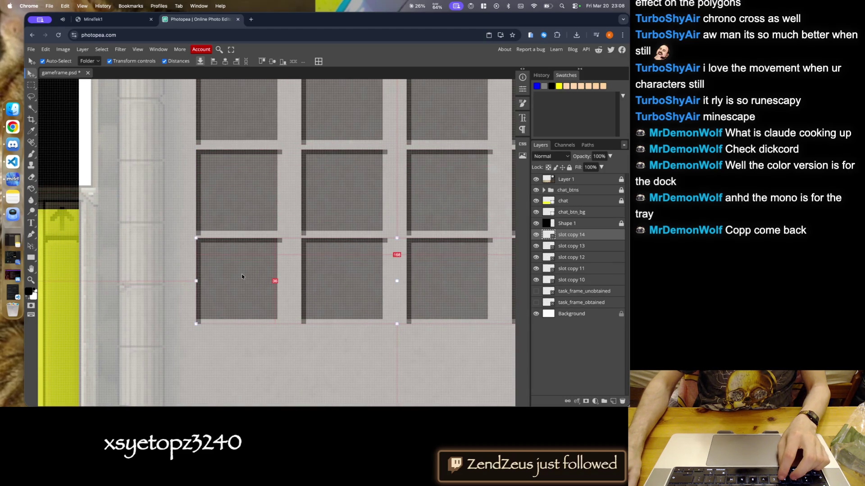
- Alt-drag two more row copies, slot copy 15 and 16, down to complete seven rows
scroll(225, 271, left, 6)
scroll(183, 214, right, 5)
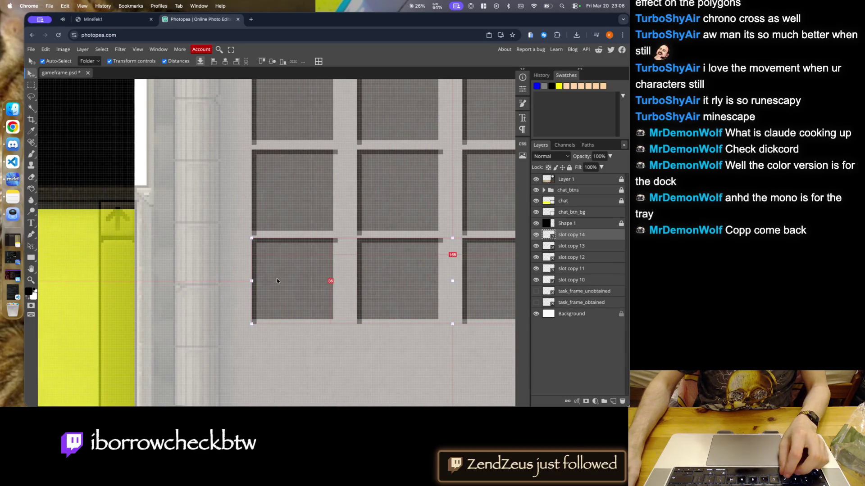
scroll(265, 270, up, 2)
scroll(268, 224, down, 4)
scroll(229, 208, down, 2)
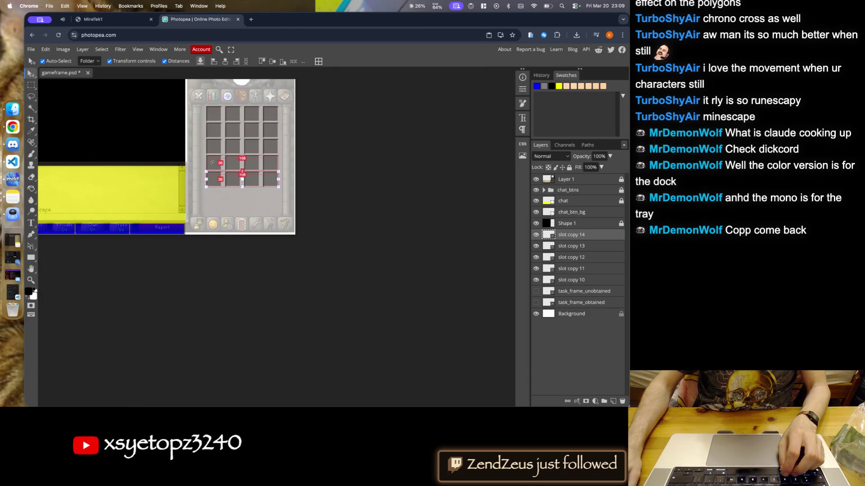
scroll(212, 163, up, 2)
scroll(218, 162, up, 3)
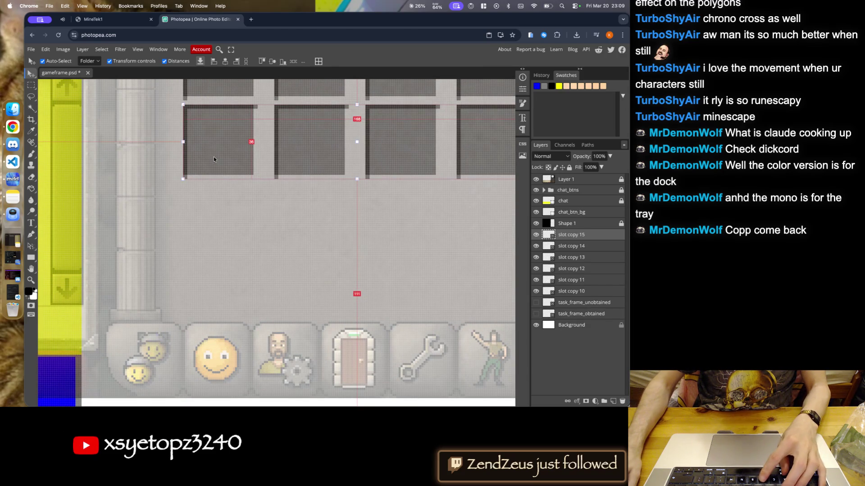
drag(216, 160, 216, 224)
scroll(212, 222, up, 2)
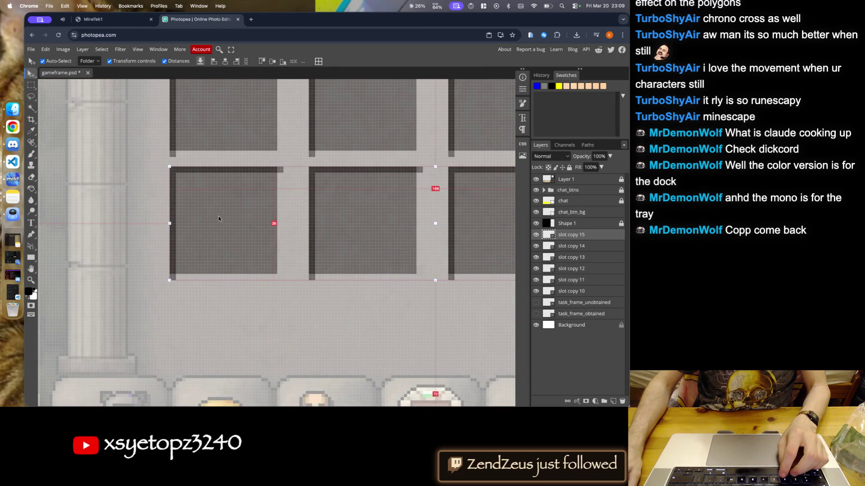
drag(214, 210, 215, 330)
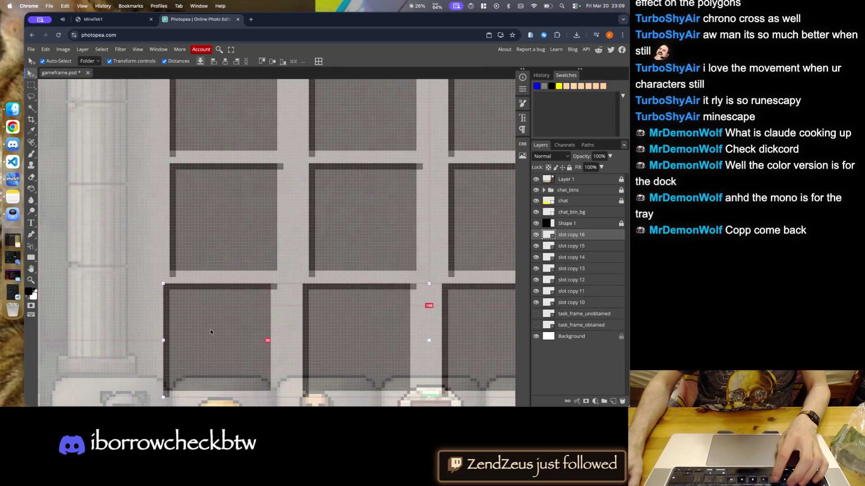
scroll(198, 279, down, 5)
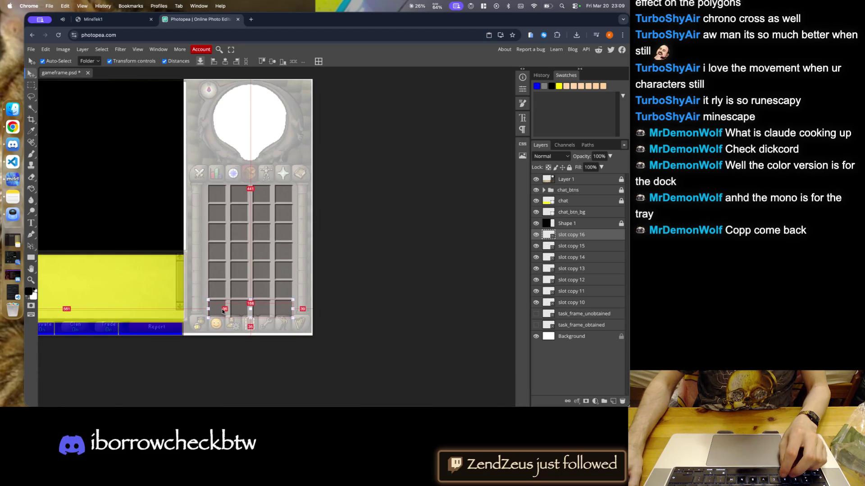
click(353, 201)
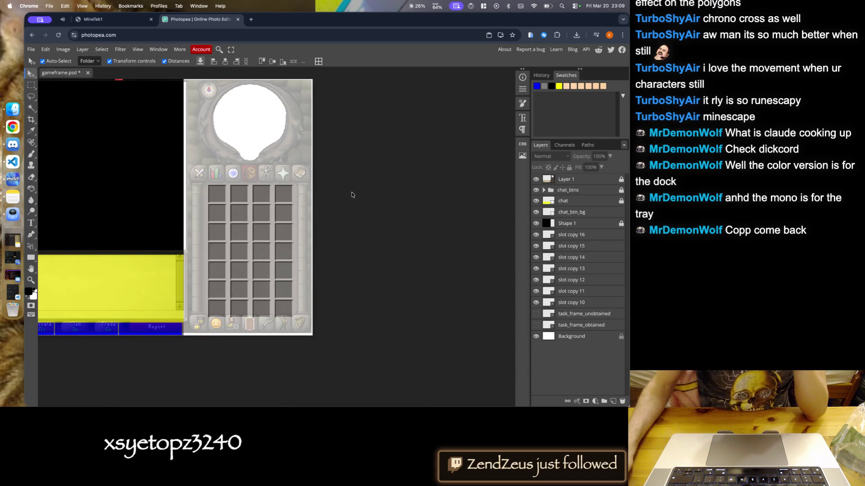
- Search DuckDuckGo for 'osrs inventory tabs' in a new tab and show image results
click(251, 19)
text(osrs )
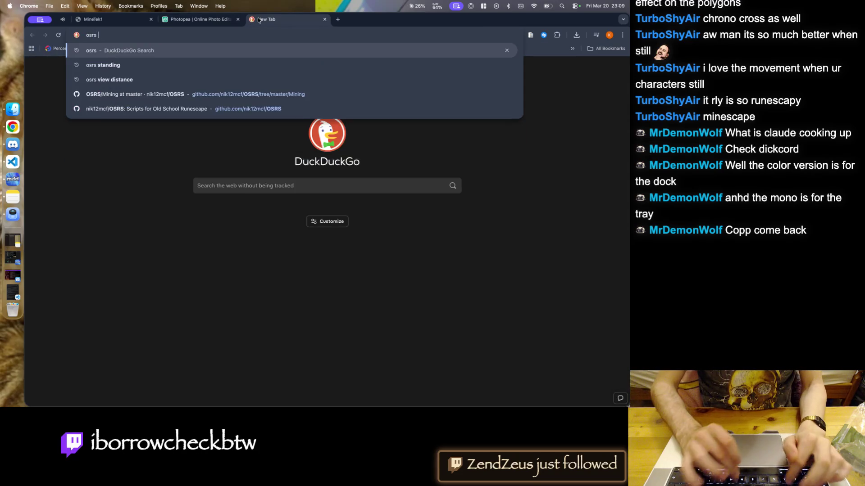
text(inventory tabs)
key(Return)
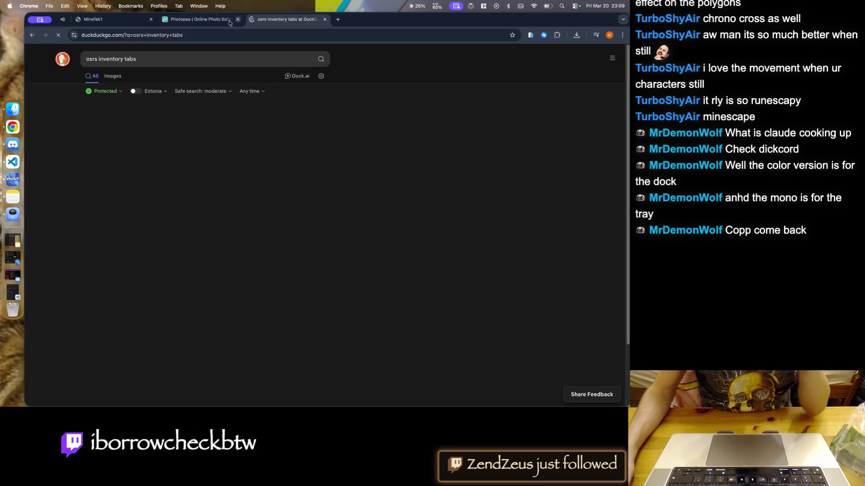
click(113, 76)
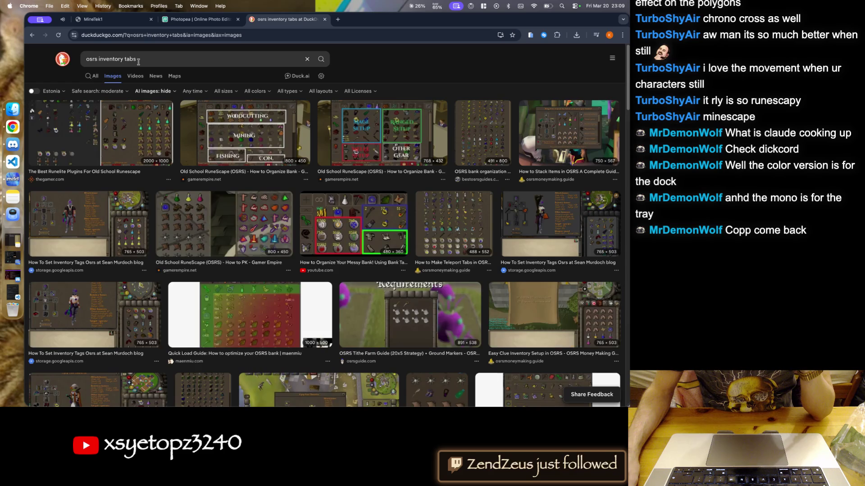
double_click(127, 60)
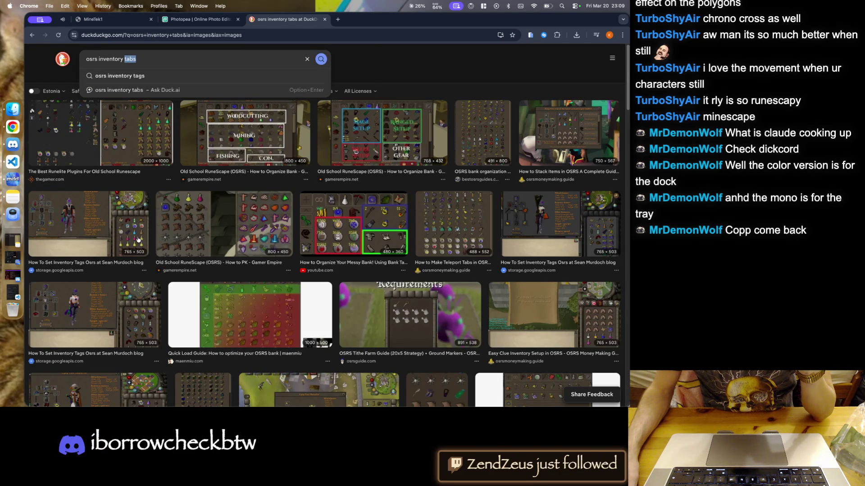
- Preview the RuneLister inventory screenshot among the image results
scroll(138, 239, down, 6)
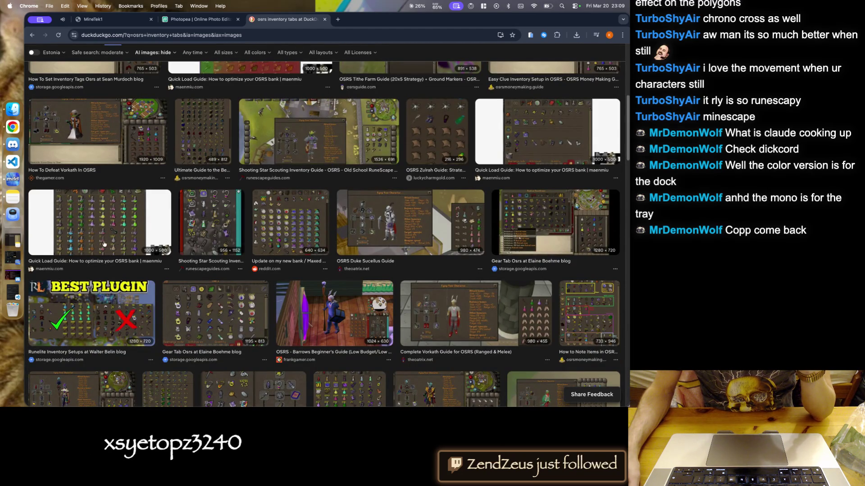
scroll(121, 243, down, 7)
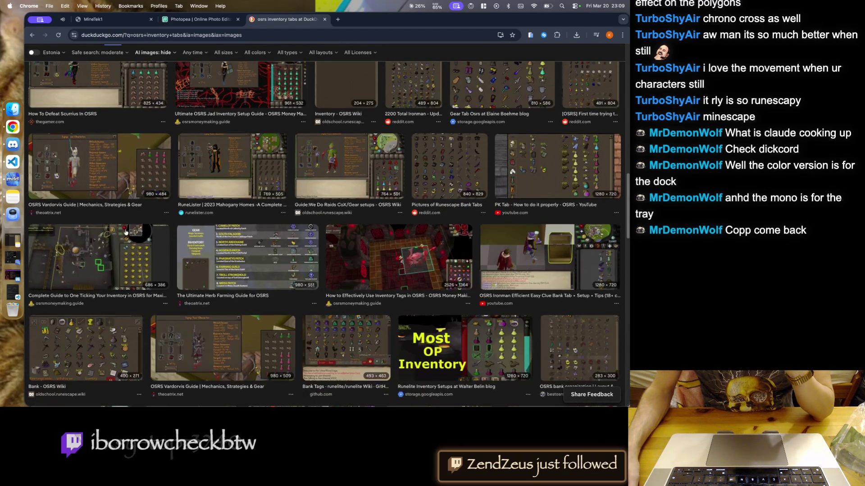
click(234, 259)
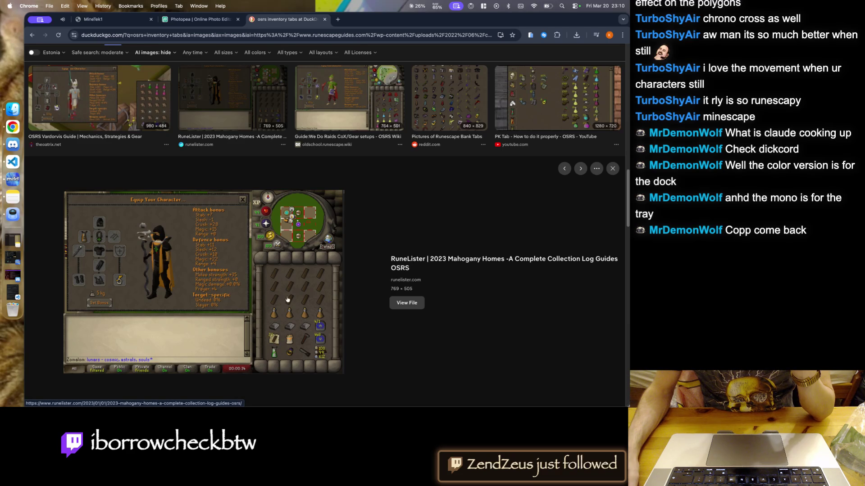
scroll(212, 224, down, 1)
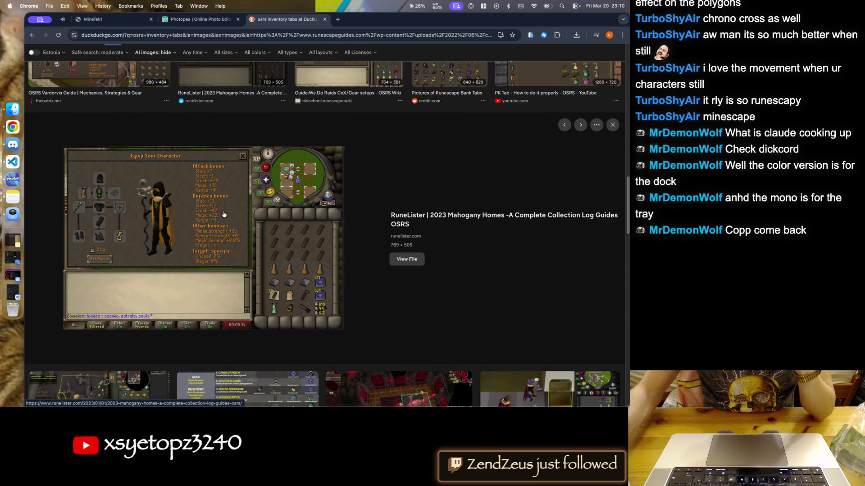
key(Escape)
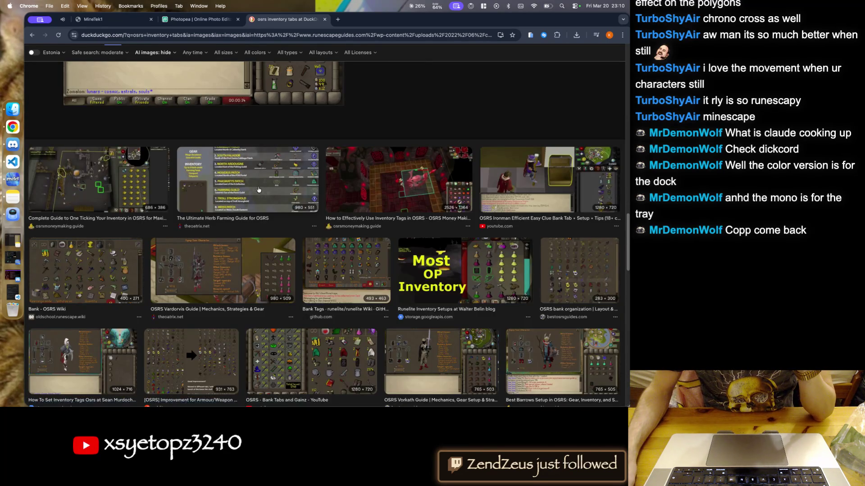
- Scroll further and preview the Ironman Barrows inventory screenshot
scroll(258, 186, down, 1)
scroll(257, 186, down, 2)
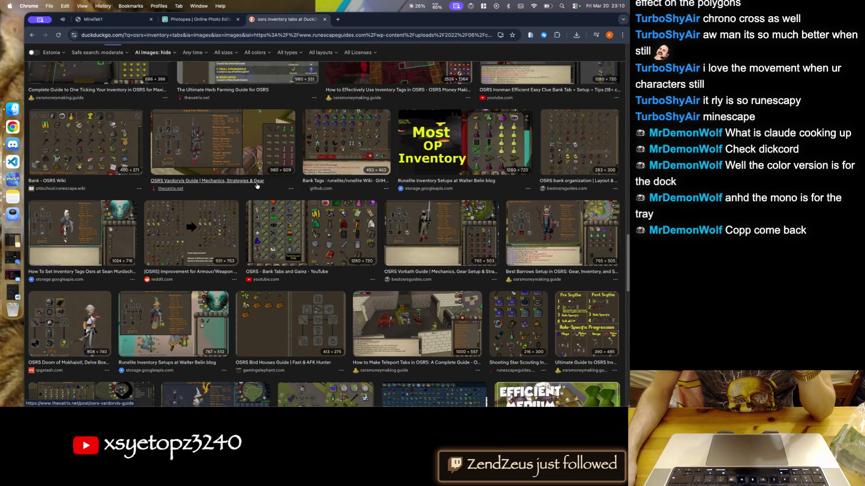
scroll(258, 186, down, 5)
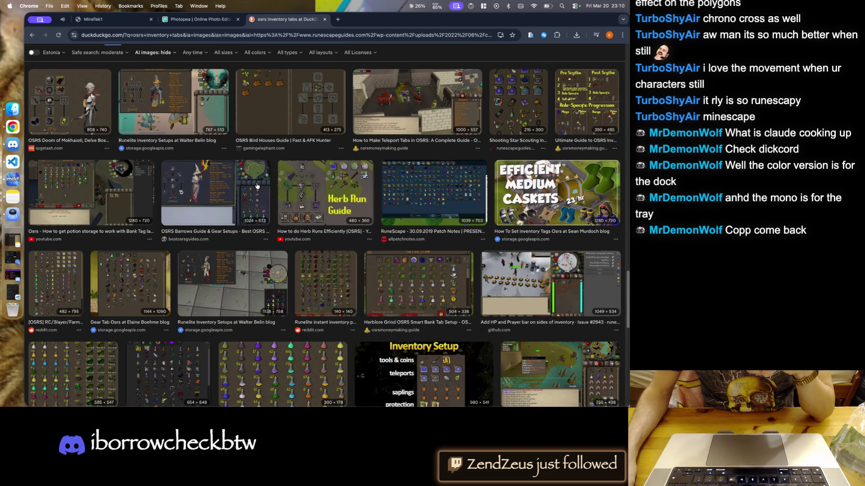
scroll(257, 186, down, 3)
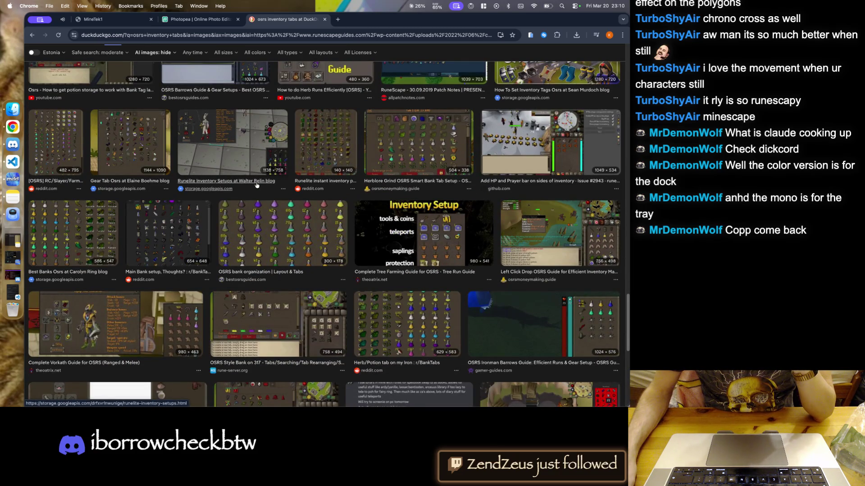
scroll(258, 185, down, 5)
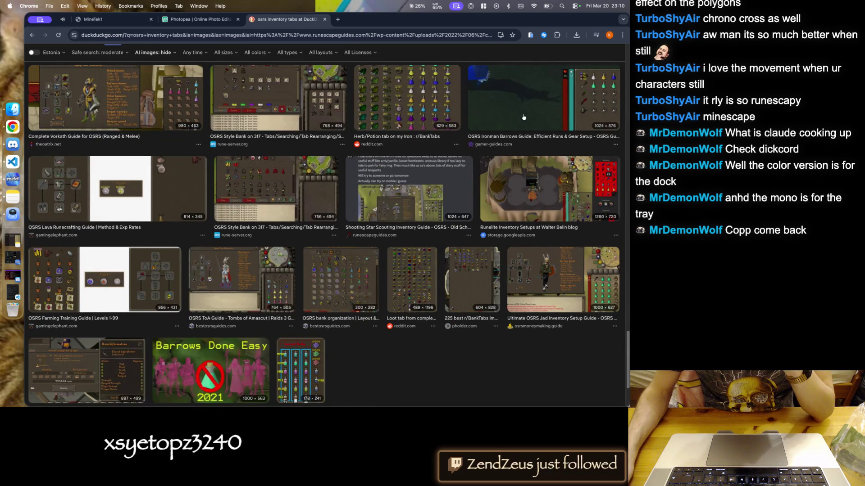
click(586, 100)
key(Escape)
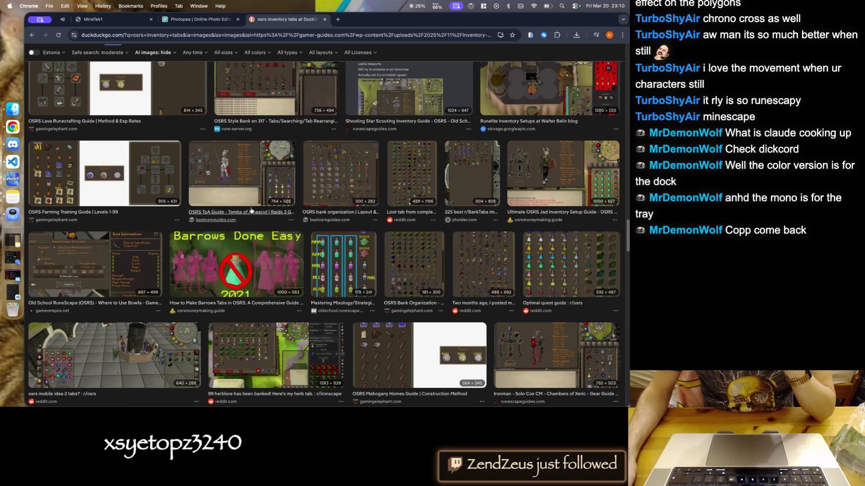
- Preview the Bandos setup inventory screenshot, then delete 'tabs' from the search query
scroll(252, 209, down, 7)
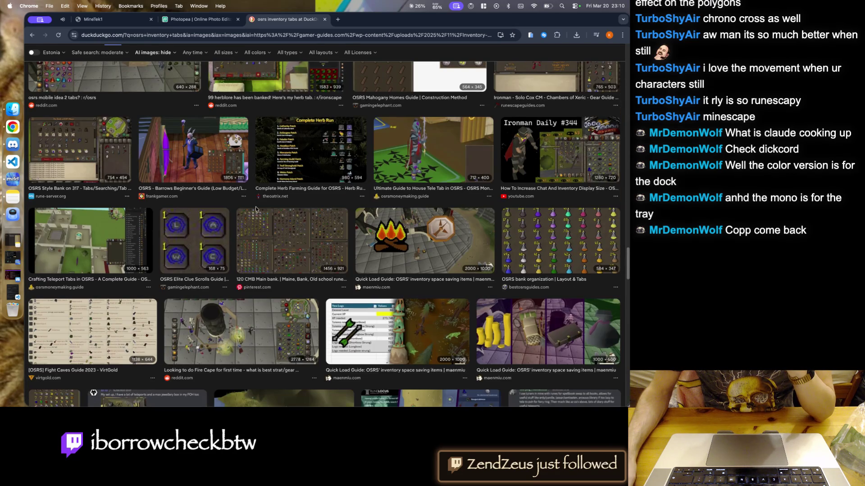
scroll(255, 207, down, 5)
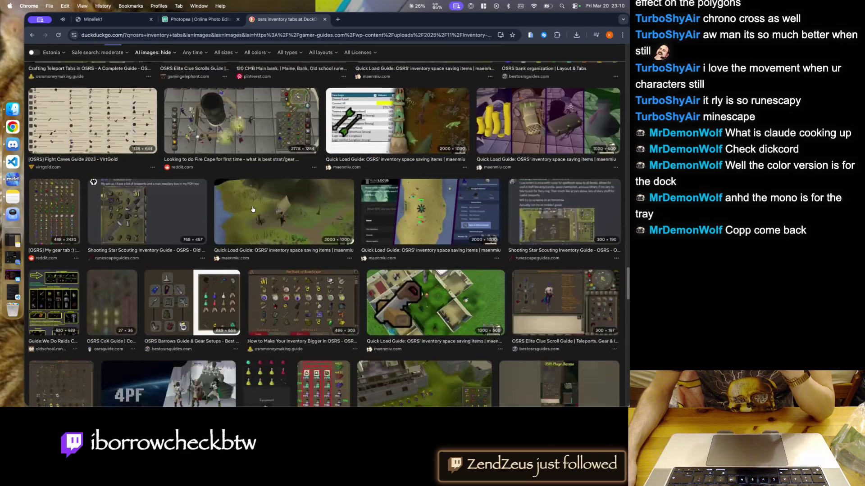
scroll(252, 209, down, 5)
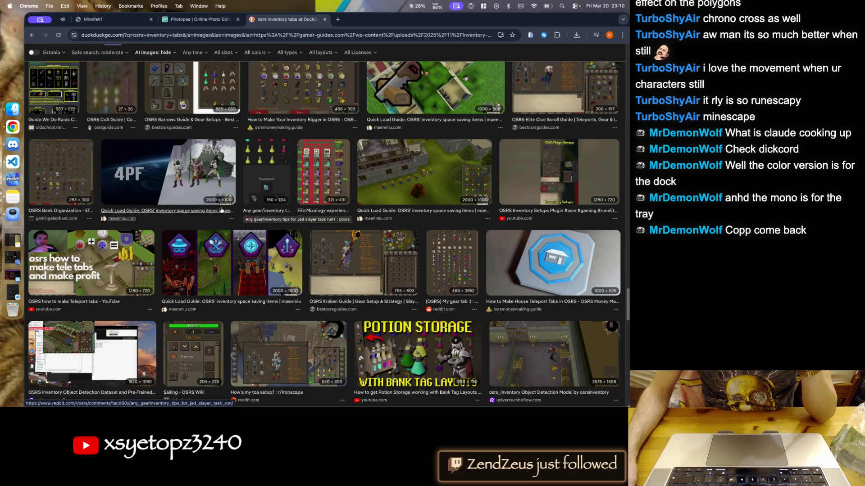
scroll(189, 211, down, 7)
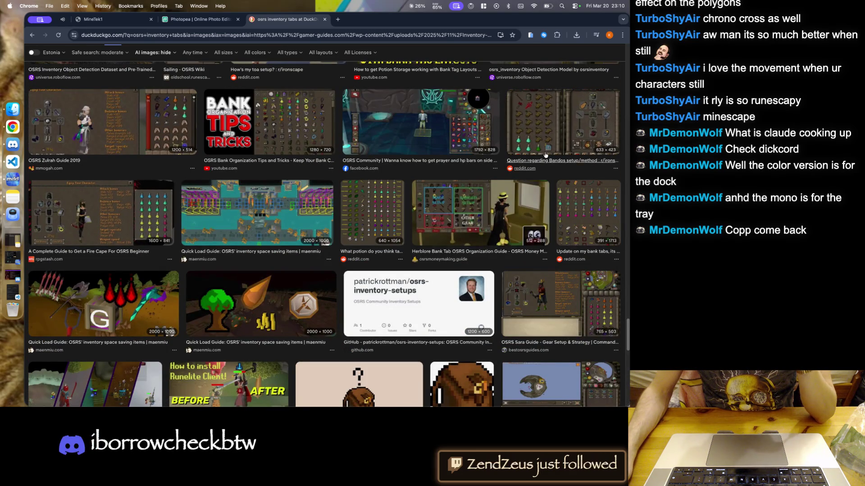
click(563, 121)
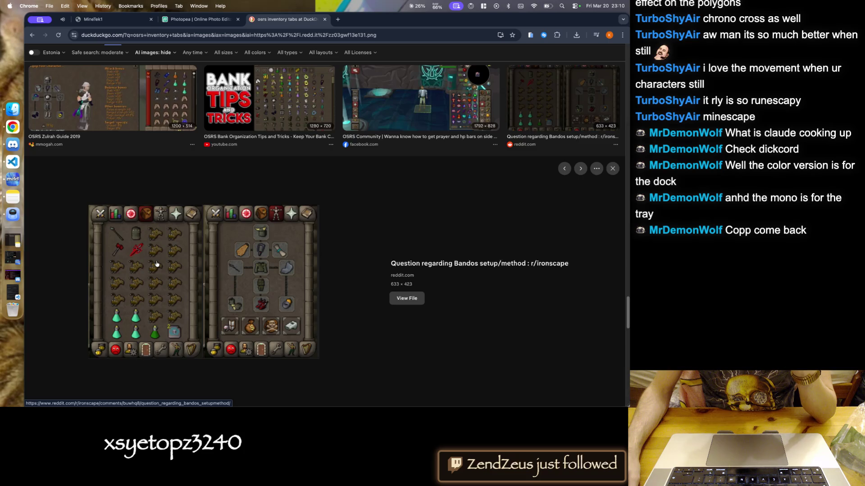
scroll(157, 253, down, 5)
scroll(157, 253, down, 10)
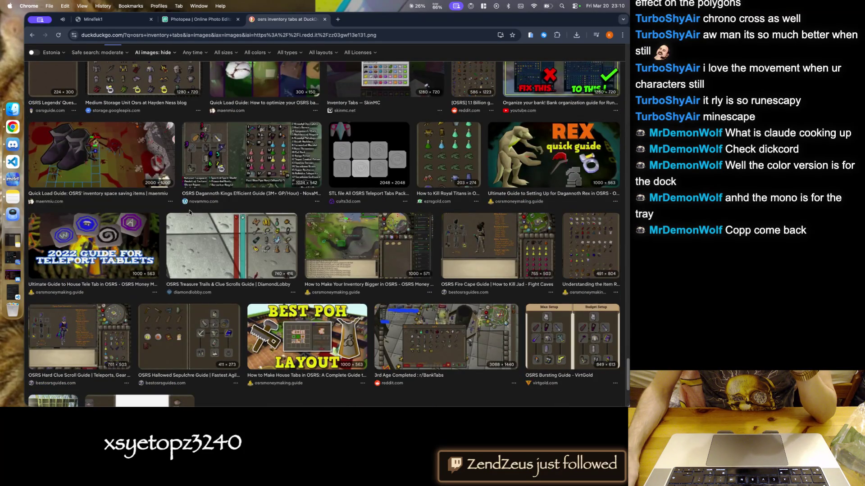
scroll(189, 210, up, 5)
scroll(180, 171, up, 5)
scroll(171, 126, up, 5)
scroll(157, 72, up, 5)
click(153, 59)
key(BackSpace)
key(BackSpace)
key(BackSpace)
- Search images for 'osrs inventory grid' and preview the GitHub inventory grid image
text(g)
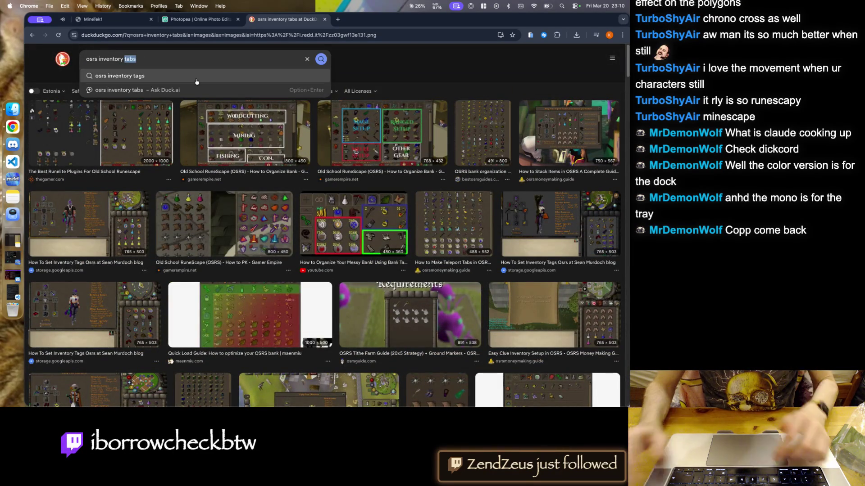
text(rid)
key(Return)
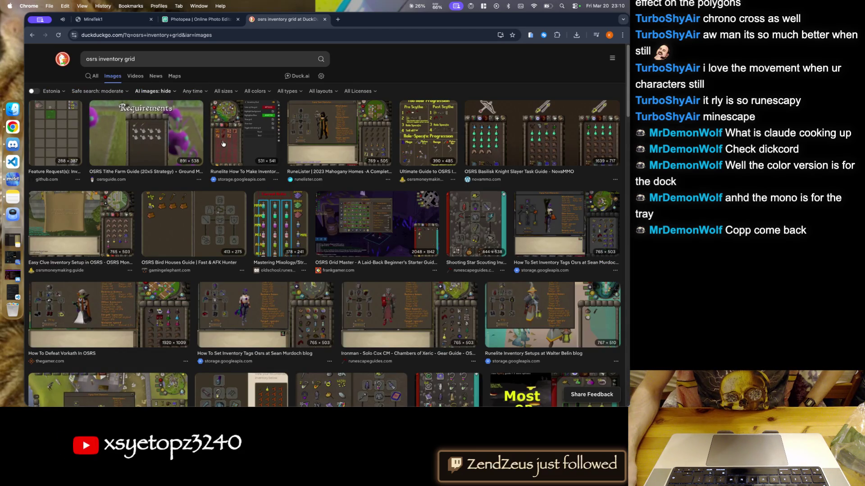
click(53, 133)
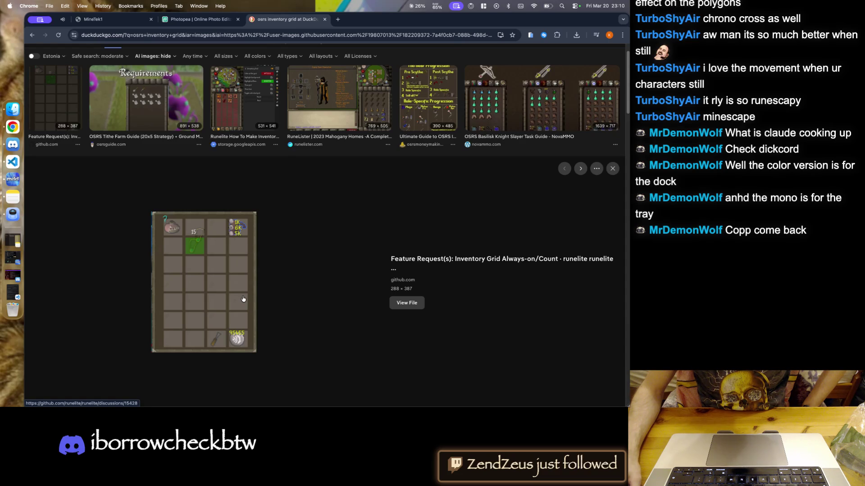
right_click(254, 319)
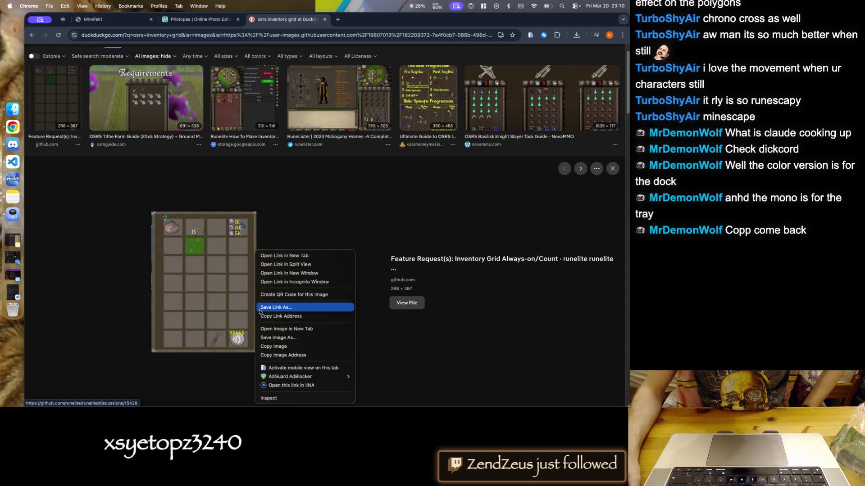
click(255, 226)
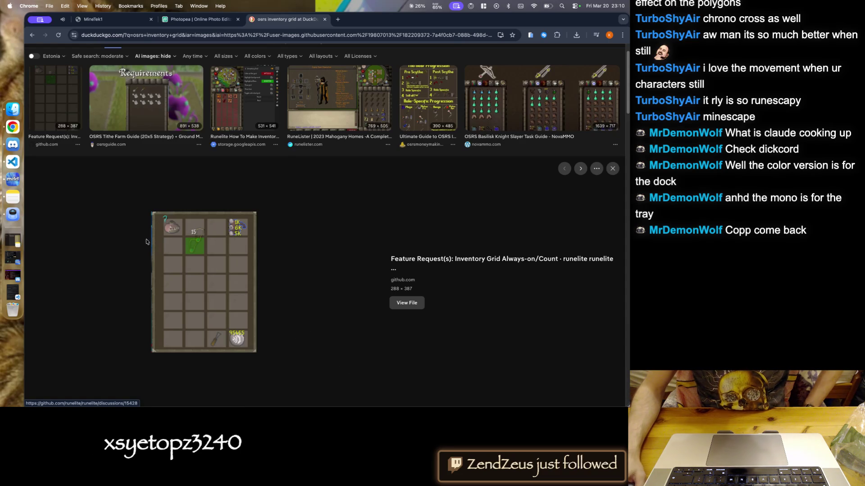
- Open the 531×541 RuneLite inventory grid image full-size in its own tab
click(225, 105)
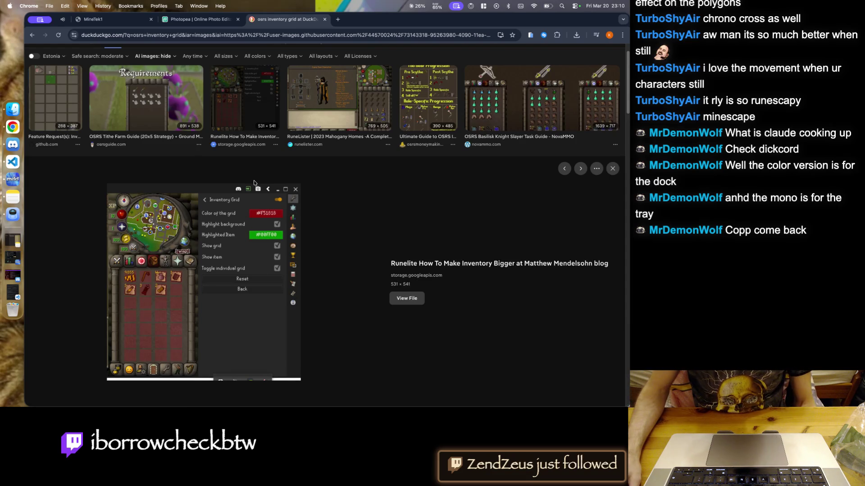
right_click(153, 311)
click(194, 327)
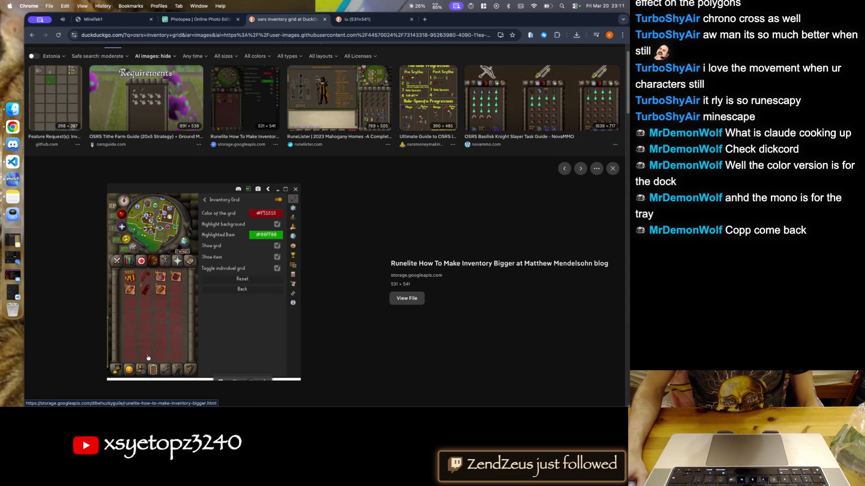
key(Escape)
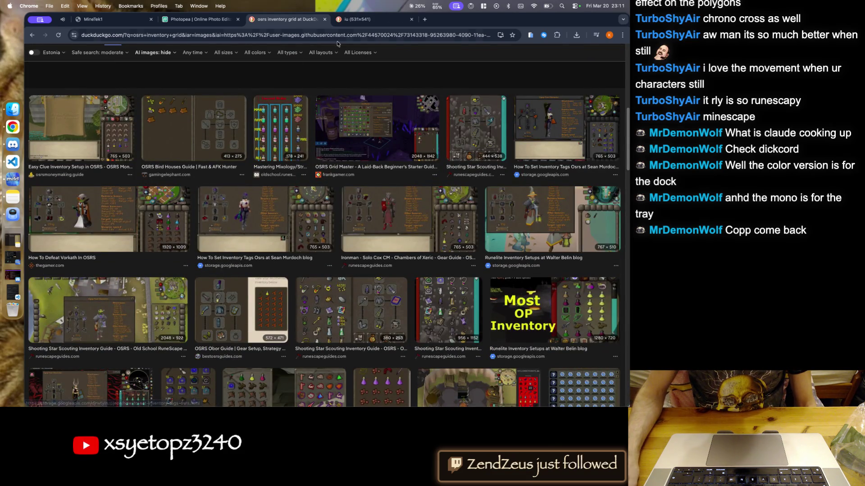
click(356, 19)
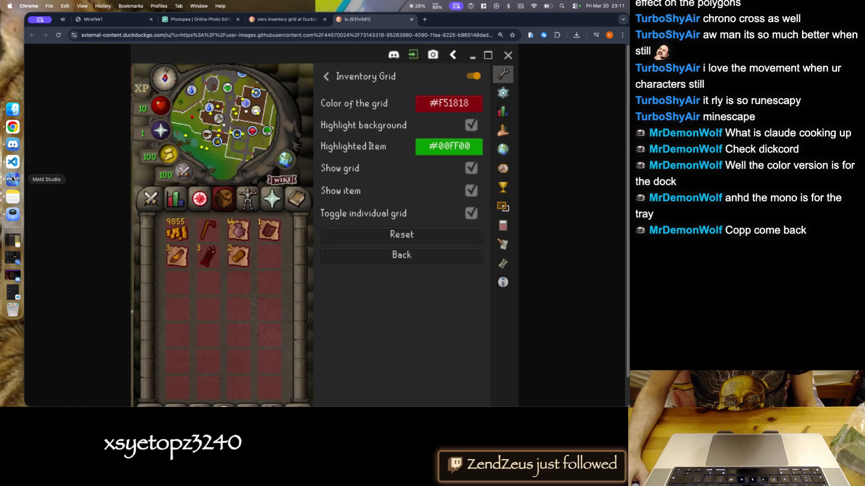
- Flip between the MineTek1 game, the grid reference image and gameframe.psd, ending on gameframe.psd
click(99, 19)
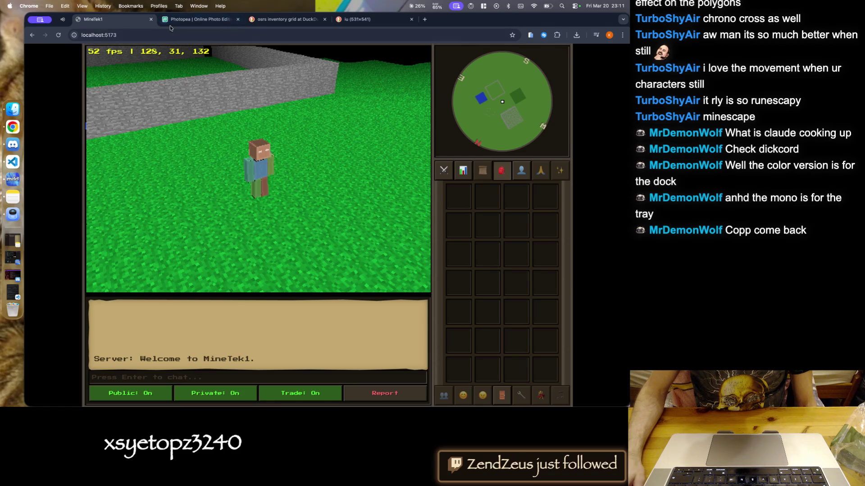
click(192, 20)
click(144, 22)
click(276, 22)
click(180, 22)
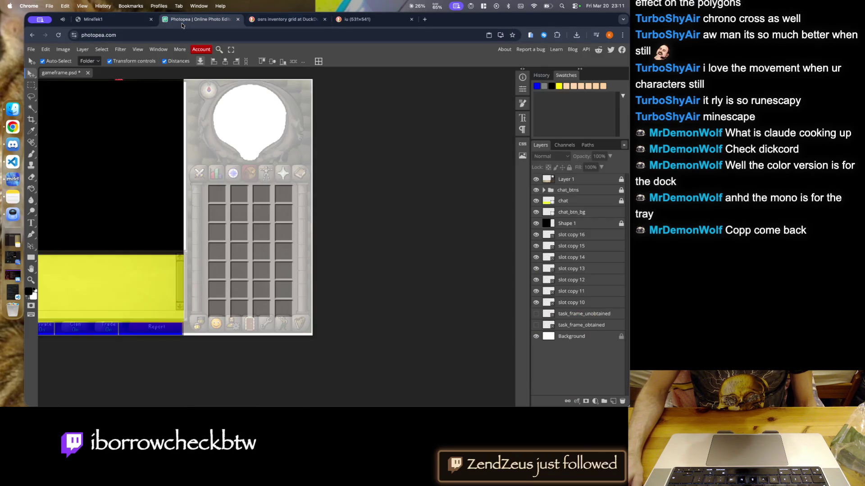
click(380, 22)
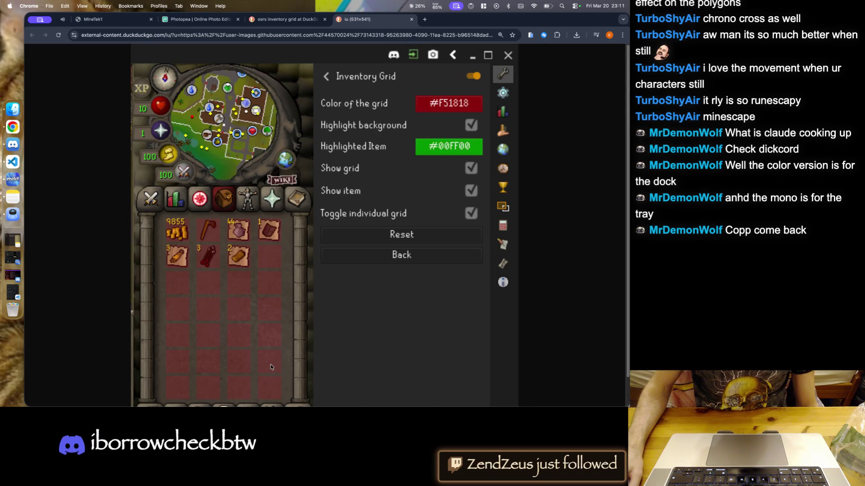
click(280, 19)
click(199, 19)
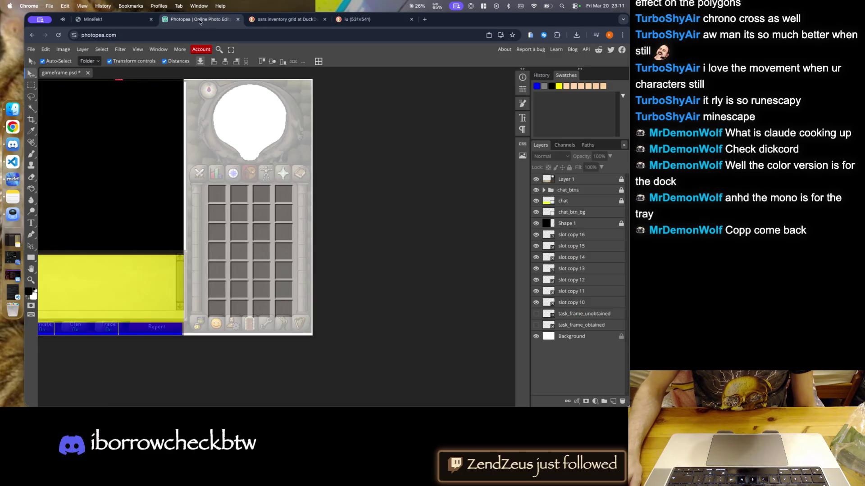
click(380, 19)
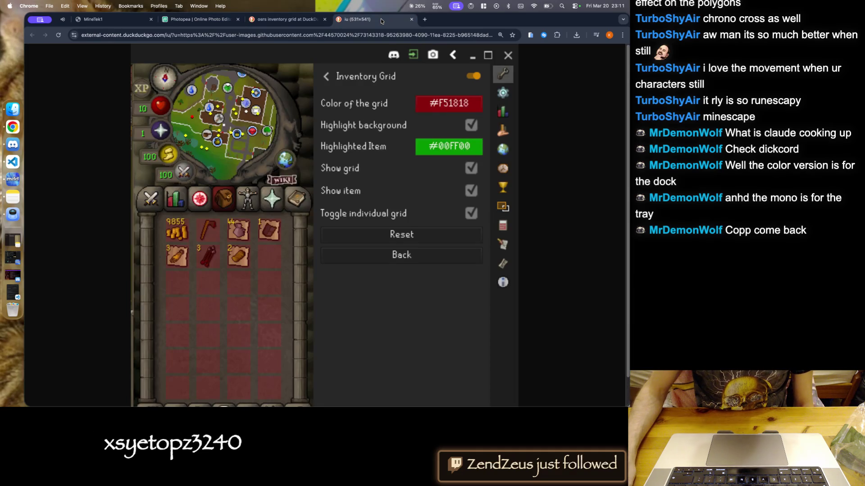
click(207, 21)
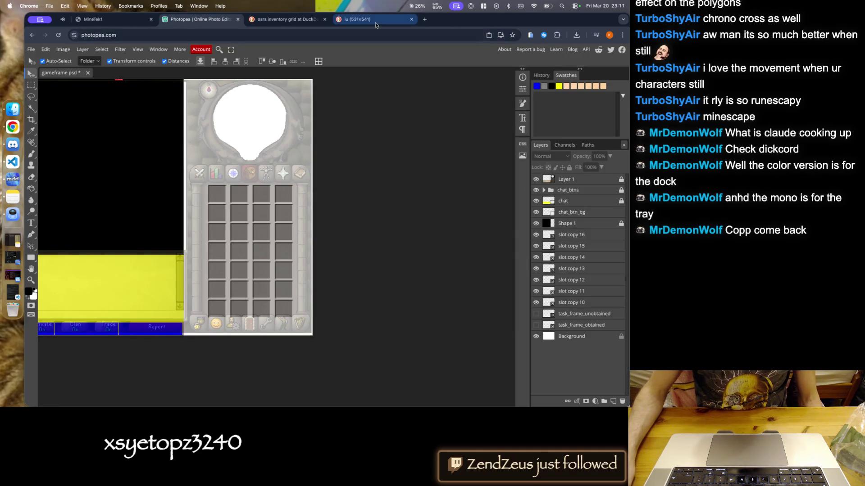
click(375, 20)
click(189, 20)
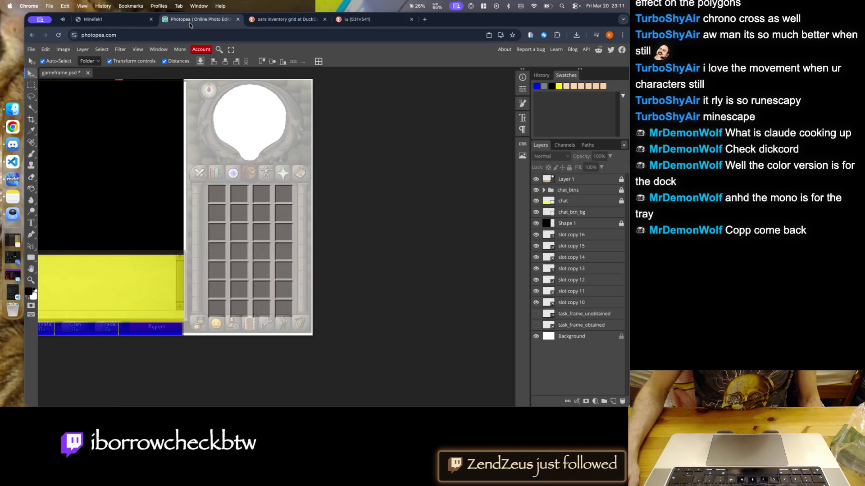
scroll(225, 200, up, 5)
scroll(212, 183, up, 5)
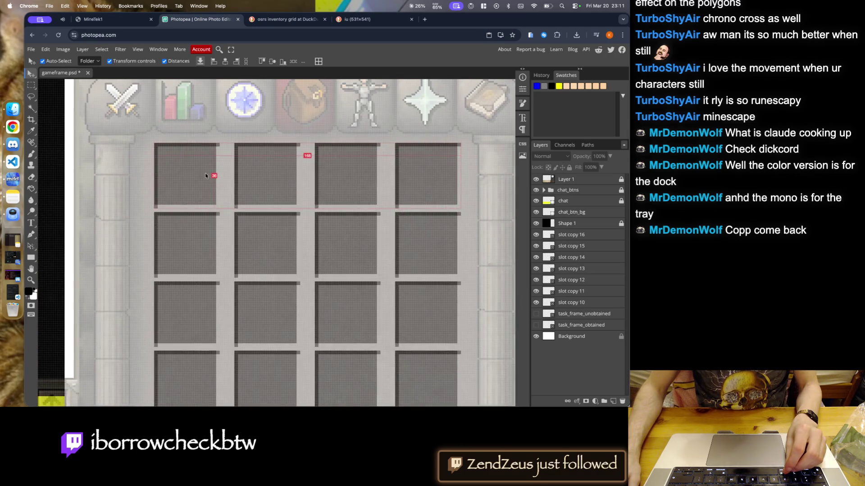
scroll(207, 179, up, 3)
scroll(182, 233, up, 2)
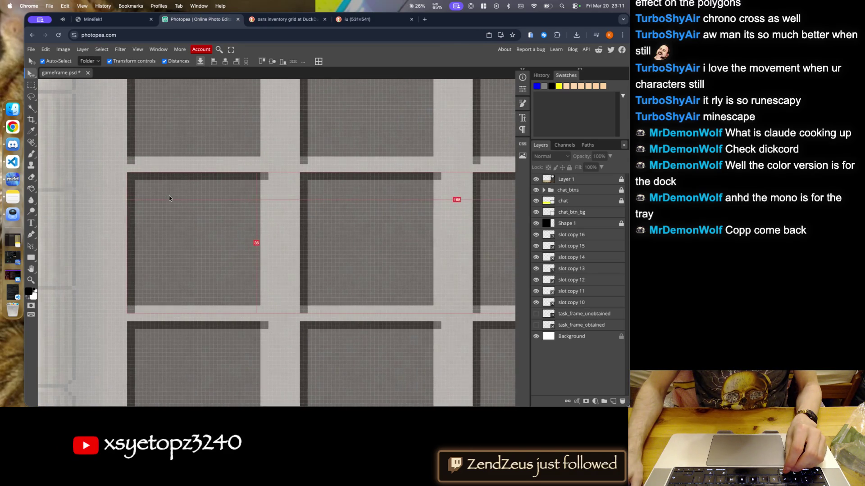
scroll(165, 194, up, 2)
scroll(165, 193, down, 5)
scroll(183, 199, up, 5)
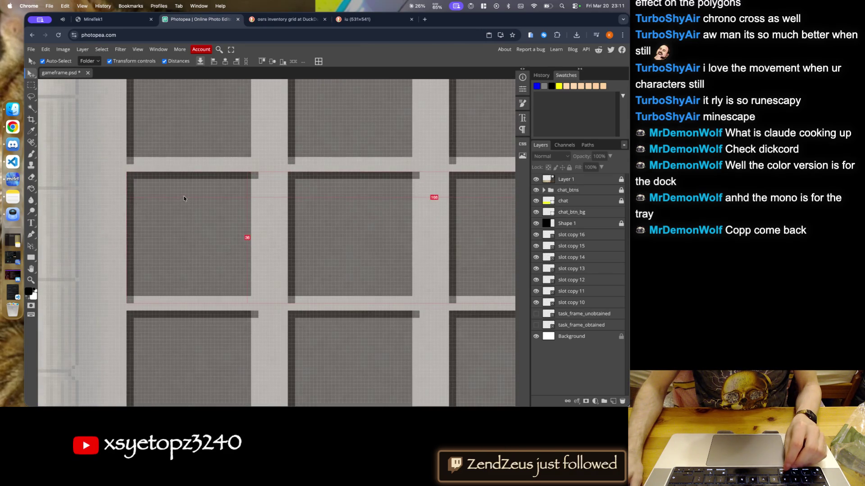
scroll(150, 199, down, 3)
scroll(270, 200, down, 3)
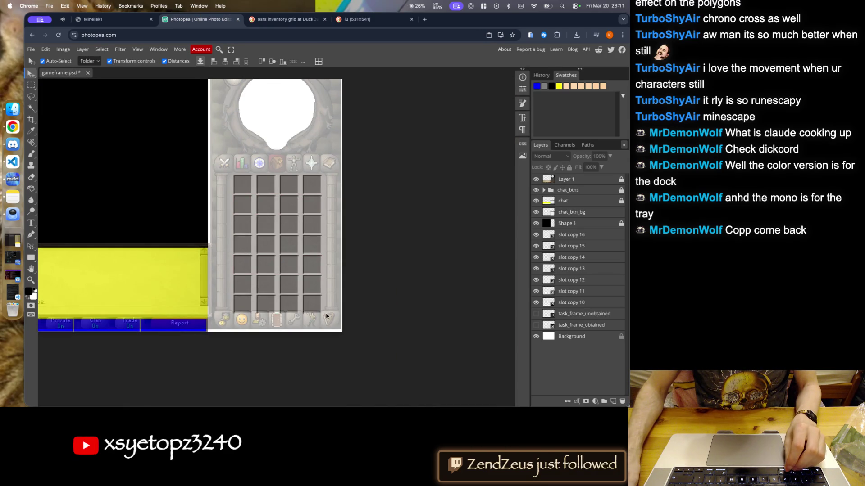
drag(328, 318, 227, 206)
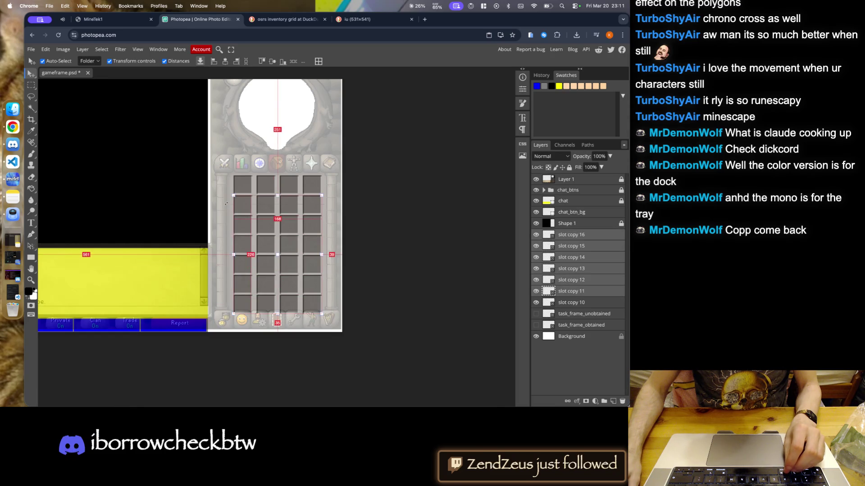
scroll(237, 193, up, 3)
scroll(242, 186, up, 5)
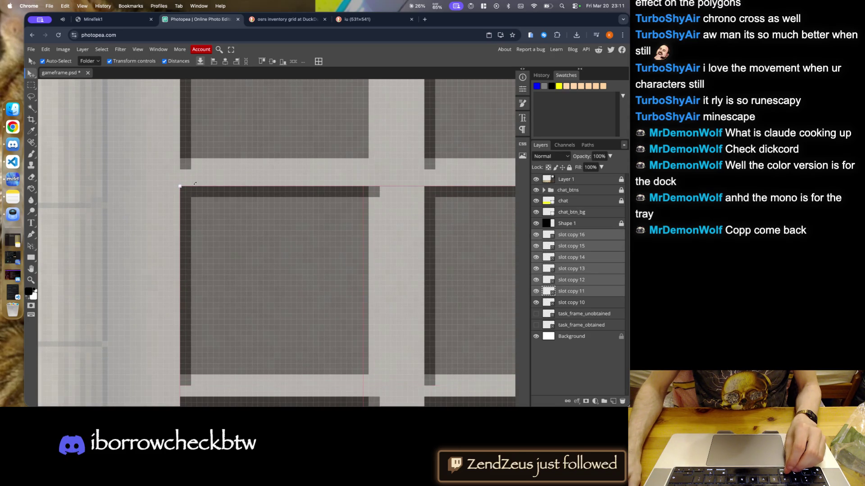
scroll(237, 228, down, 5)
drag(326, 339, 189, 217)
scroll(199, 205, up, 5)
scroll(207, 194, up, 3)
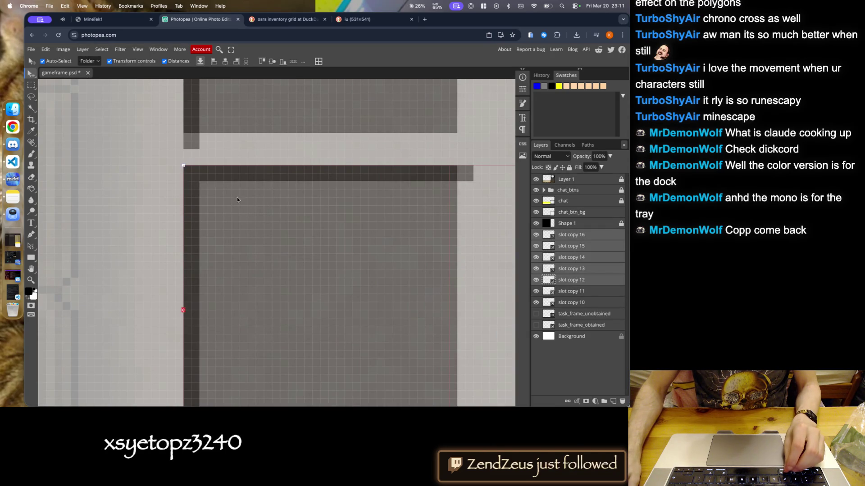
scroll(226, 192, down, 5)
scroll(310, 278, down, 2)
shift+click(177, 252)
scroll(171, 236, up, 5)
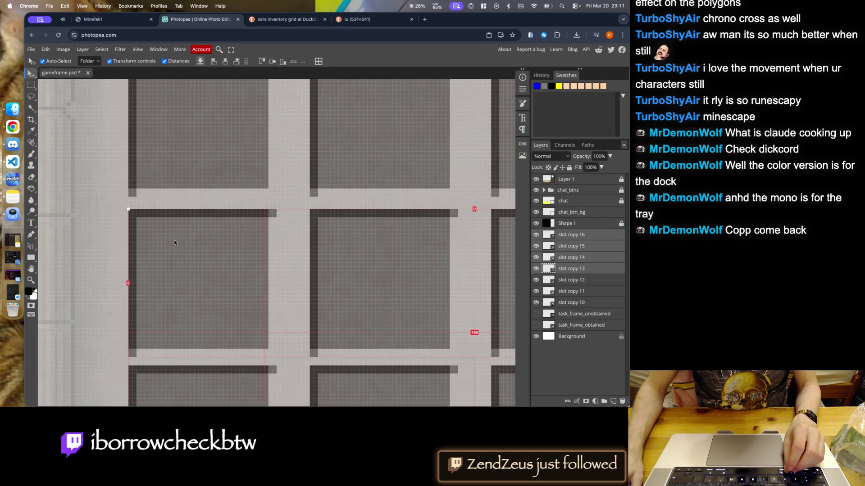
scroll(225, 257, down, 4)
scroll(285, 279, down, 2)
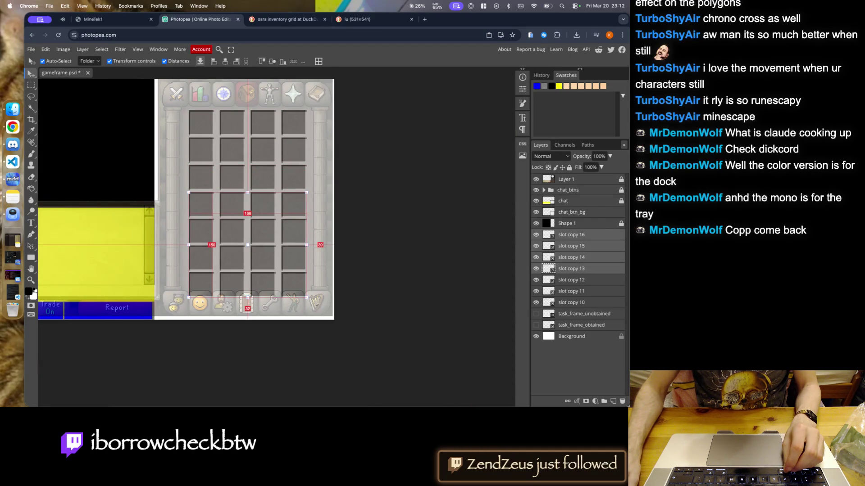
shift+click(318, 307)
scroll(194, 231, up, 5)
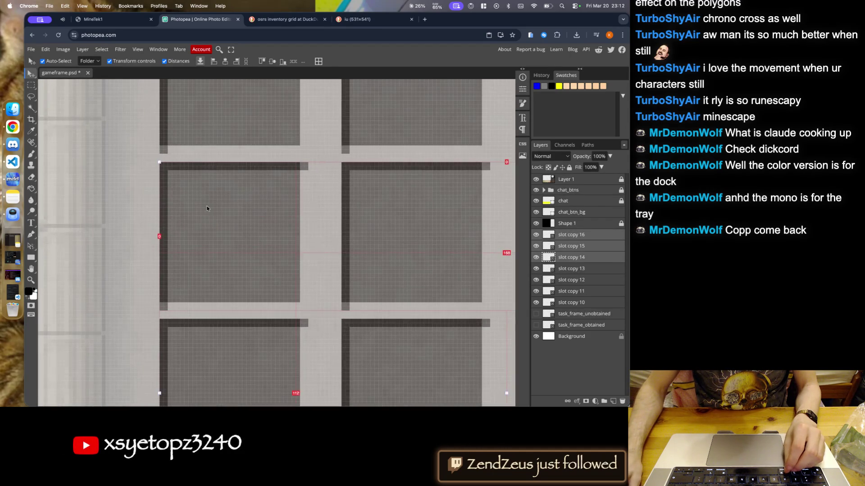
scroll(191, 203, down, 3)
scroll(270, 261, down, 2)
click(345, 310)
drag(345, 310, 208, 219)
scroll(195, 218, up, 3)
scroll(198, 168, up, 2)
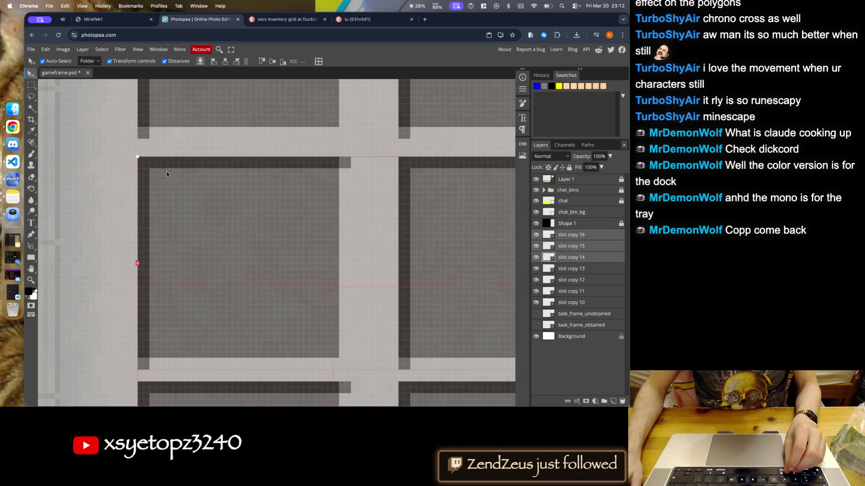
scroll(169, 163, down, 4)
scroll(169, 163, down, 2)
drag(278, 262, 211, 198)
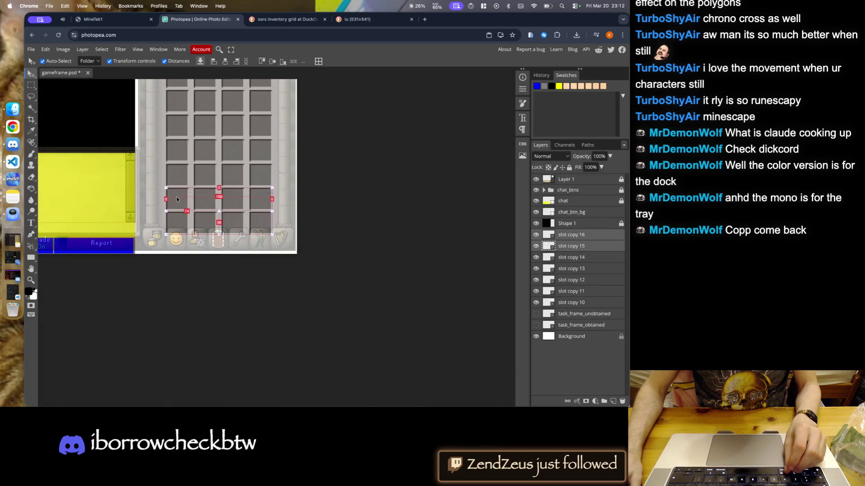
scroll(166, 194, up, 5)
scroll(168, 181, down, 5)
click(182, 218)
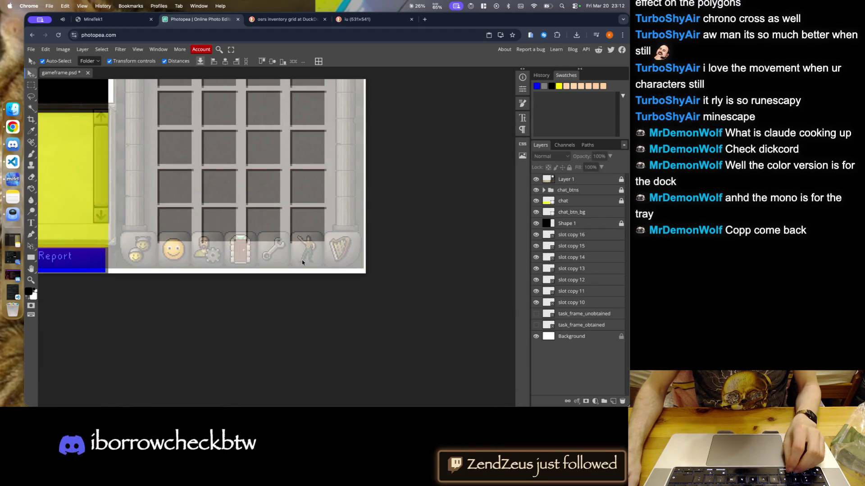
scroll(163, 217, up, 3)
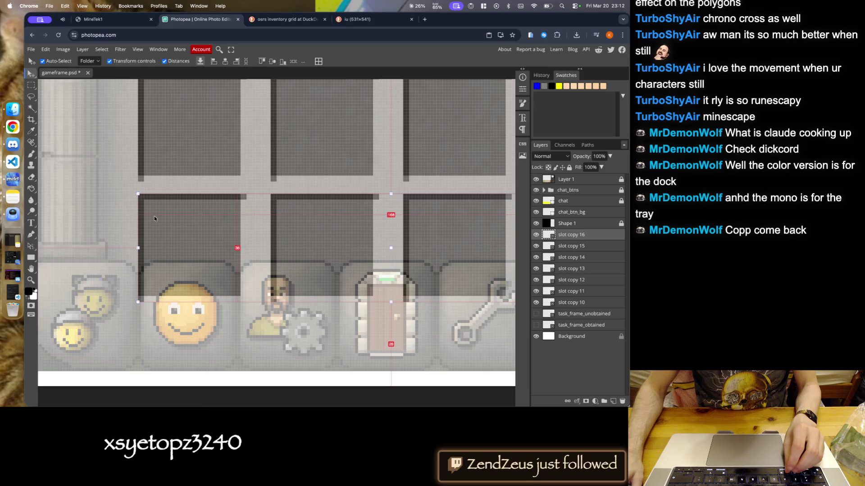
click(150, 211)
scroll(197, 308, down, 1)
scroll(197, 307, down, 3)
scroll(195, 213, up, 5)
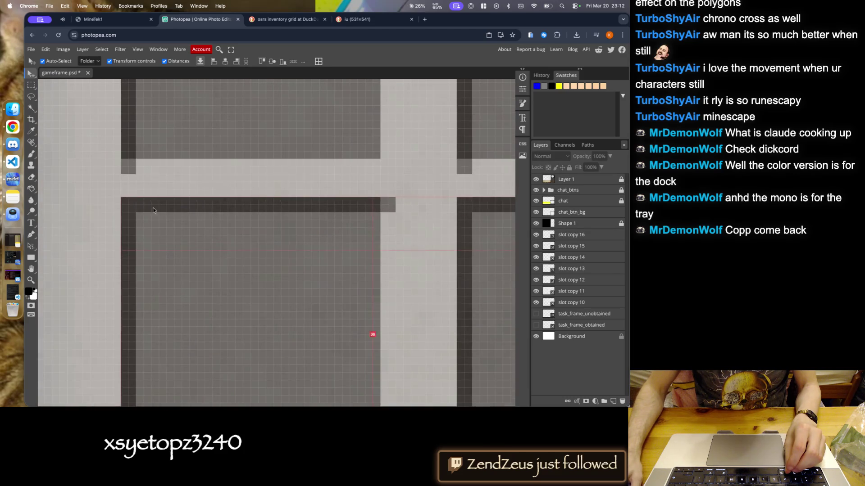
scroll(185, 263, down, 2)
scroll(189, 206, up, 4)
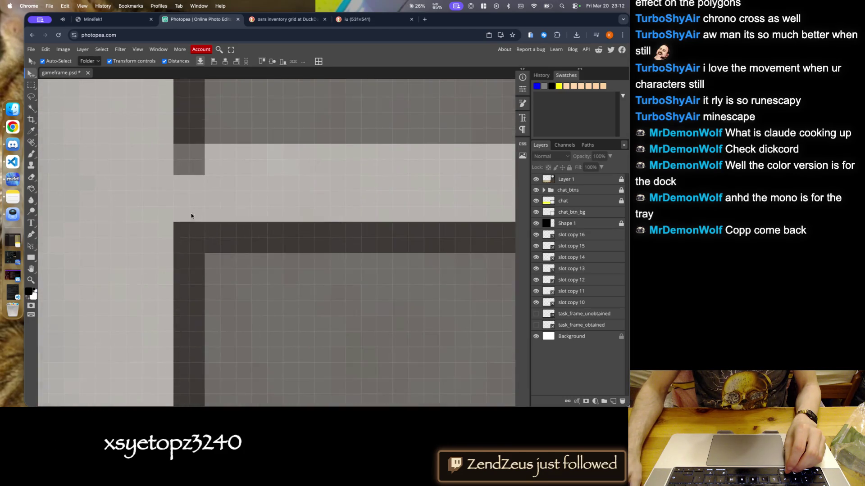
scroll(201, 286, down, 4)
scroll(202, 290, up, 3)
scroll(189, 198, up, 2)
scroll(193, 295, down, 3)
scroll(194, 218, up, 4)
scroll(193, 217, down, 3)
scroll(193, 280, up, 2)
scroll(199, 228, up, 2)
scroll(178, 250, down, 5)
scroll(315, 197, down, 2)
scroll(309, 193, down, 2)
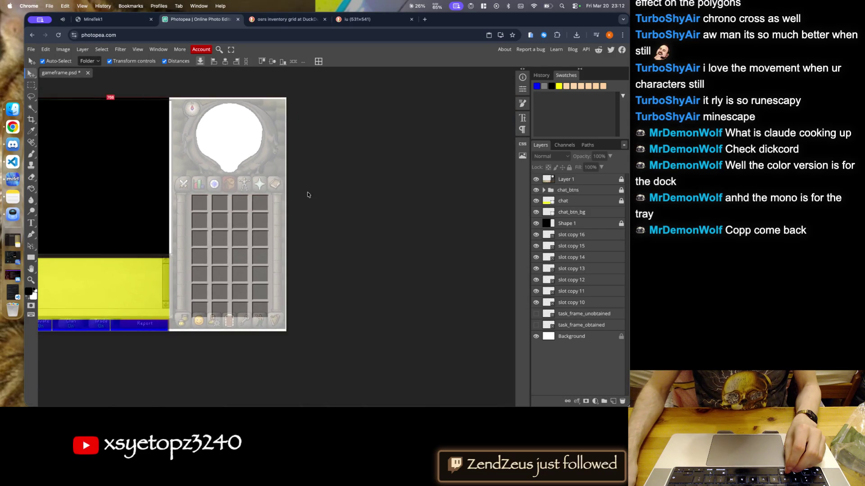
scroll(288, 216, down, 2)
scroll(277, 235, down, 1)
scroll(276, 235, up, 2)
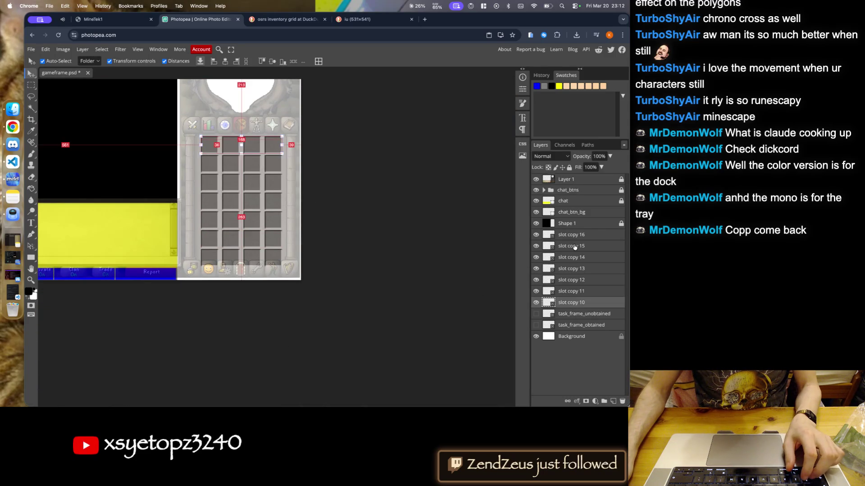
- Merge the selected slot layers into one layer and name it inv_28_slots
right_click(572, 241)
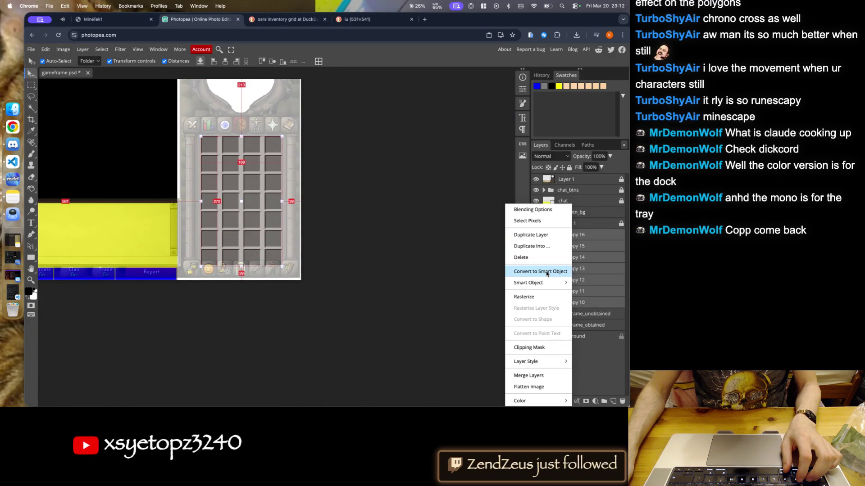
click(547, 271)
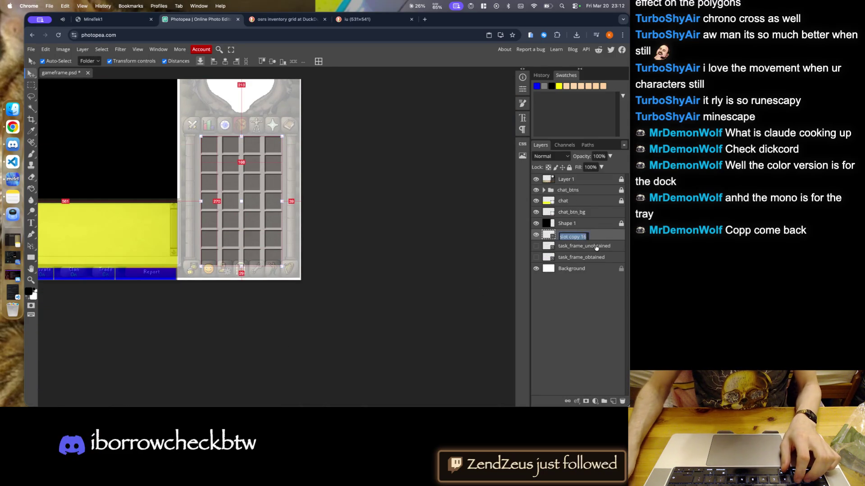
key(BackSpace)
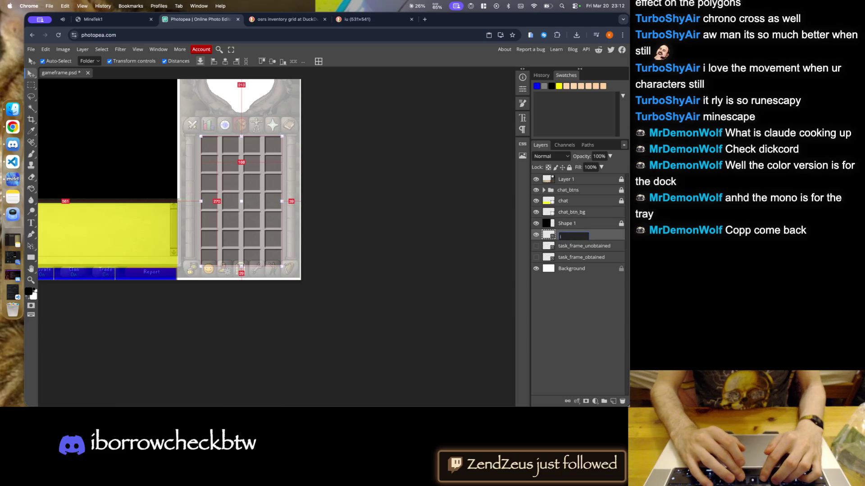
text(inv_28)
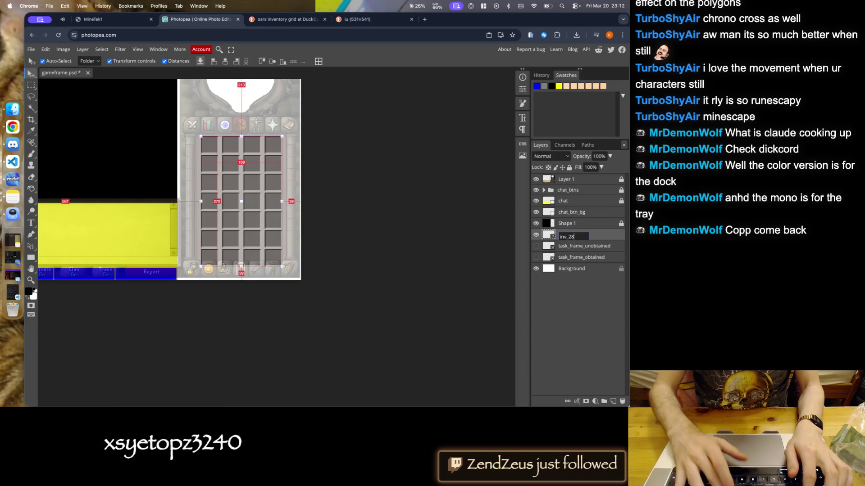
text(_slots)
- Correct the layer name to inv_slots_28, then cancel the gameframe.psd save dialog
double_click(588, 236)
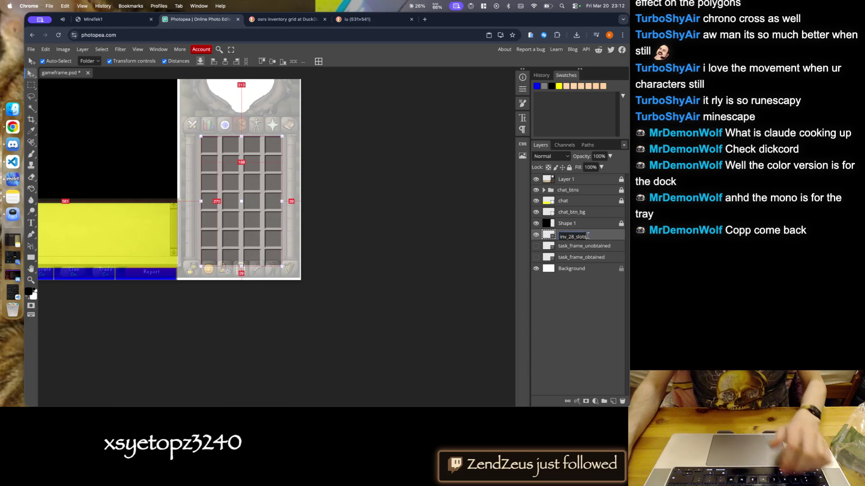
text(inv_)
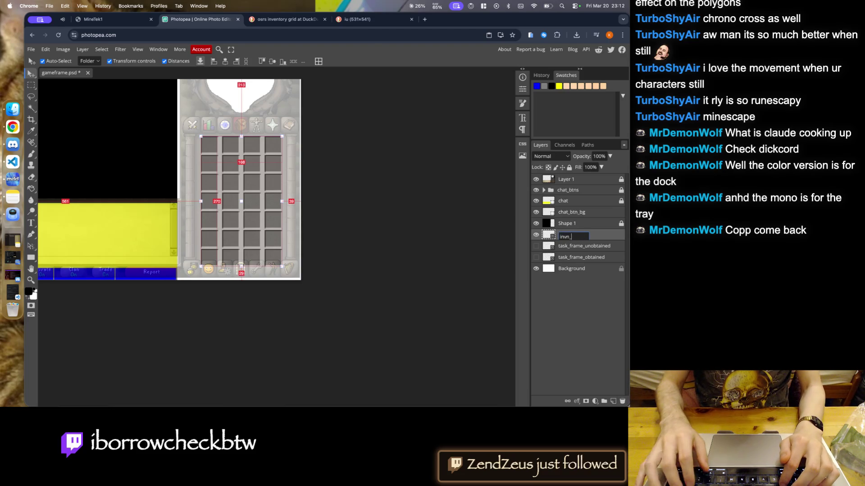
key(BackSpace)
text(_slots_28)
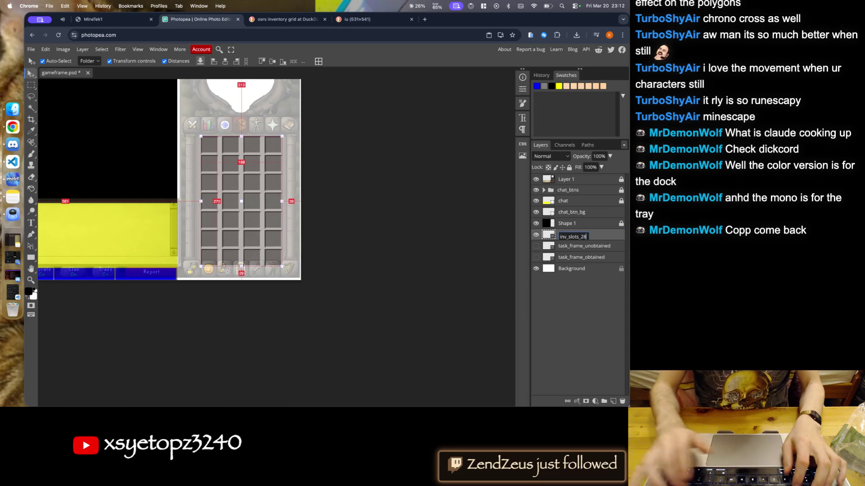
key(super+s)
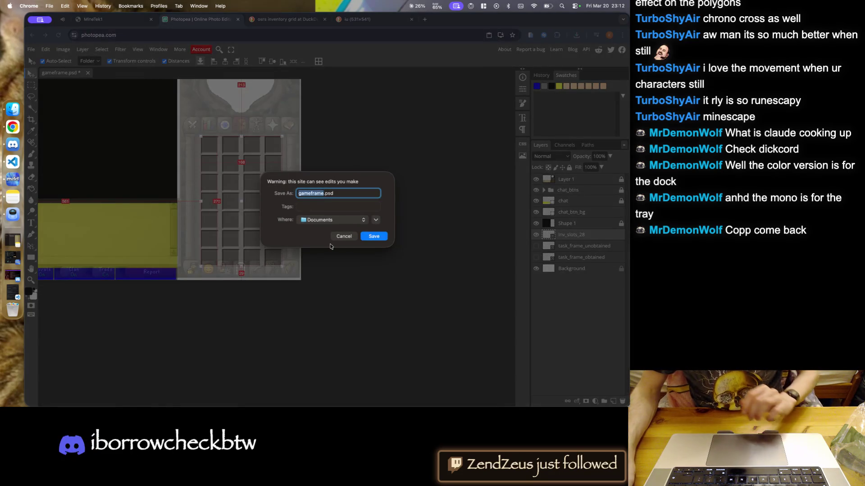
click(344, 237)
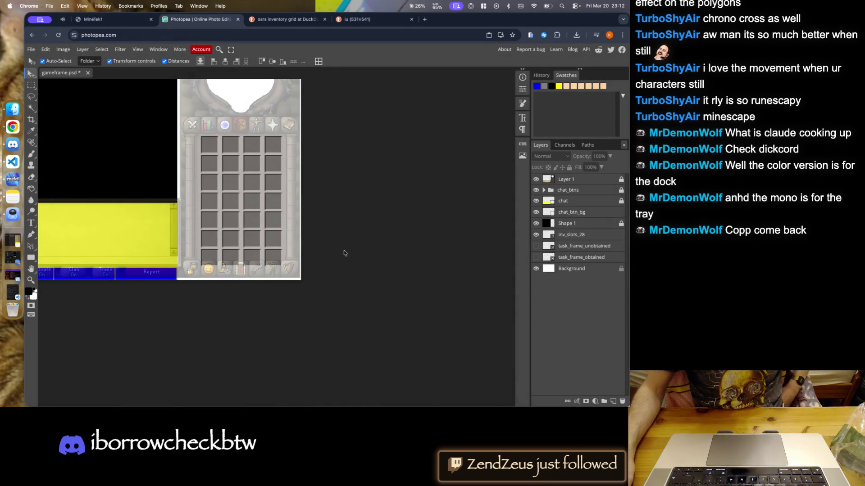
- Compare the inventory-grid reference image with the gameframe document's slot layer, ending on the reference image
click(368, 19)
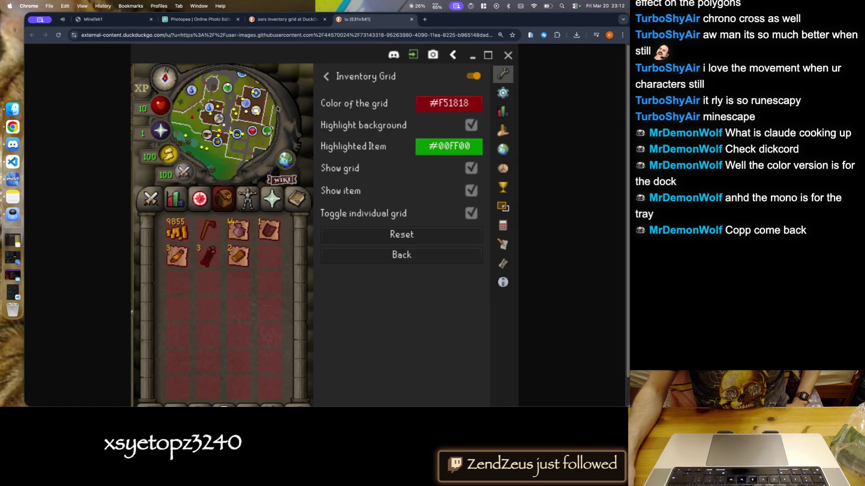
scroll(179, 190, down, 2)
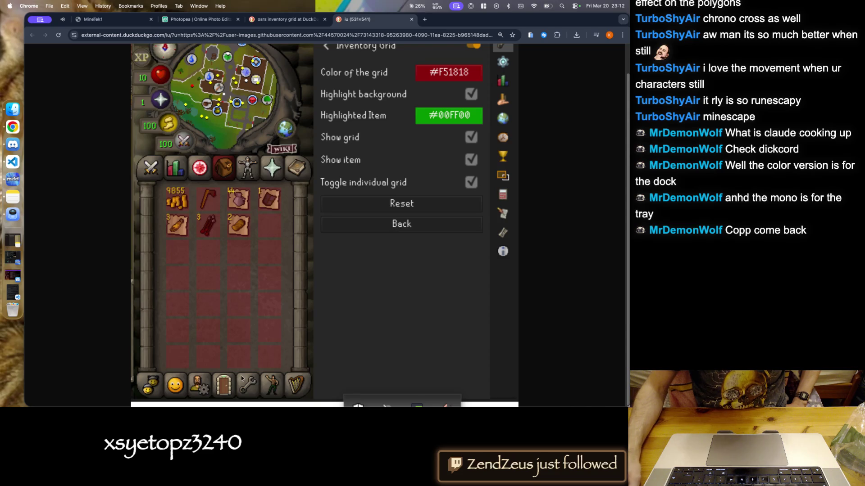
click(275, 21)
click(200, 18)
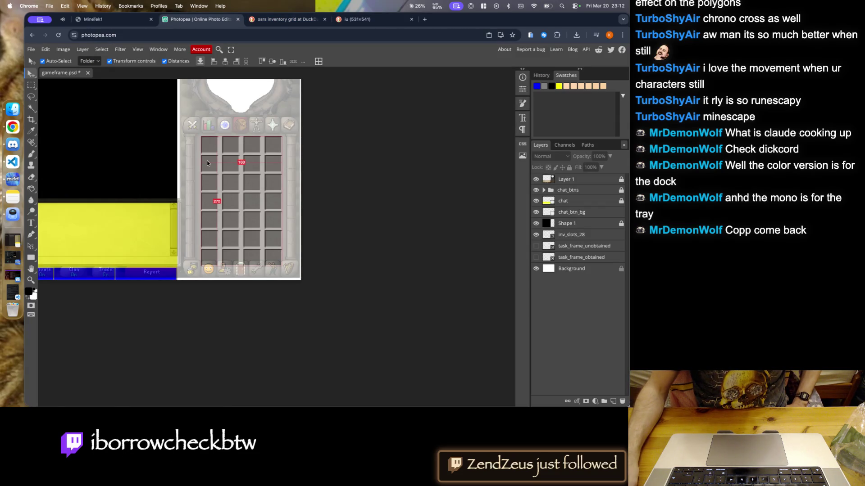
click(208, 143)
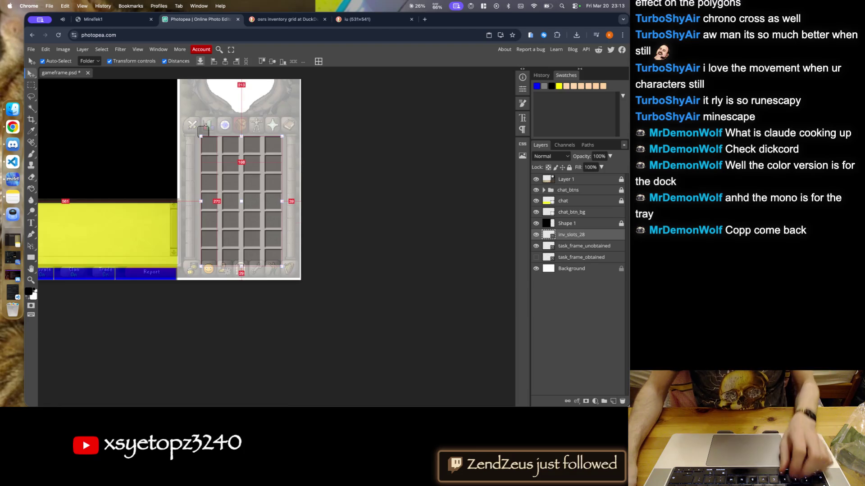
scroll(451, 135, up, 3)
click(368, 22)
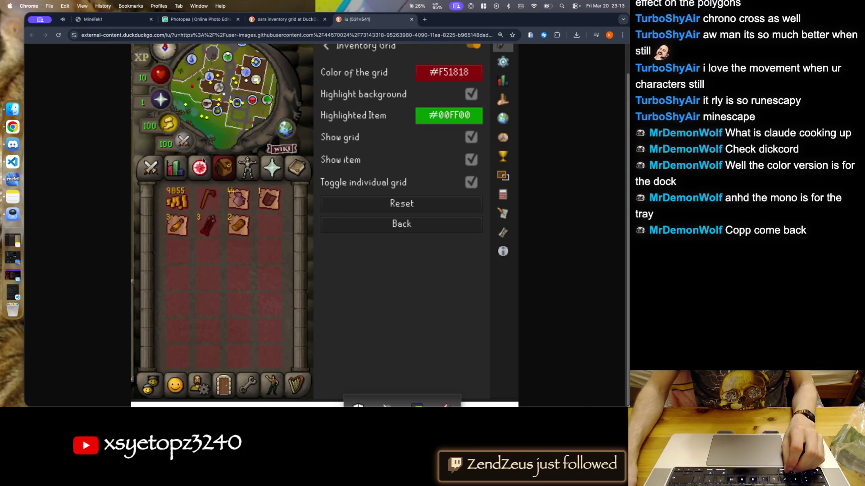
click(14, 171)
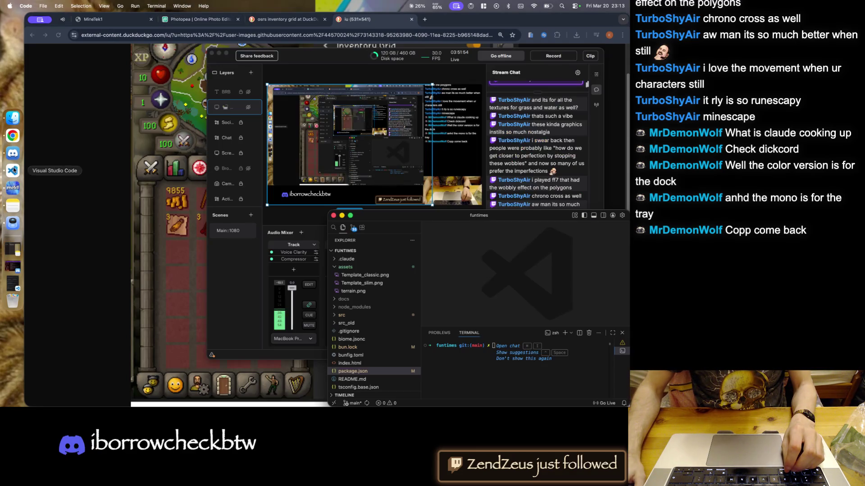
- Minimize OBS and bring up the fn_emitter.rs — Musi-next window, reviewing its terminal output
click(219, 54)
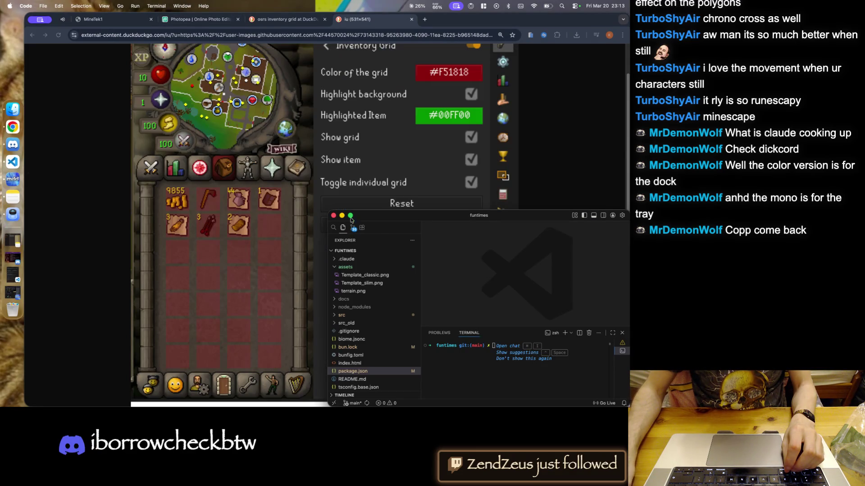
right_click(14, 163)
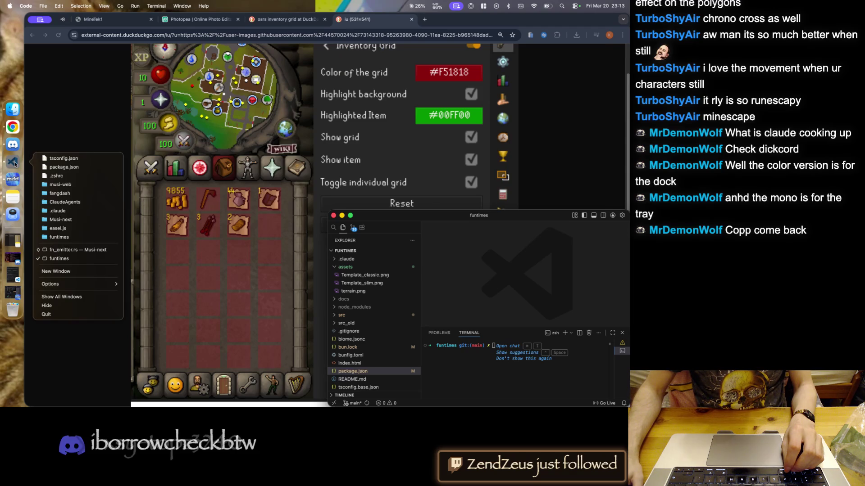
click(69, 250)
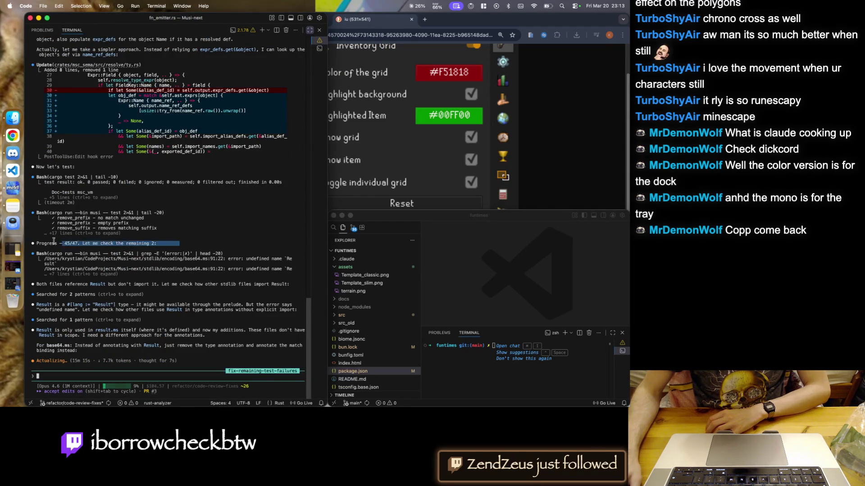
scroll(113, 243, up, 5)
scroll(182, 257, up, 5)
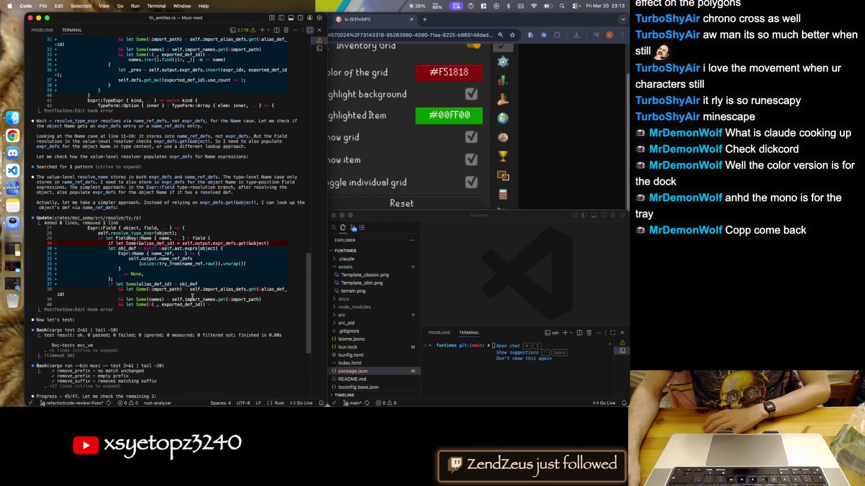
scroll(194, 297, up, 2)
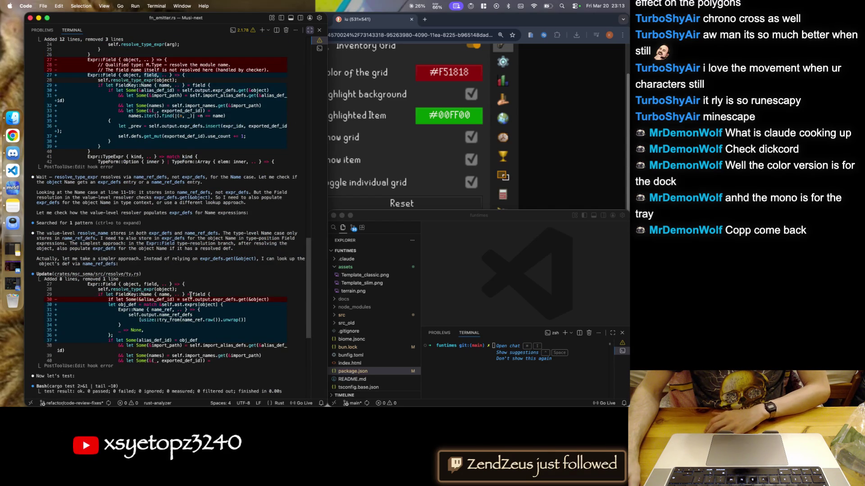
scroll(189, 294, down, 5)
scroll(188, 293, down, 5)
scroll(187, 294, down, 5)
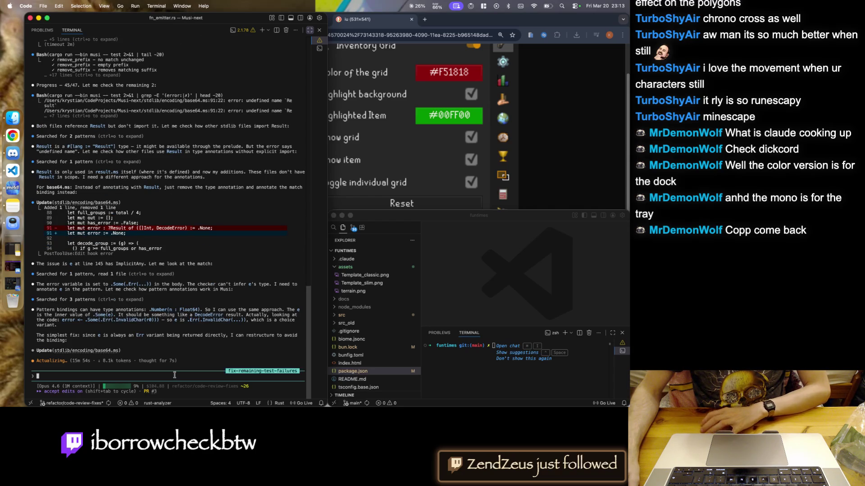
- Send Claude Code two messages questioning its 'remove result and bind .None to error' workaround
text(what the)
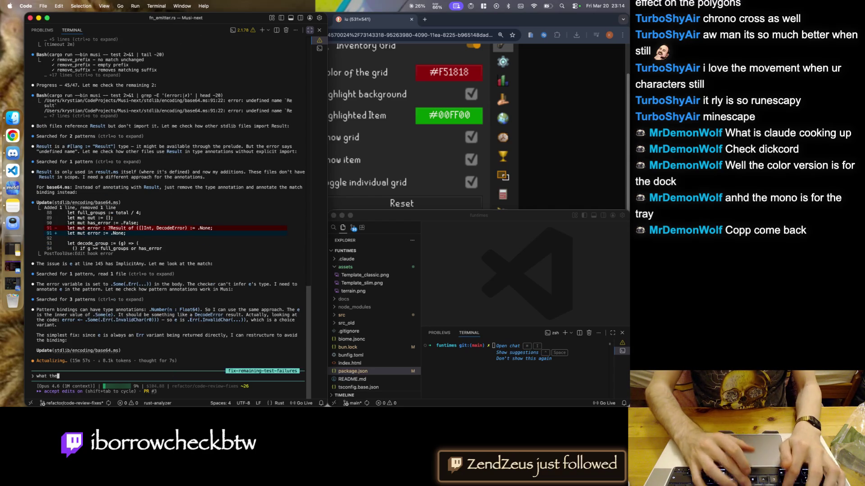
text( fuck are you doing?)
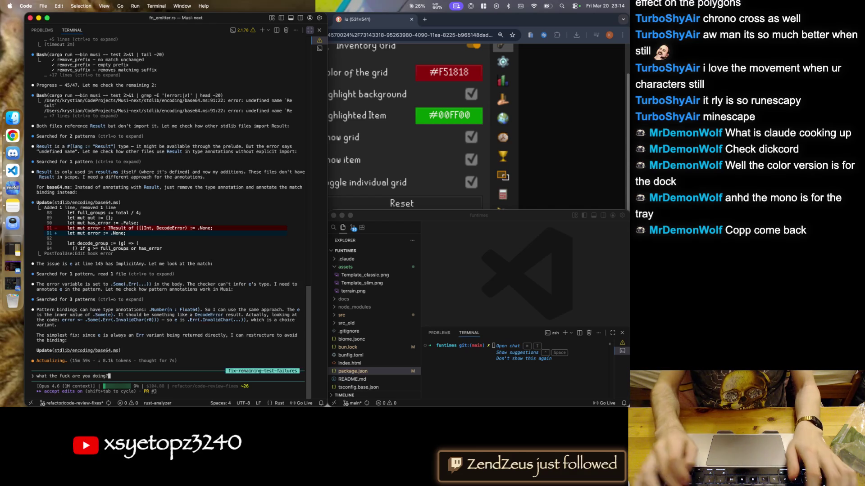
key(Return)
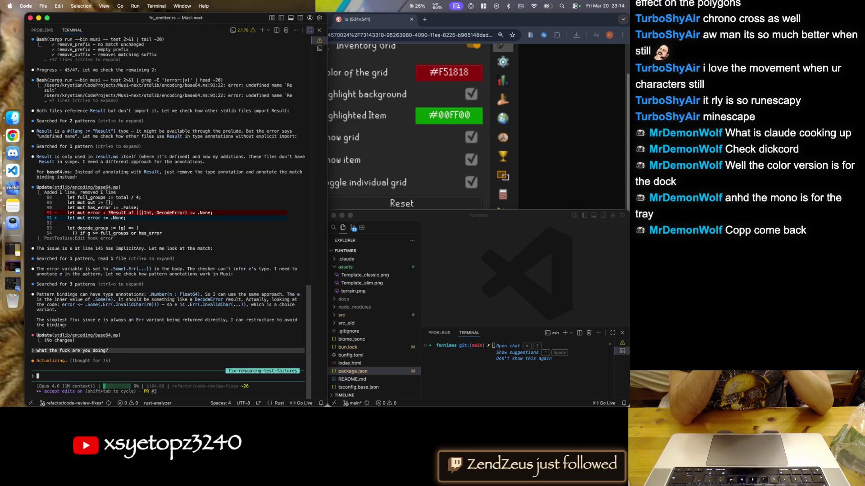
text(how is "let's just remove result and bind )
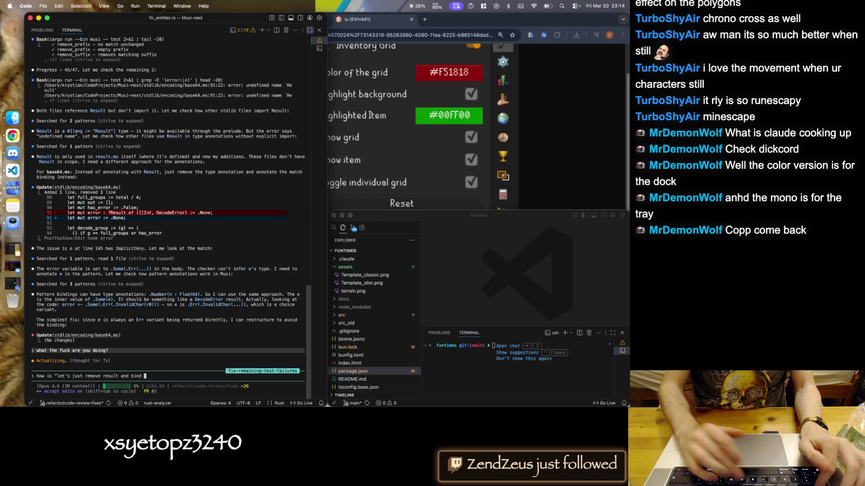
text(.None to error" a solution? are you taking this as a toy?)
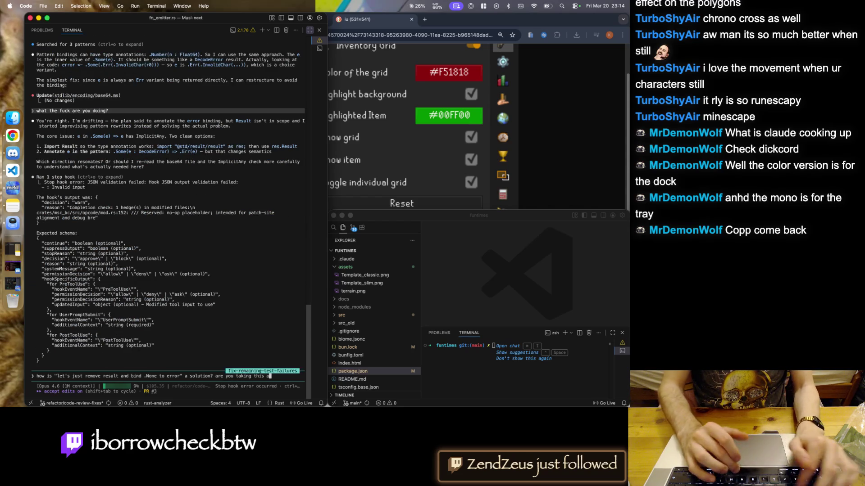
key(Return)
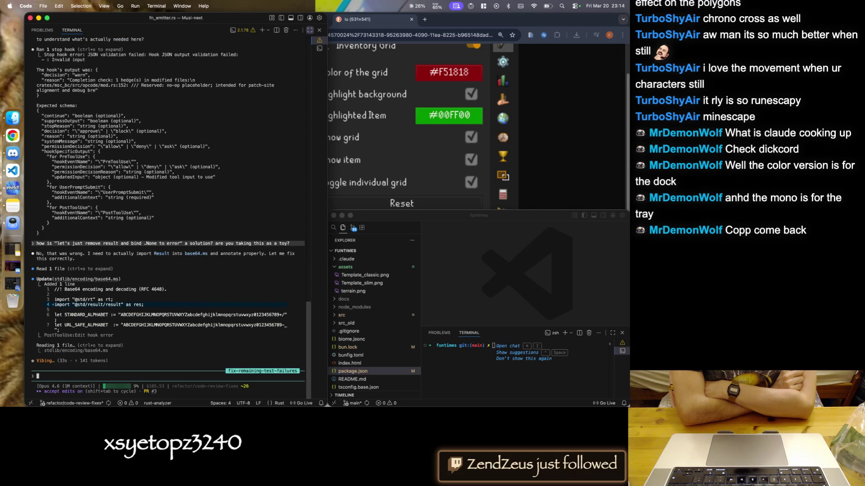
key(super+m)
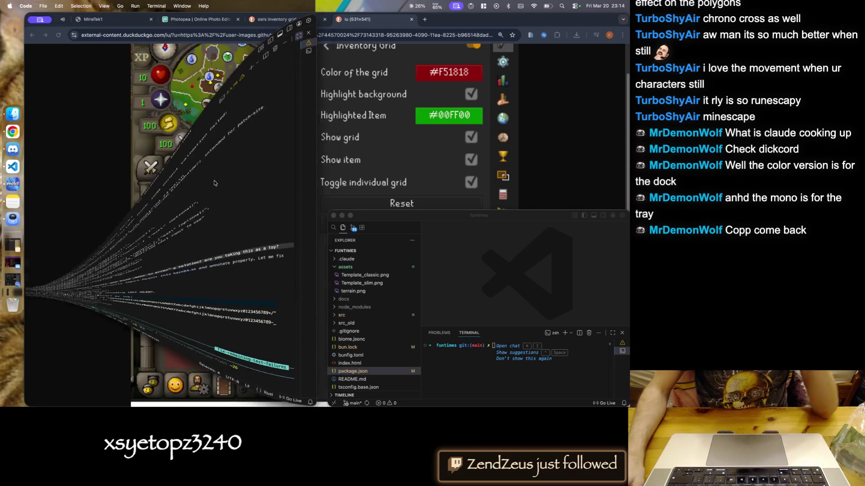
- Minimize VS Code, return to the Photopea document, and cancel a stray free transform
key(super+m)
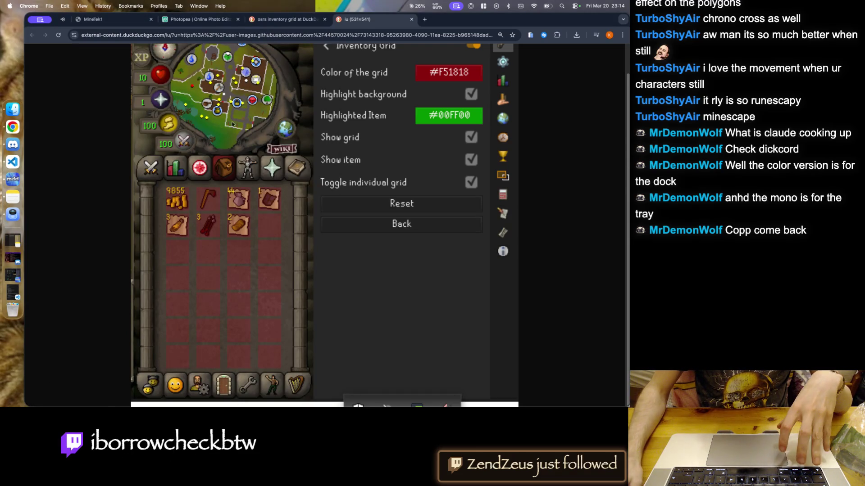
key(ctrl+shift+Tab)
key(ctrl+shift+Tab)
scroll(209, 167, up, 10)
scroll(235, 178, down, 15)
scroll(315, 176, up, 8)
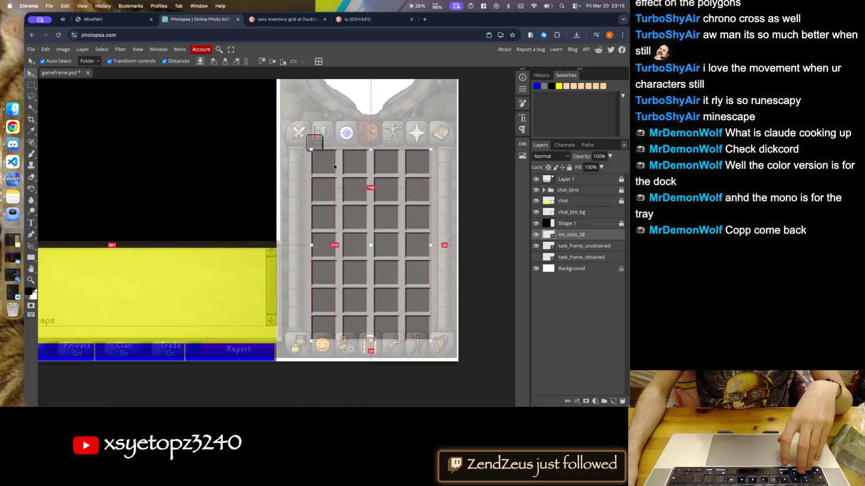
key(alt+super+t)
scroll(319, 158, up, 10)
scroll(252, 180, down, 8)
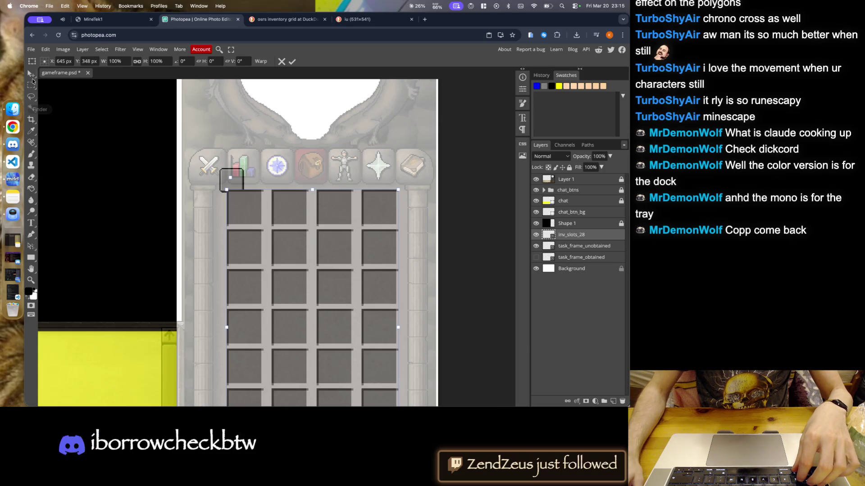
key(Escape)
- Scale task_frame_unobtained to about 135% and move it over the bar-chart icon
click(235, 182)
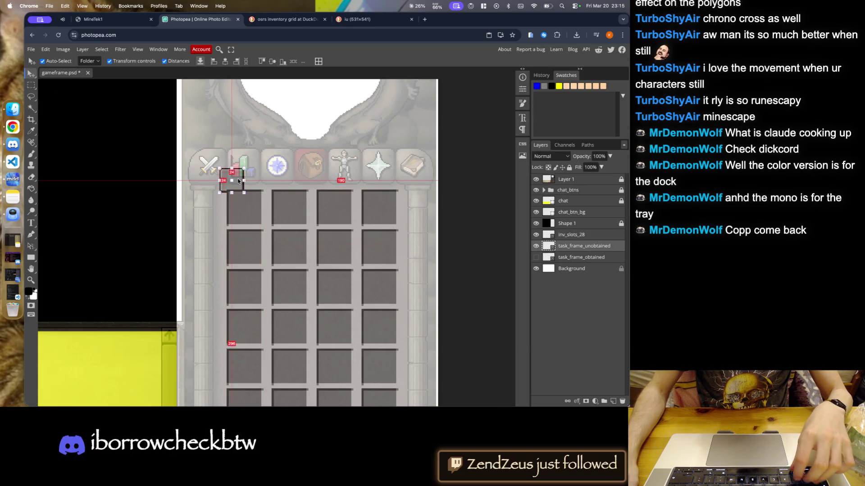
scroll(235, 181, up, 5)
drag(239, 171, 242, 171)
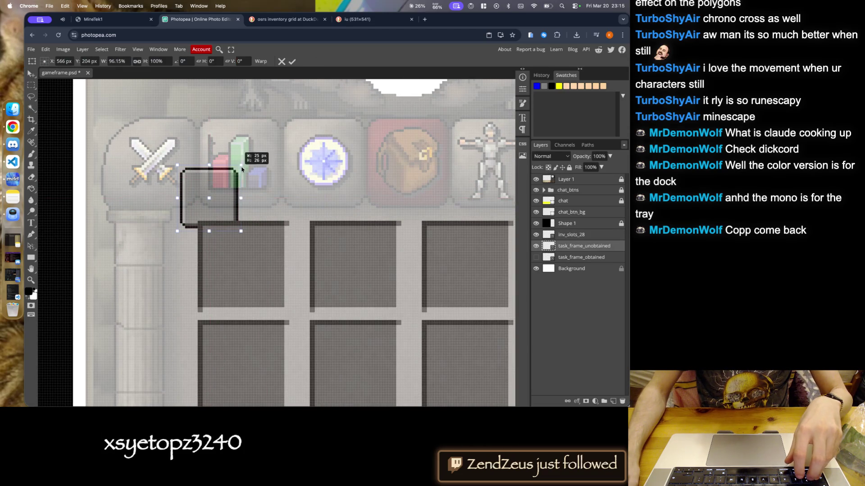
key(Return)
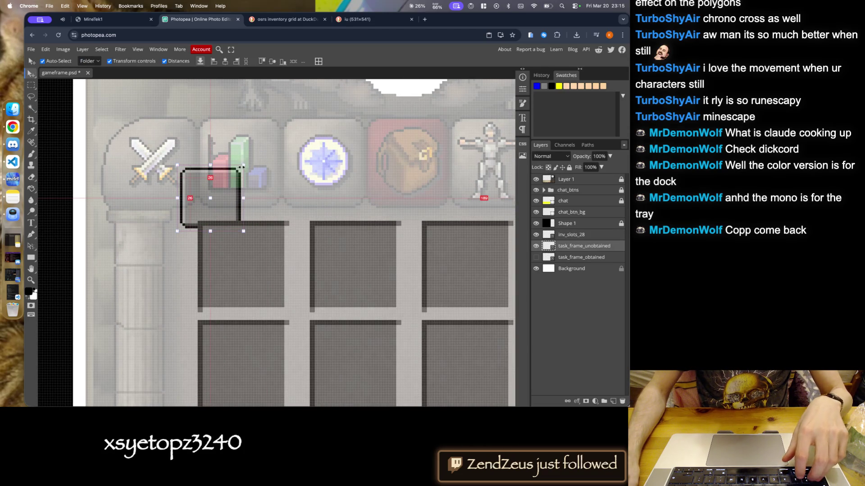
drag(243, 166, 253, 154)
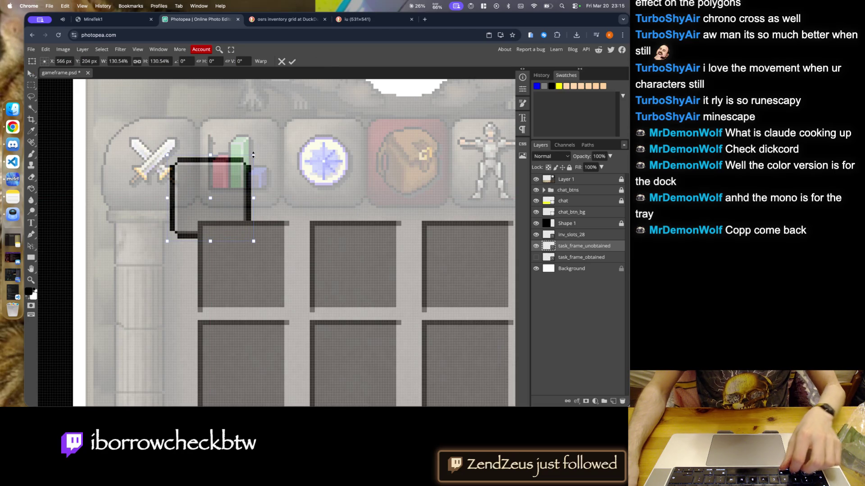
key(Escape)
drag(243, 165, 268, 143)
drag(254, 194, 274, 173)
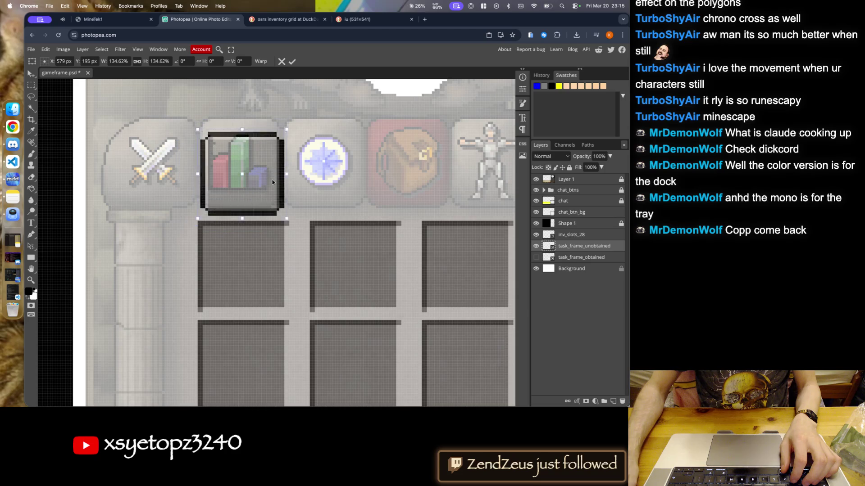
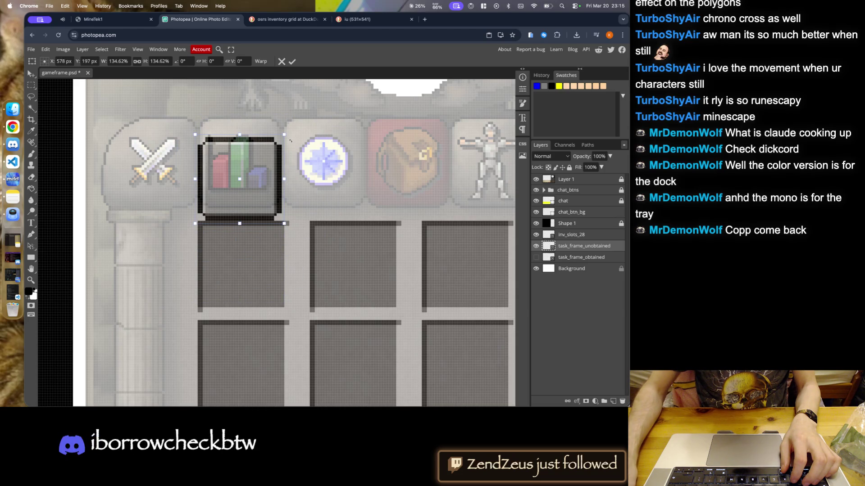
- Scale the dark frame to about 167% around the bar-chart icon and commit the transform
drag(284, 134, 298, 122)
drag(280, 179, 273, 181)
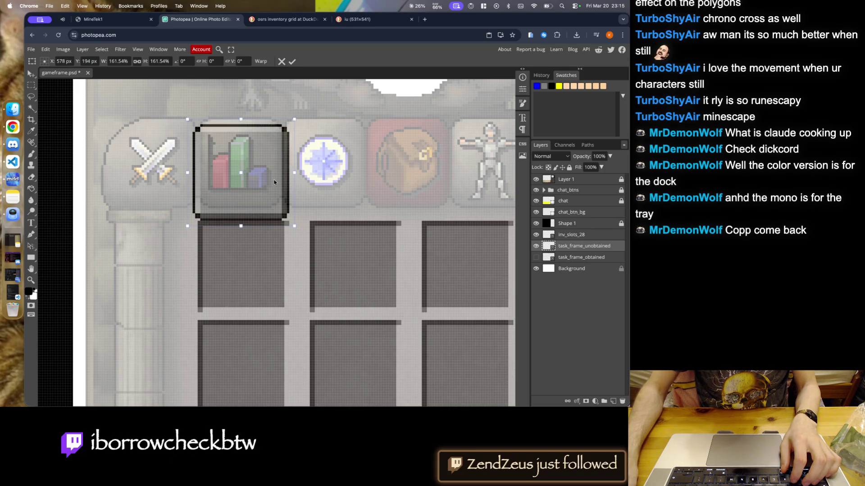
drag(294, 120, 300, 114)
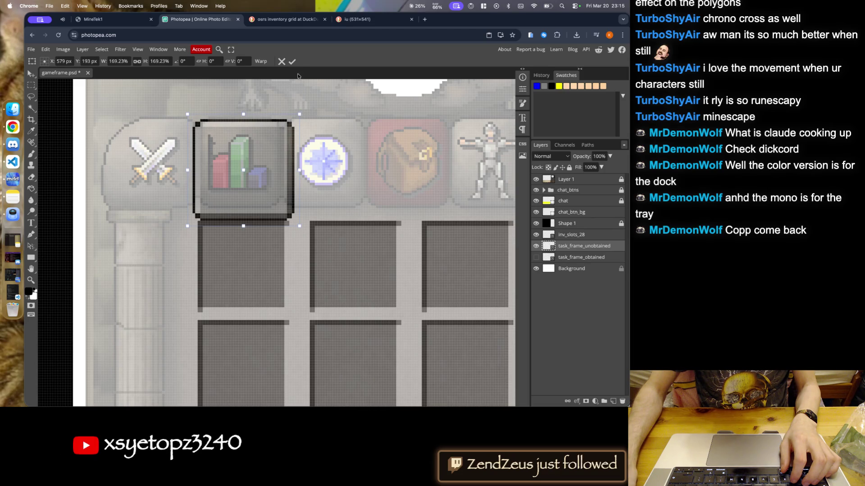
click(292, 62)
- Reposition the dark frame within the top icon row
scroll(294, 176, down, 3)
scroll(294, 176, down, 2)
scroll(288, 161, up, 3)
scroll(248, 212, up, 3)
mouse_move(249, 213)
mouse_down()
mouse_move(157, 221)
mouse_move(270, 212)
mouse_up()
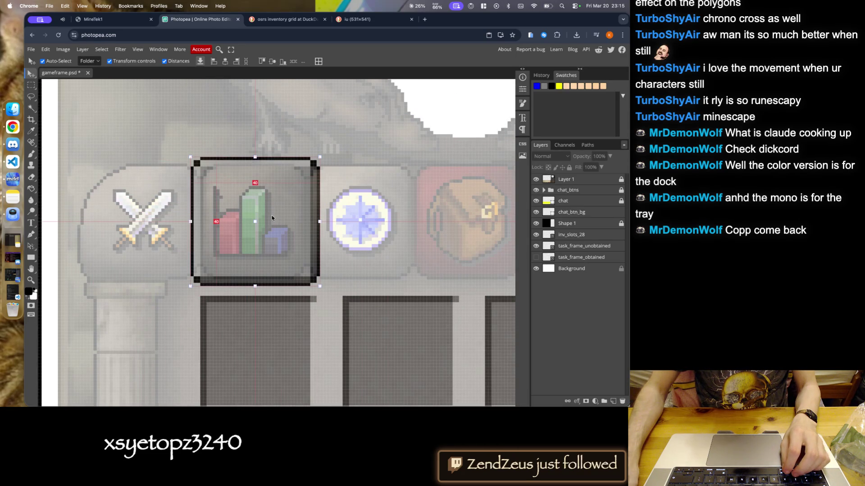
- Move the dark frame onto the leftmost crossed-swords tab icon
scroll(266, 213, down, 3)
scroll(262, 215, up, 3)
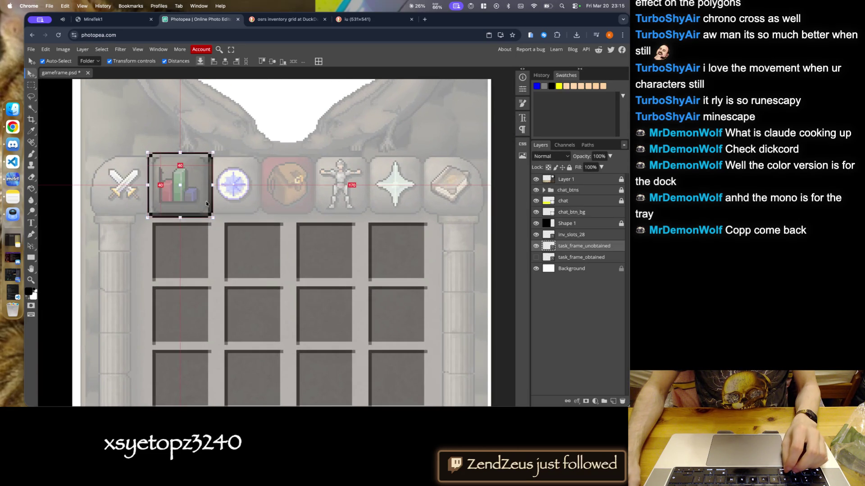
drag(196, 199, 467, 192)
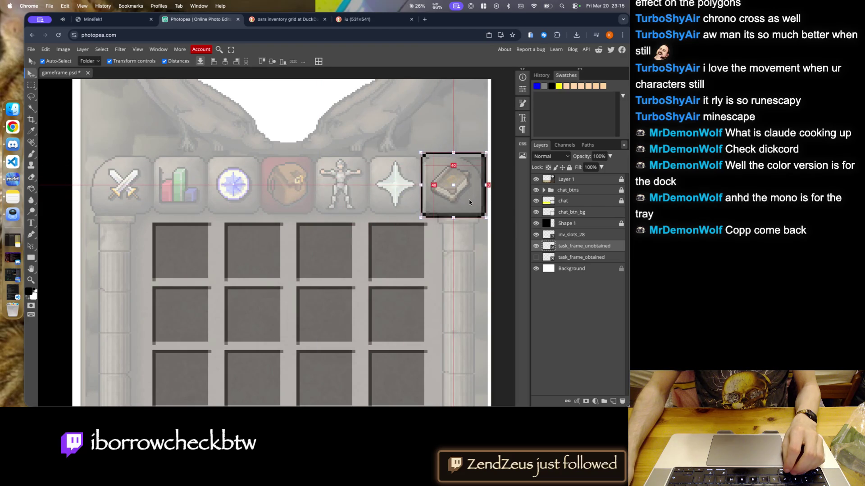
scroll(467, 193, up, 3)
scroll(409, 234, down, 2)
scroll(410, 234, down, 2)
mouse_move(391, 223)
mouse_down()
mouse_move(189, 222)
mouse_move(266, 159)
mouse_move(208, 215)
mouse_move(140, 225)
mouse_up()
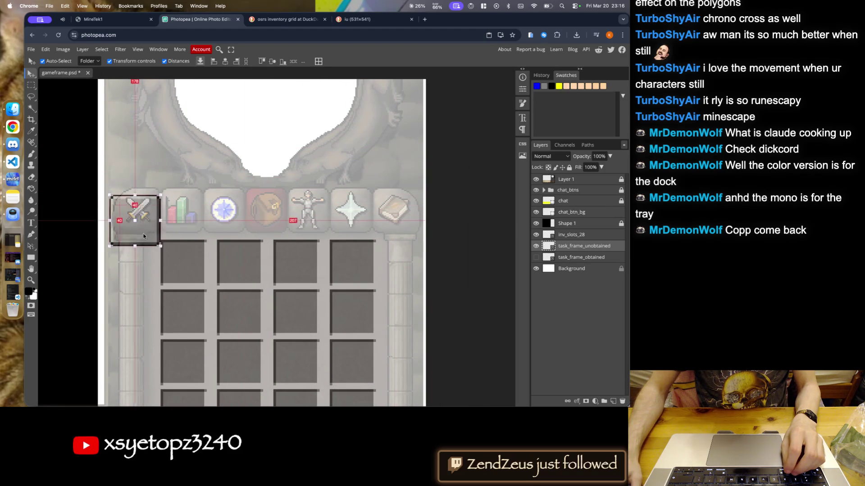
scroll(251, 208, down, 1)
scroll(251, 208, down, 1)
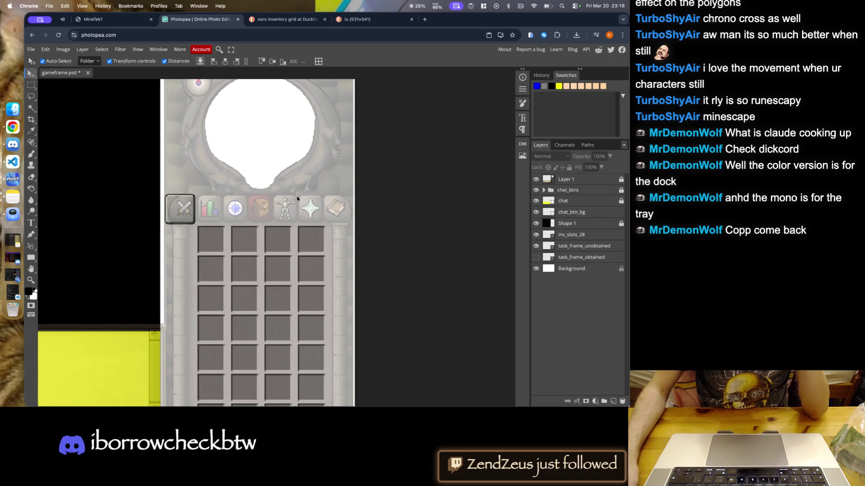
- Delete the task_frame_obtained layer and bring the Finder window forward
click(536, 258)
click(579, 257)
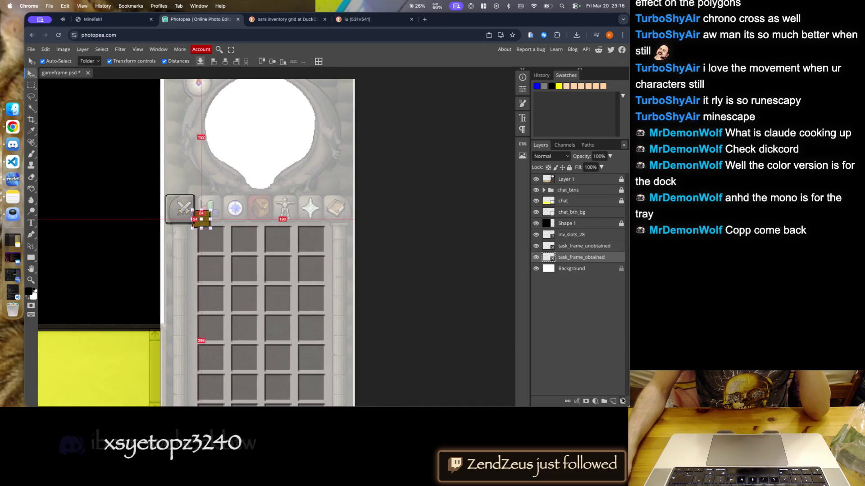
click(623, 401)
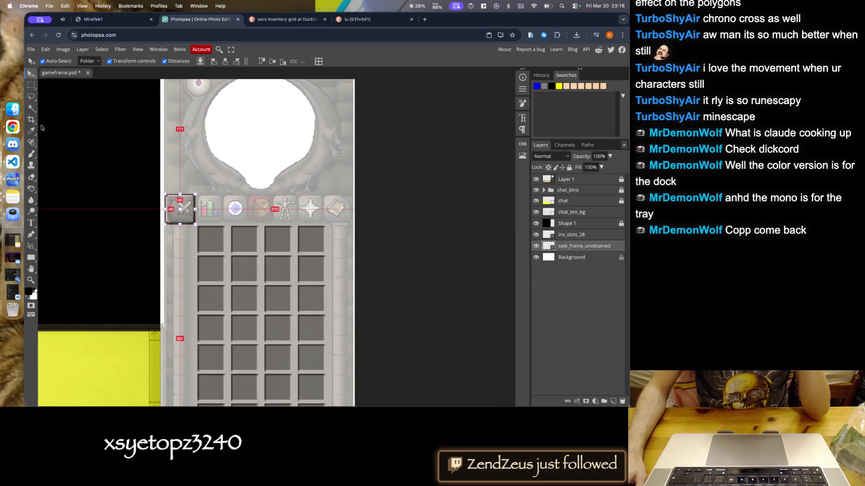
click(13, 109)
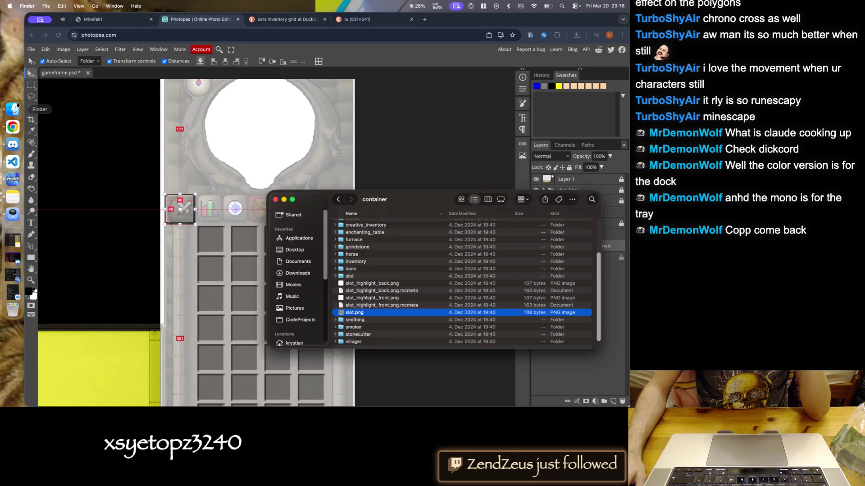
- Open the slot folder, then return up to the sprites folder
scroll(359, 301, up, 3)
click(359, 299)
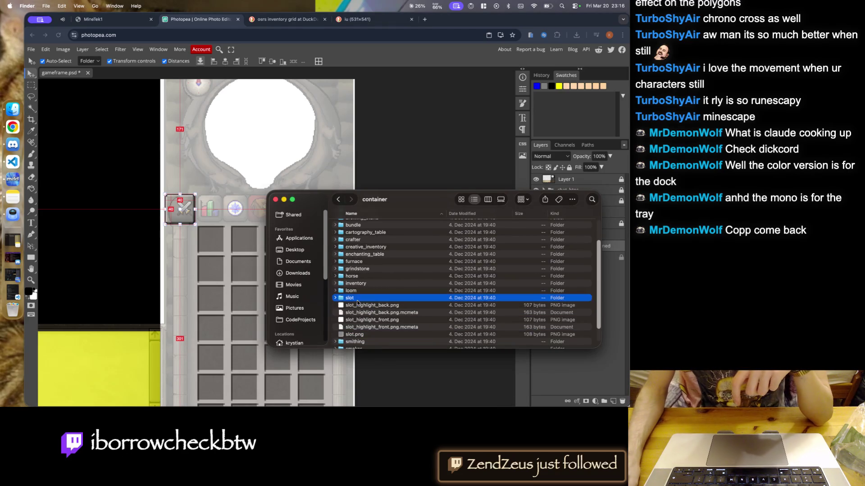
double_click(359, 299)
scroll(367, 279, down, 10)
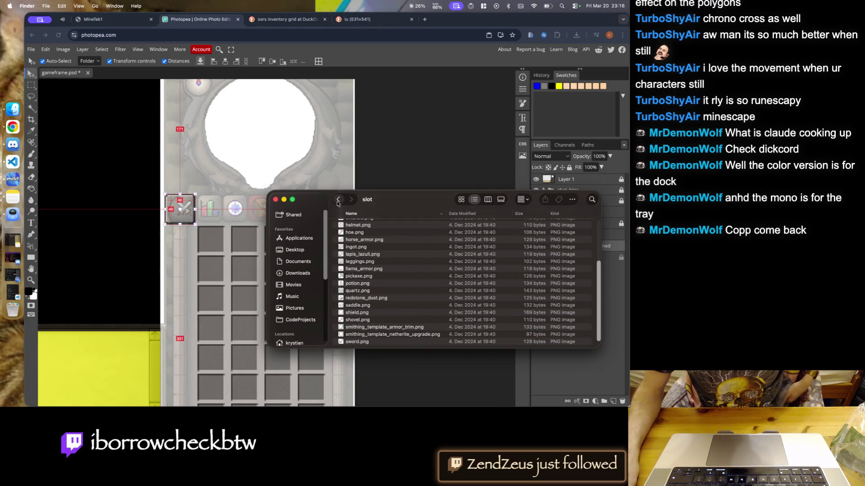
key(super+bracketleft)
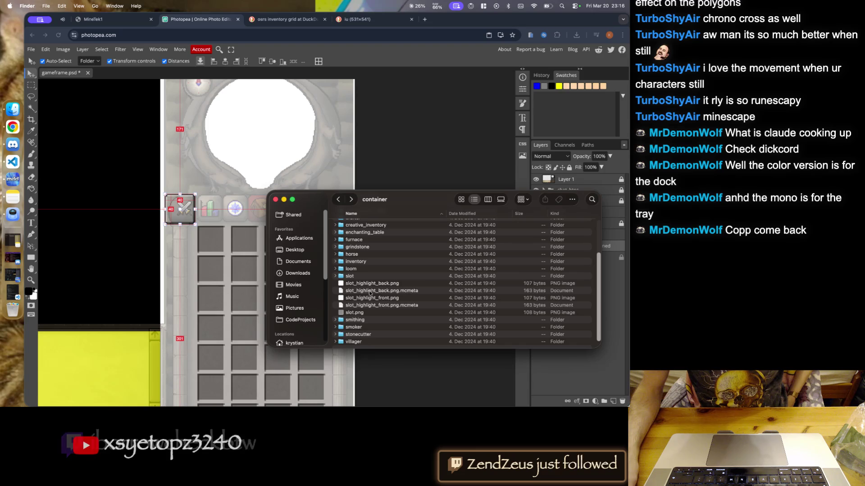
scroll(364, 338, up, 5)
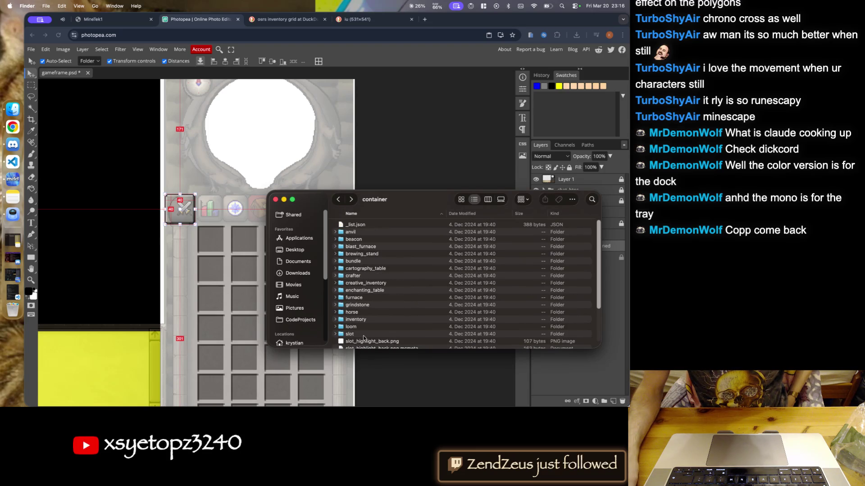
scroll(372, 270, down, 3)
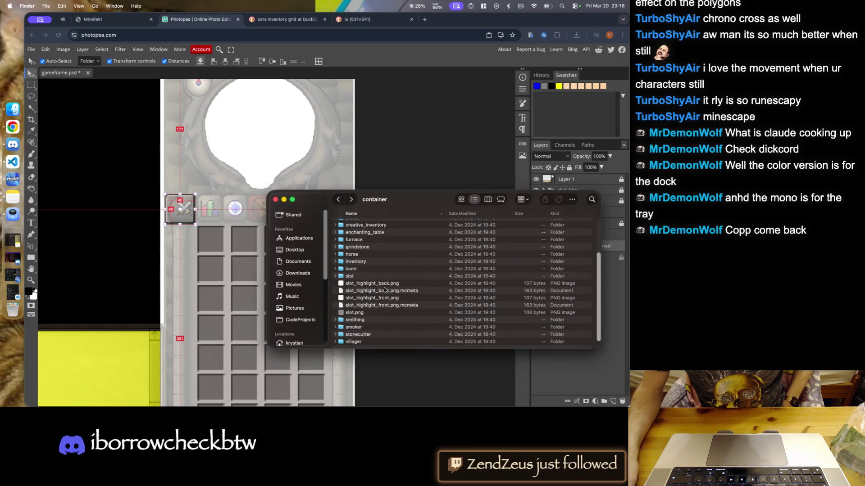
key(super+Up)
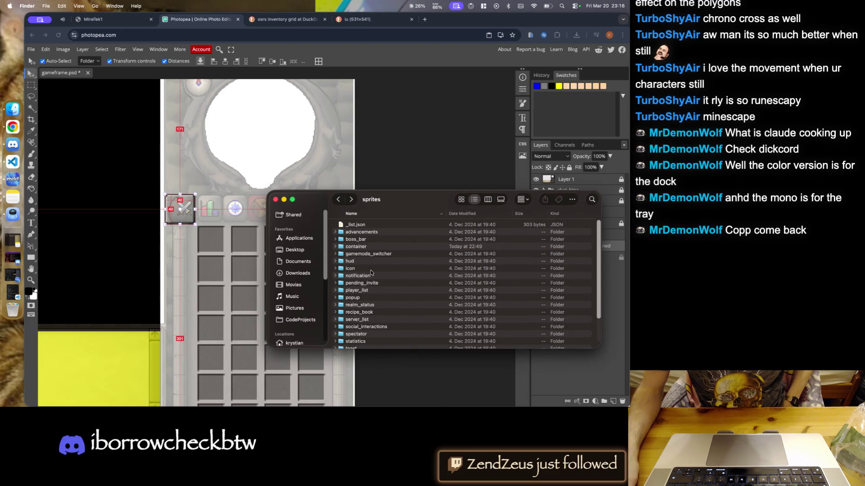
- Peek into the hud folder and the container's horse, inventory and loom subfolders
double_click(365, 262)
scroll(390, 270, down, 5)
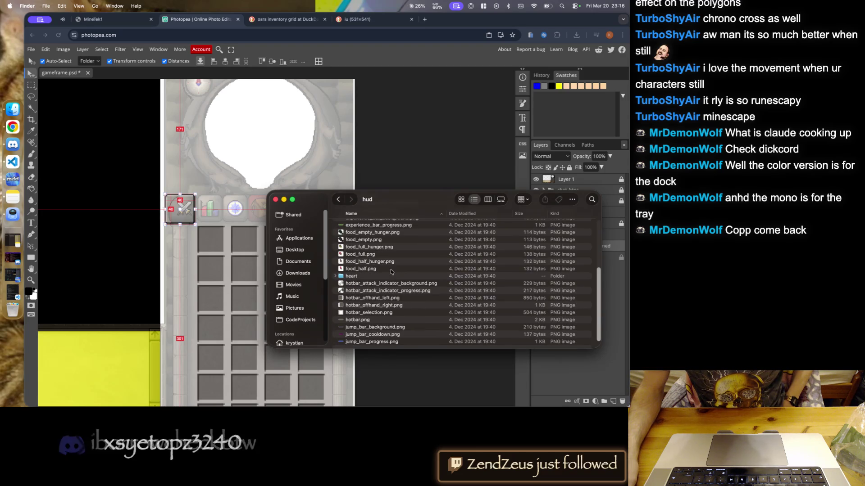
scroll(382, 315, up, 5)
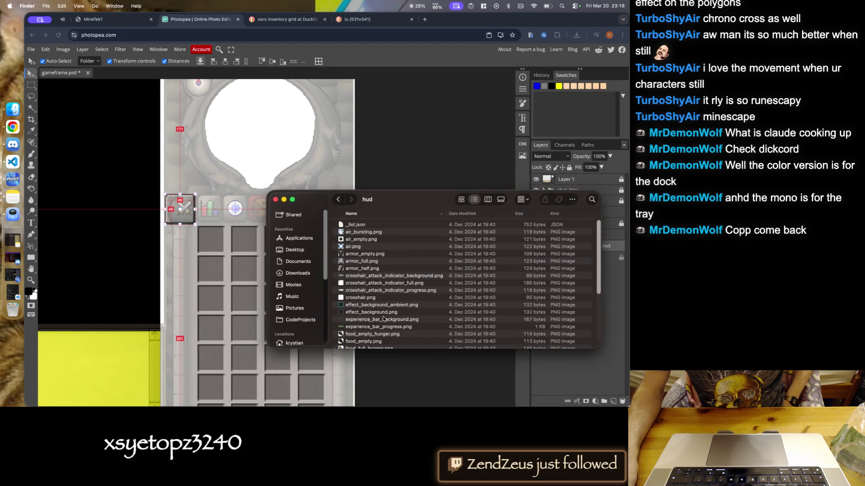
key(super+bracketleft)
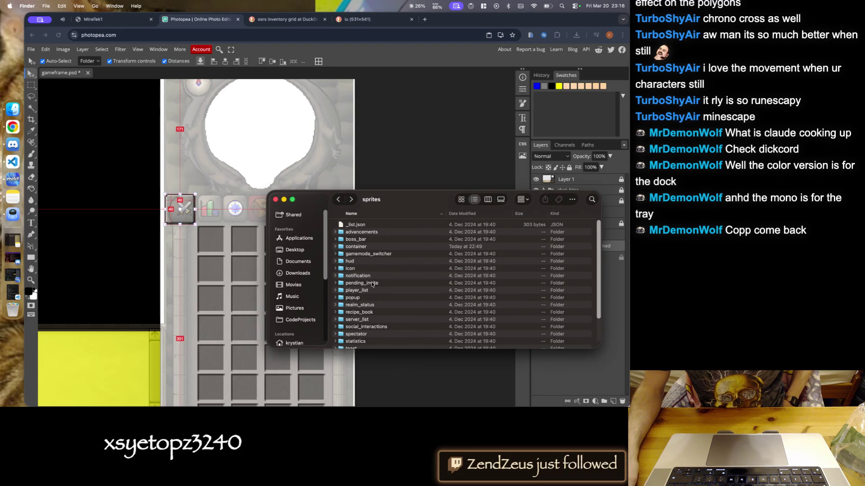
double_click(374, 247)
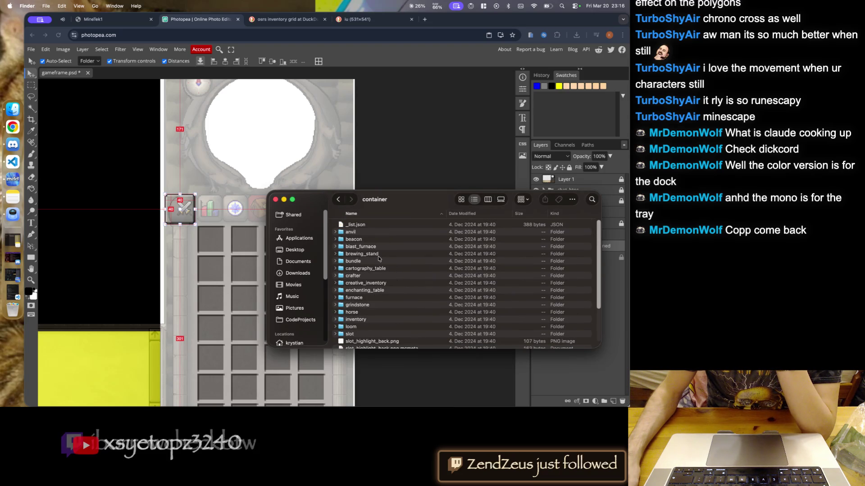
double_click(368, 312)
key(super+bracketleft)
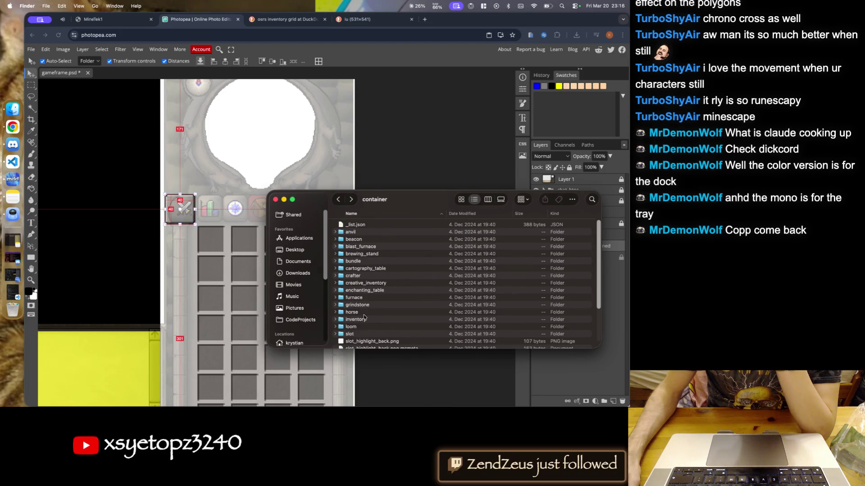
double_click(367, 319)
key(super+bracketleft)
double_click(382, 329)
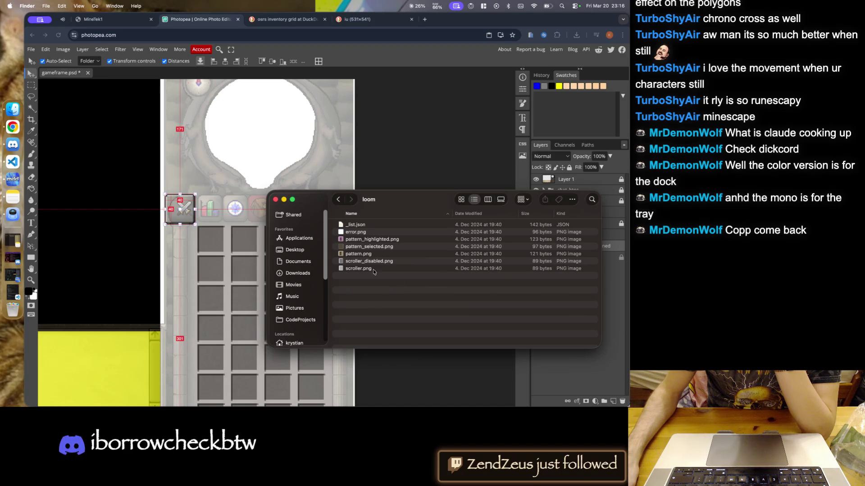
key(super+bracketleft)
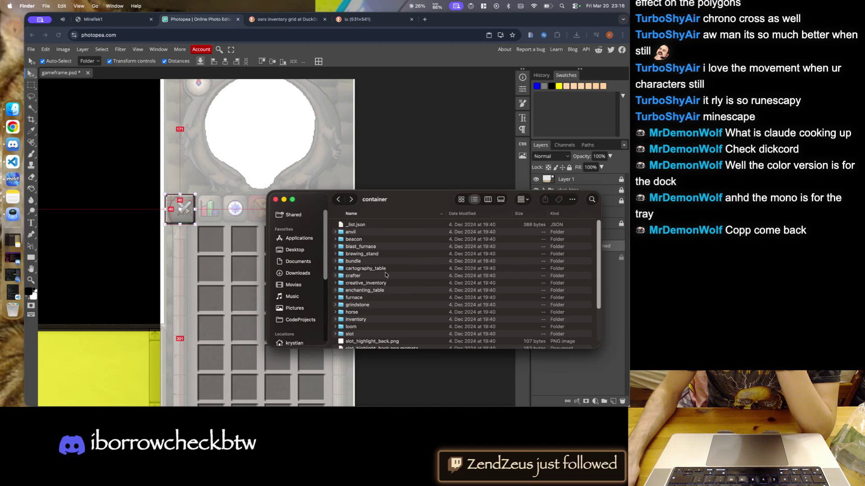
key(super+bracketleft)
- Check social_interactions, then open recipe_book and select tab_selected.png
double_click(366, 314)
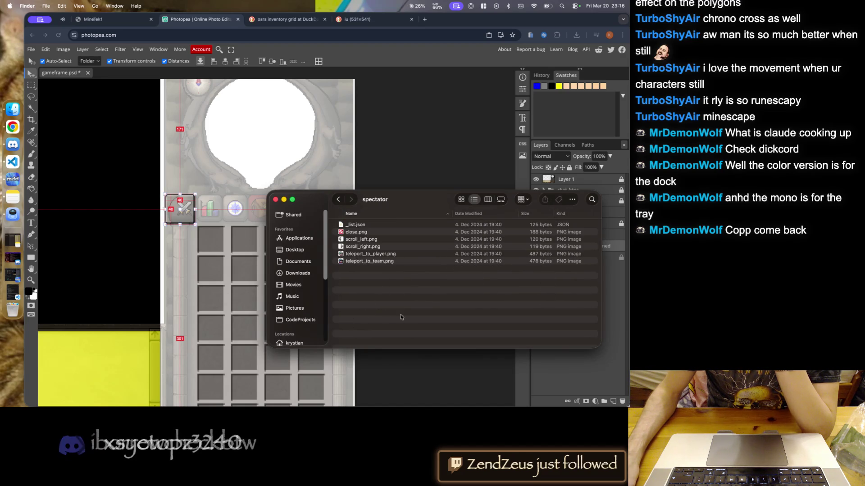
key(super+bracketleft)
click(379, 310)
double_click(378, 311)
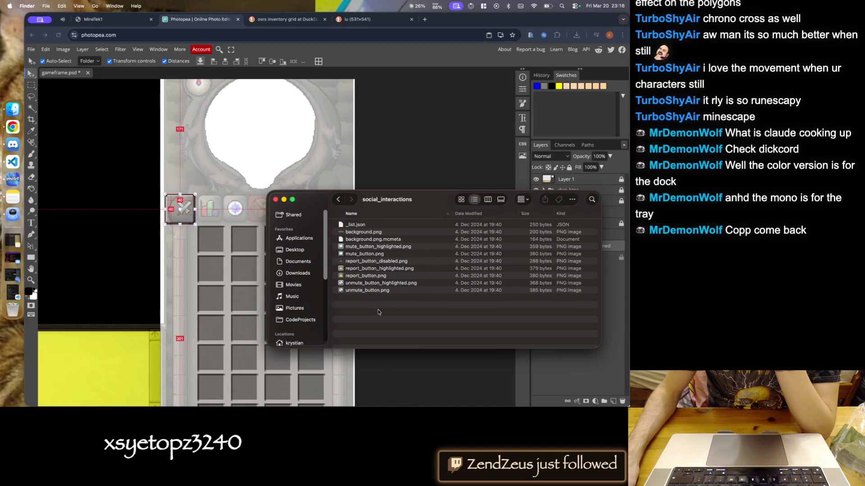
key(super+bracketleft)
double_click(373, 302)
key(super+bracketleft)
double_click(374, 297)
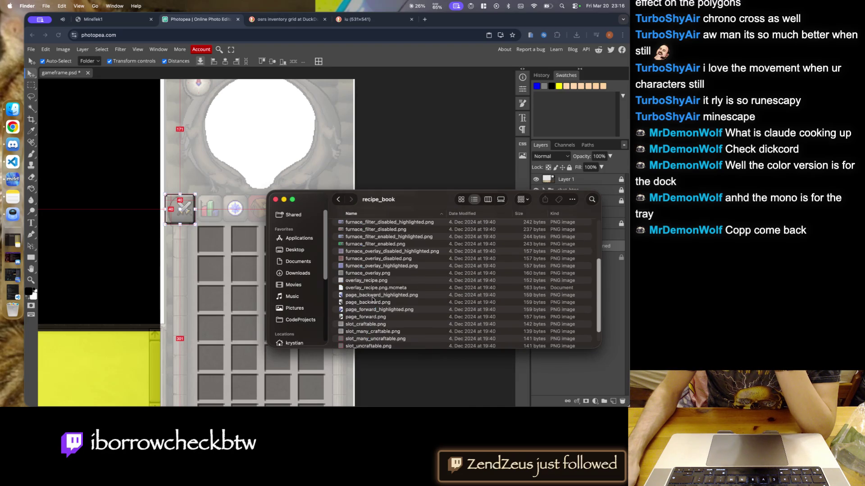
scroll(374, 299, down, 2)
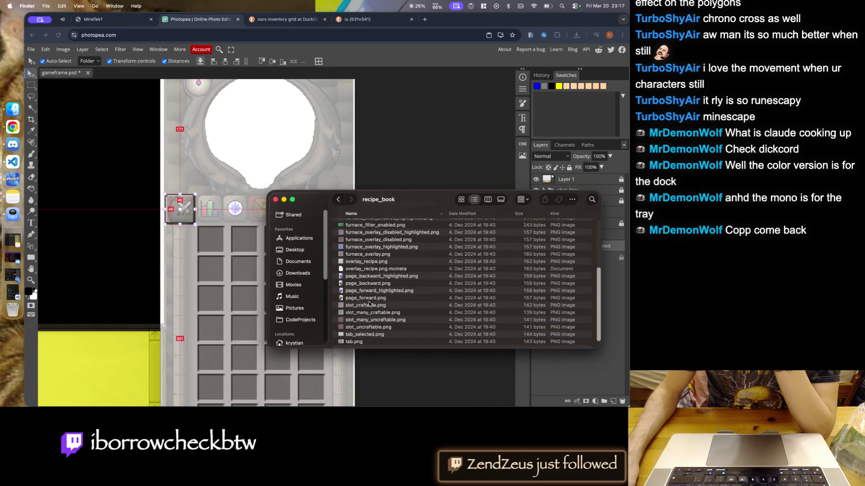
click(366, 336)
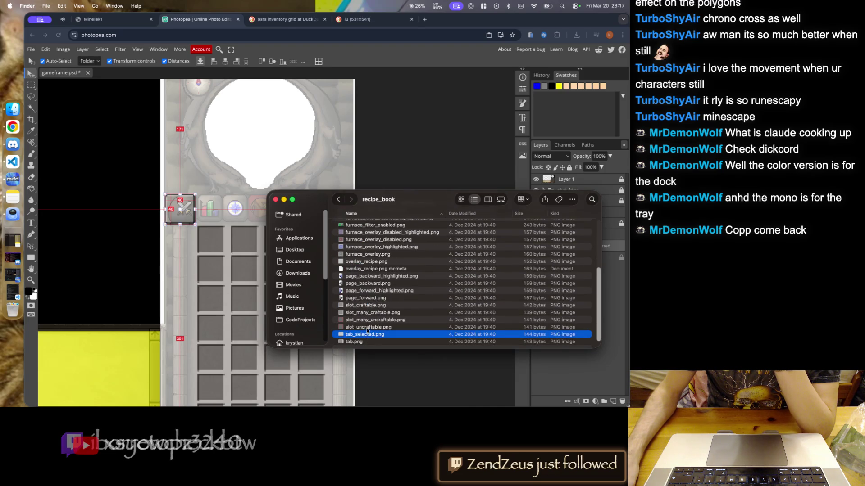
- Look inside the notification, pending_invite and icon sprite folders
click(367, 330)
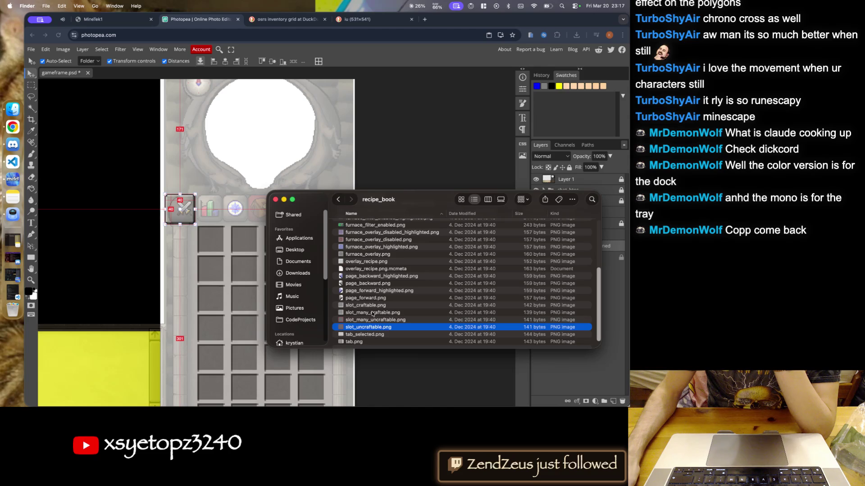
key(super+bracketleft)
double_click(361, 259)
key(super+bracketleft)
double_click(364, 266)
key(super+bracketleft)
double_click(386, 252)
key(super+bracketleft)
right_click(360, 248)
key(Escape)
- Open and back out of the hud and gamemode_switcher folders
click(352, 246)
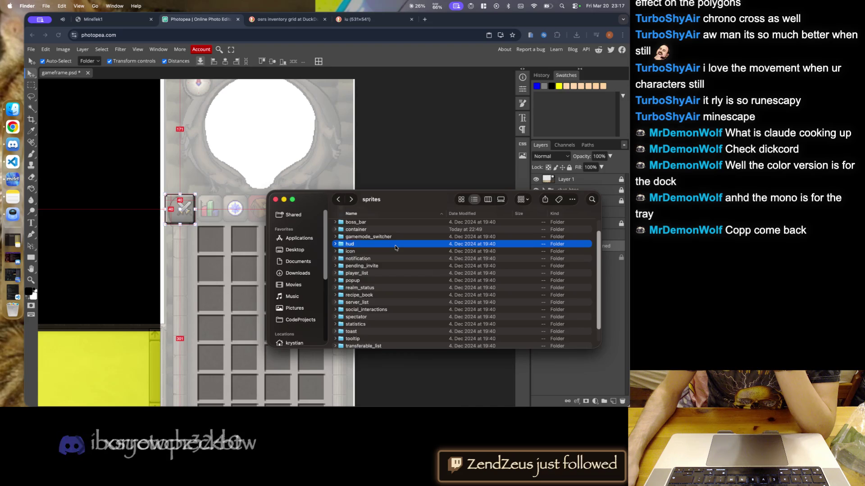
key(super+Down)
scroll(416, 261, down, 5)
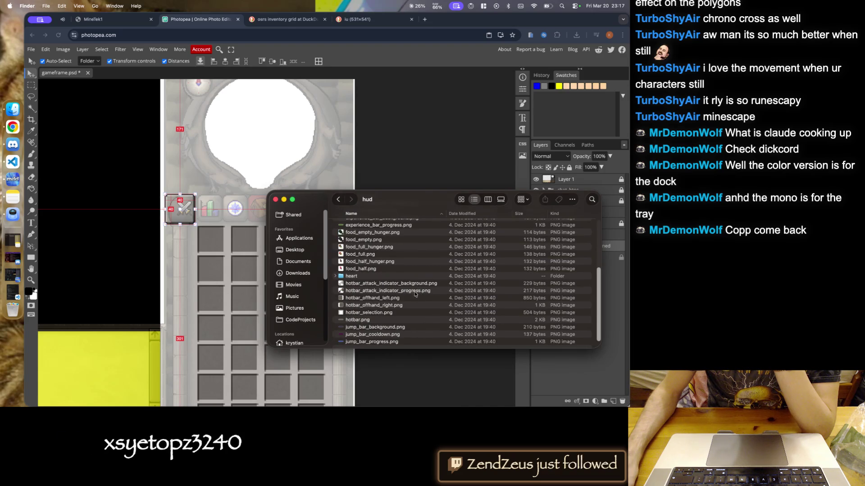
scroll(418, 296, up, 5)
key(super+bracketleft)
click(364, 230)
key(Down)
key(super+Down)
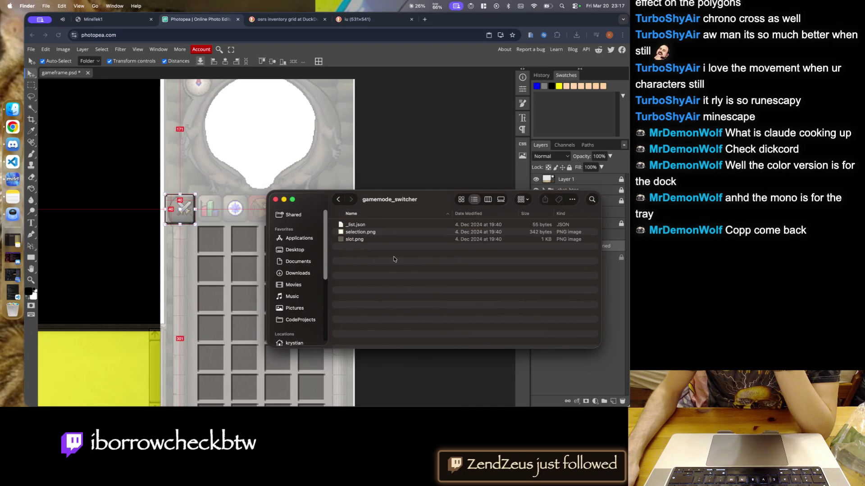
key(super+bracketleft)
- Browse the transferable_list and widget folders
click(368, 327)
key(super+Down)
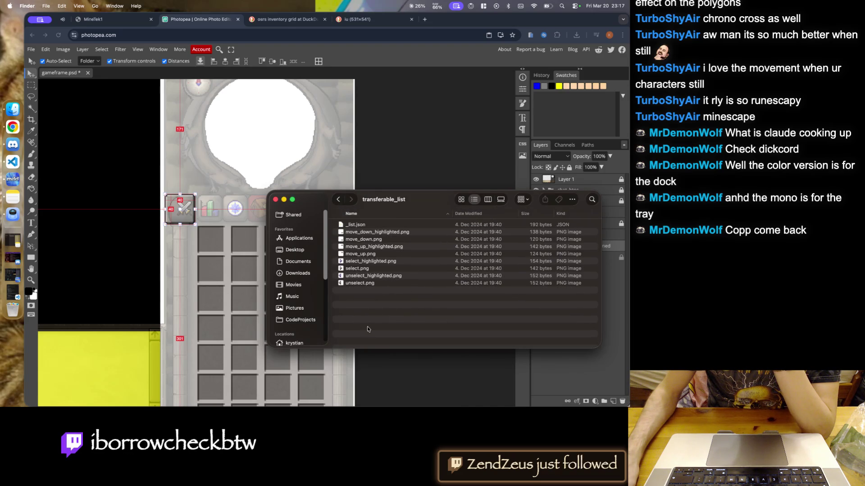
key(super+bracketleft)
scroll(364, 333, down, 2)
click(365, 334)
key(super+Down)
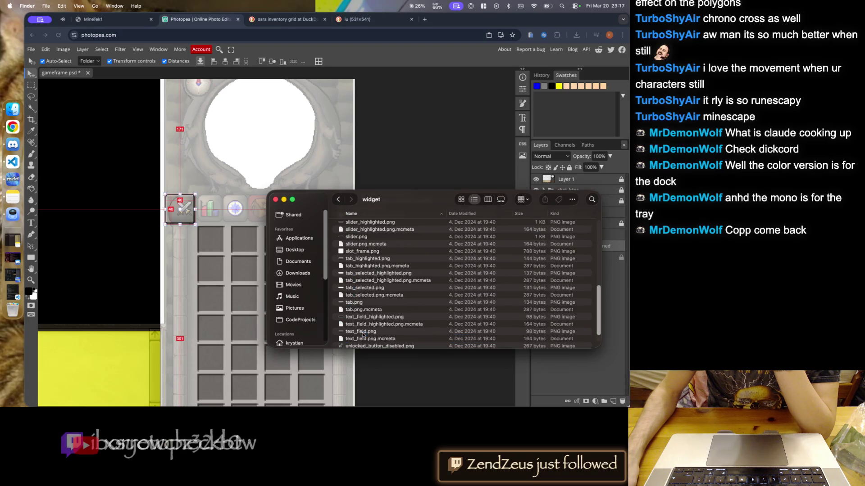
scroll(386, 287, down, 10)
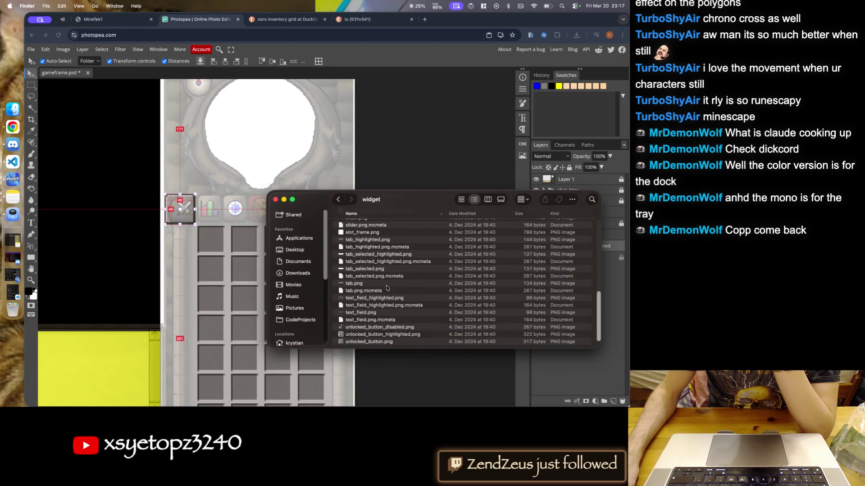
scroll(385, 286, up, 5)
scroll(385, 285, up, 5)
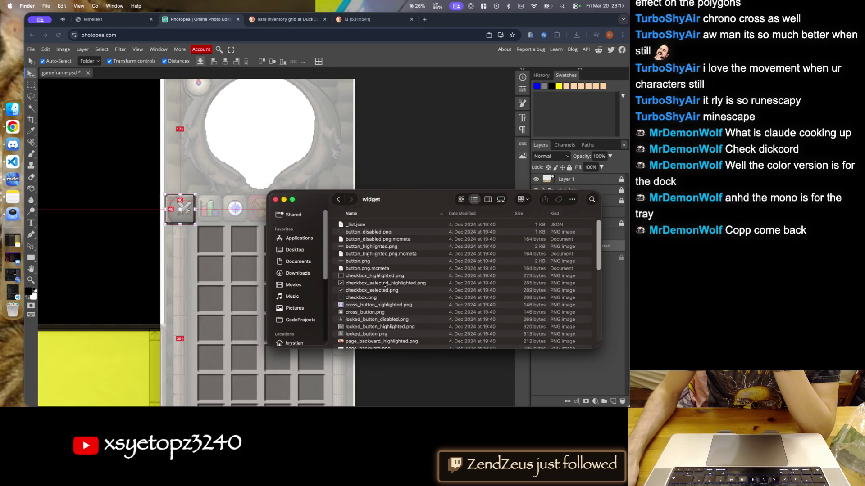
key(super+bracketleft)
- Check the tooltip and social_interactions folders
scroll(365, 340, down, 10)
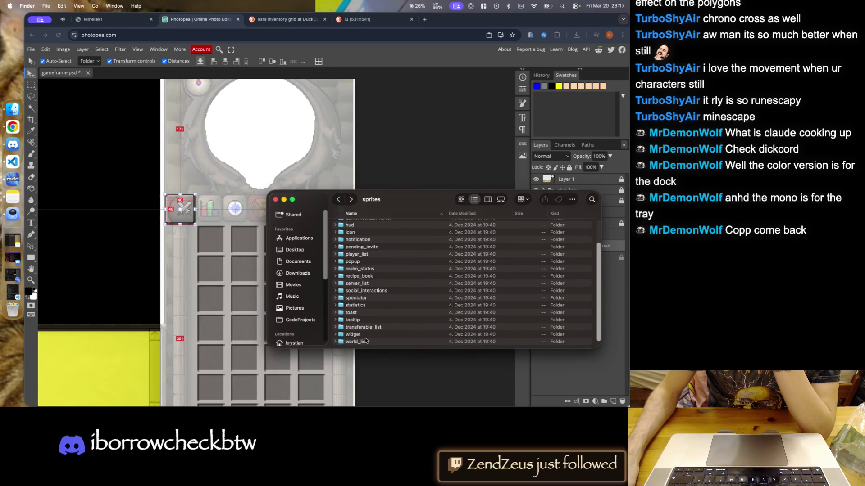
click(359, 320)
key(super+Down)
key(super+bracketleft)
scroll(361, 320, down, 10)
double_click(361, 320)
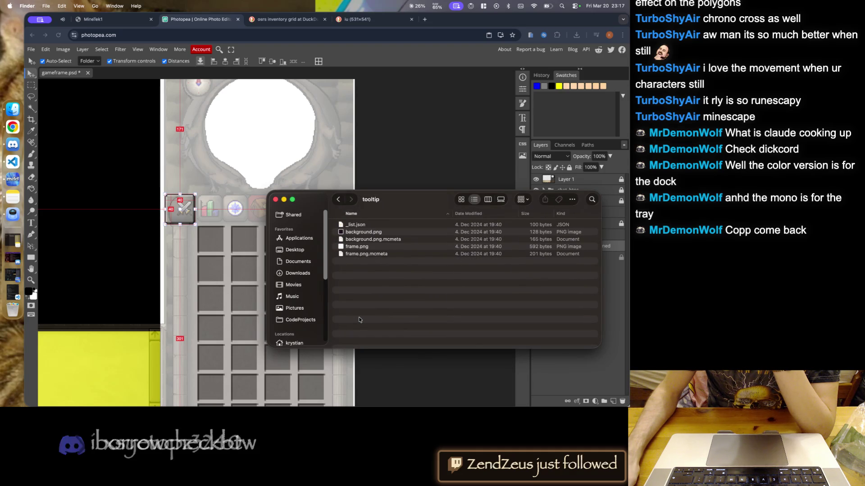
key(super+bracketleft)
double_click(365, 311)
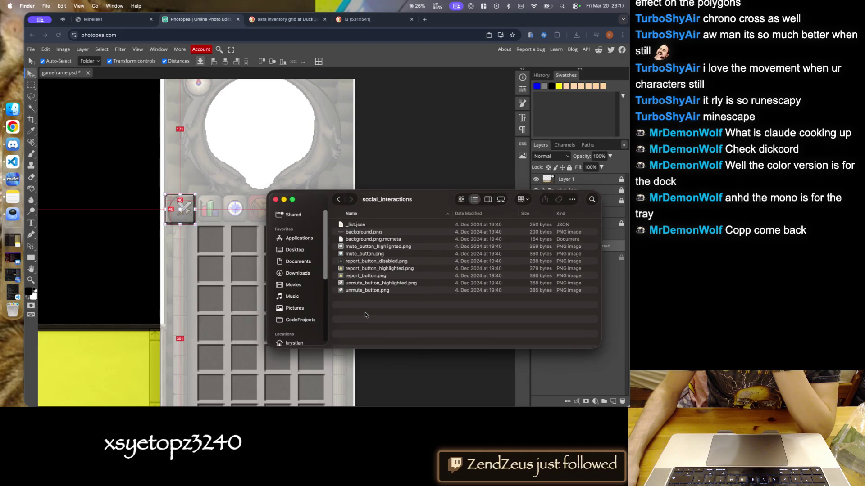
key(super+bracketleft)
- Open the statistics folder and preview header.png
double_click(366, 307)
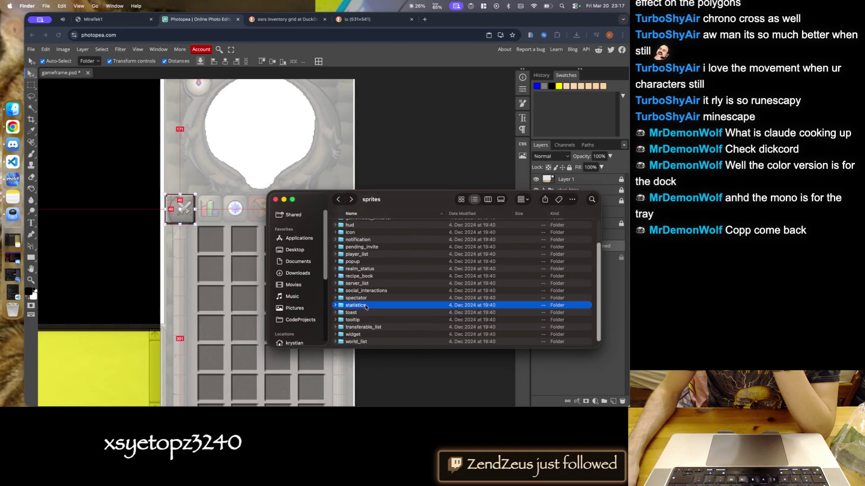
click(355, 241)
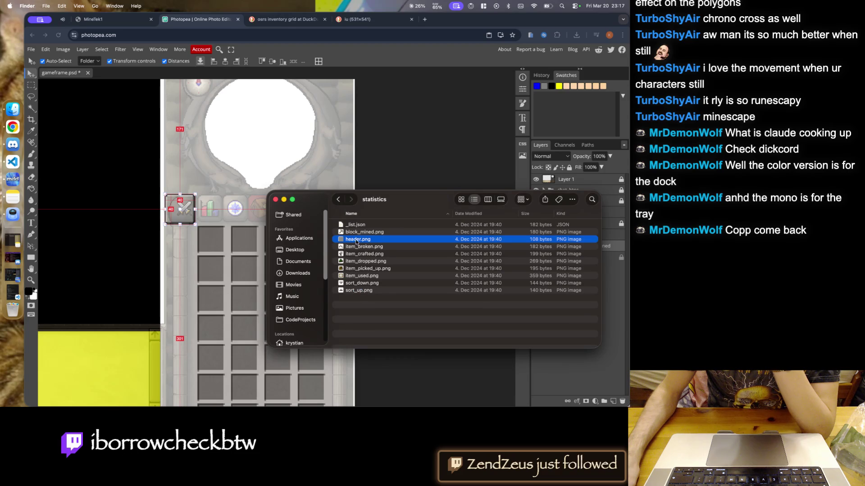
double_click(356, 240)
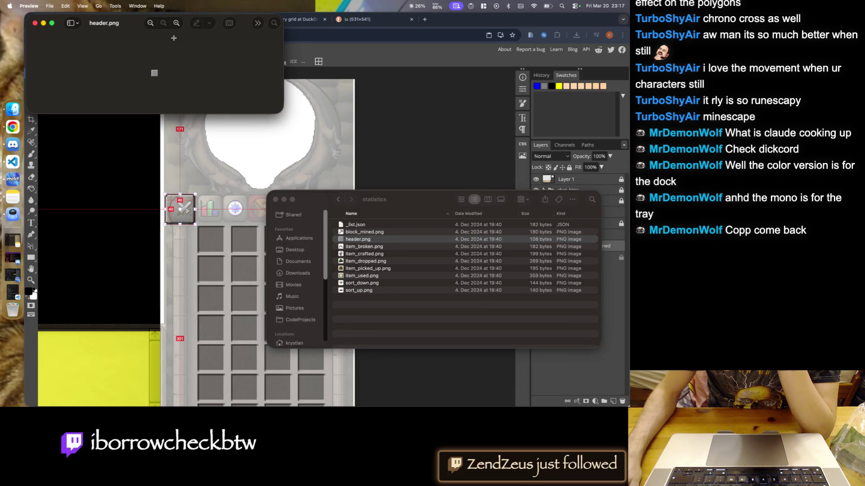
- Zoom the header.png preview in and out, then close it
click(175, 23)
click(175, 23)
click(175, 22)
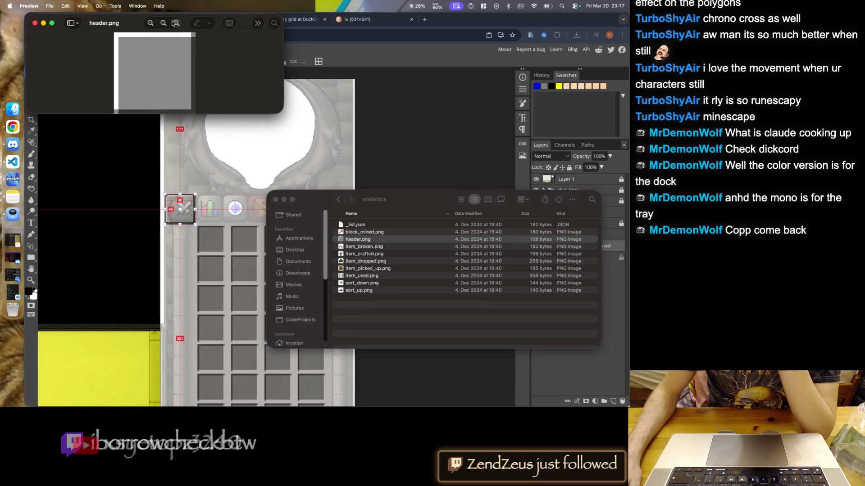
click(150, 23)
click(36, 24)
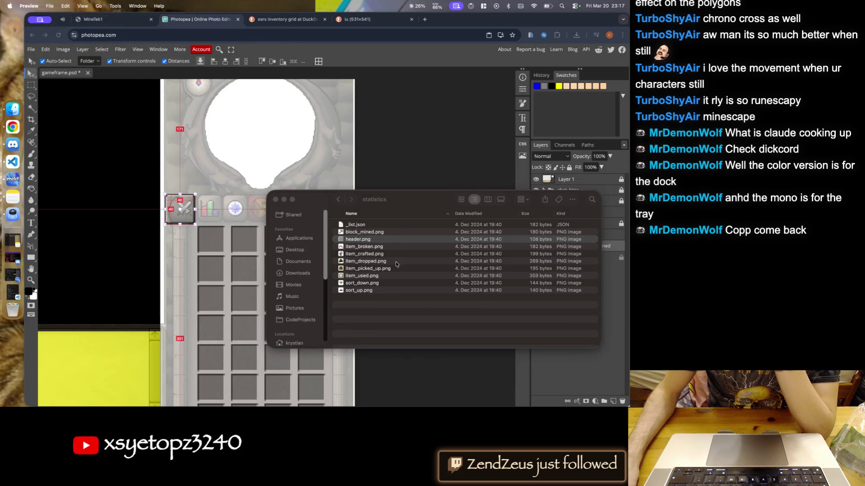
- Shift the Finder window aside and go up to the gui folder
click(337, 200)
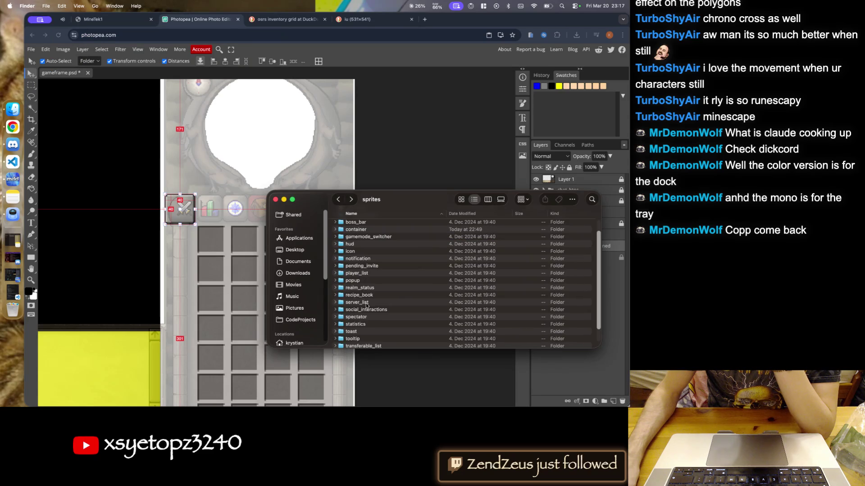
mouse_move(419, 204)
mouse_down()
mouse_move(314, 190)
mouse_move(392, 197)
mouse_up()
scroll(369, 290, up, 2)
key(super+Up)
scroll(338, 293, down, 3)
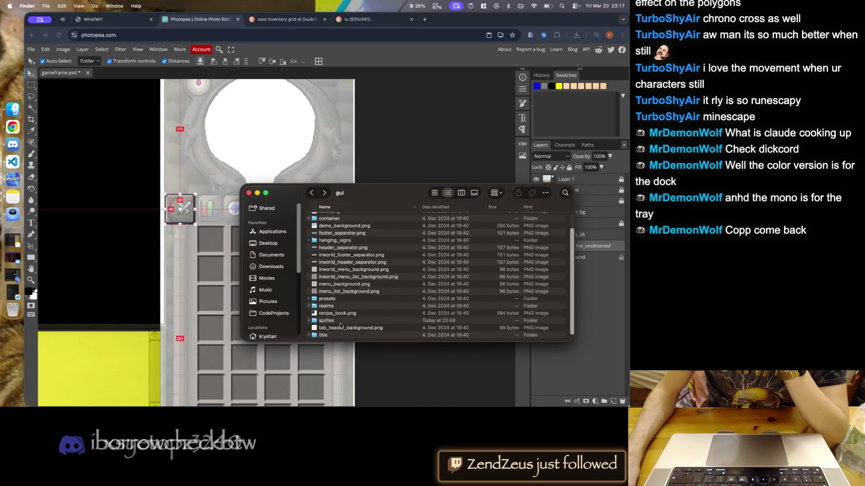
scroll(341, 325, up, 2)
- Peek into the container, advancements and hanging_signs folders
double_click(333, 240)
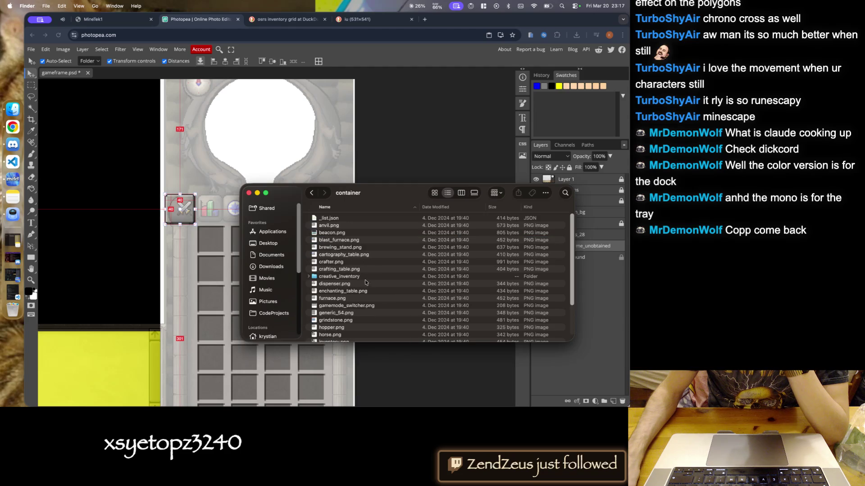
scroll(368, 292, down, 3)
scroll(368, 294, up, 3)
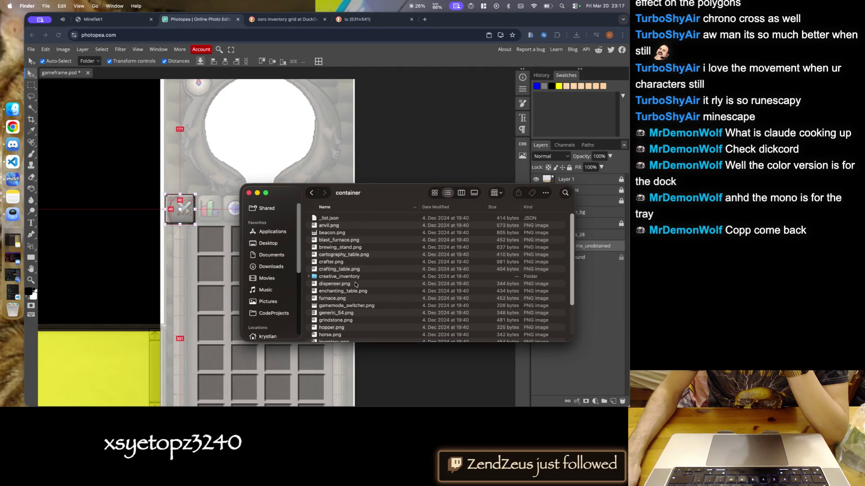
key(super+bracketleft)
key(super+Down)
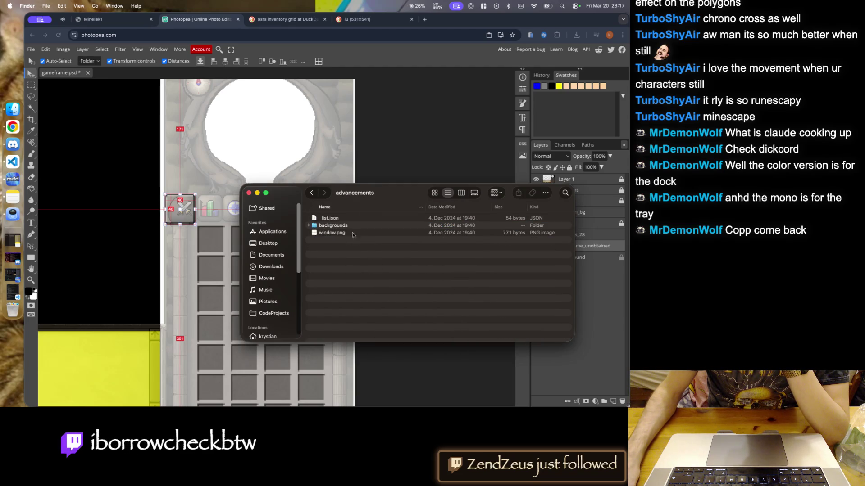
key(super+Up)
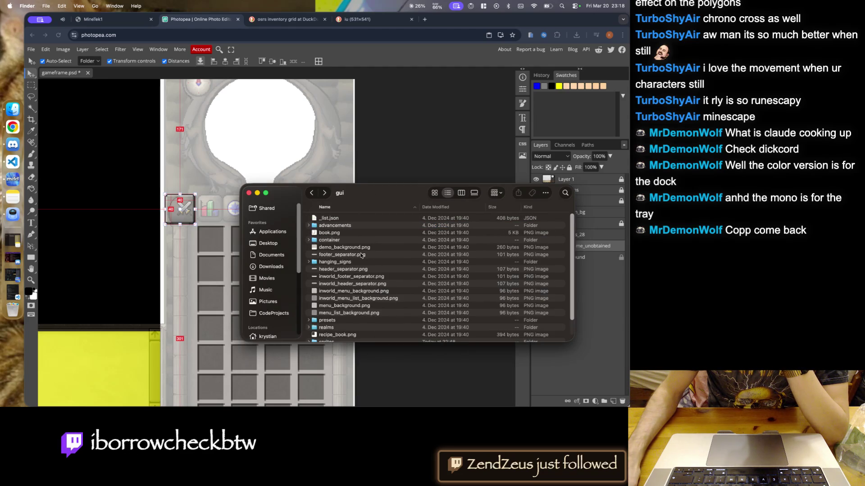
click(347, 262)
key(super+Down)
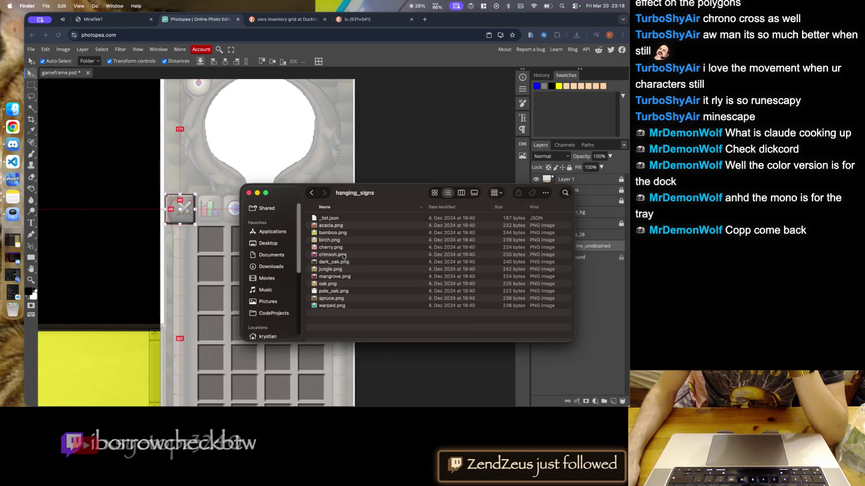
key(super+Up)
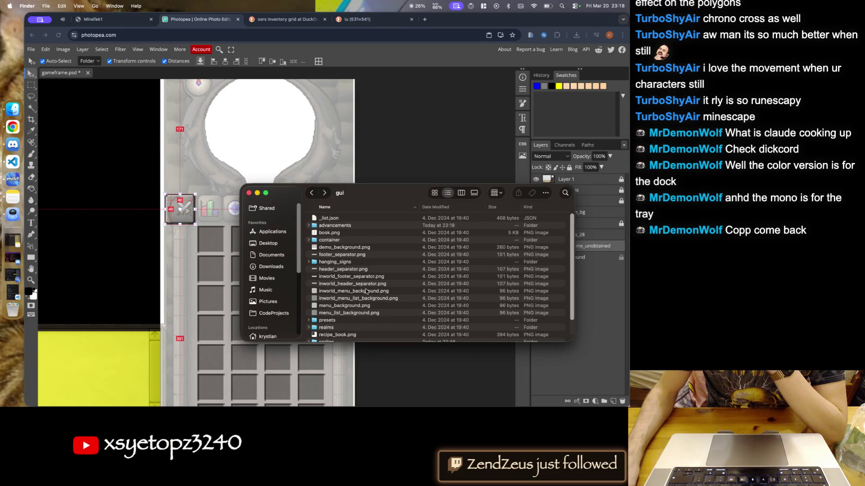
- Preview and close menu_background.png, then look into the presets folder
click(358, 312)
double_click(356, 306)
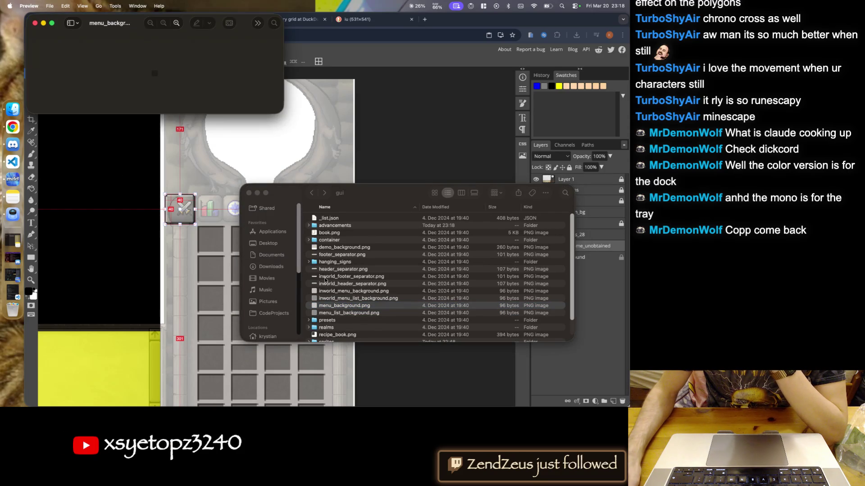
key(super+w)
scroll(361, 273, down, 2)
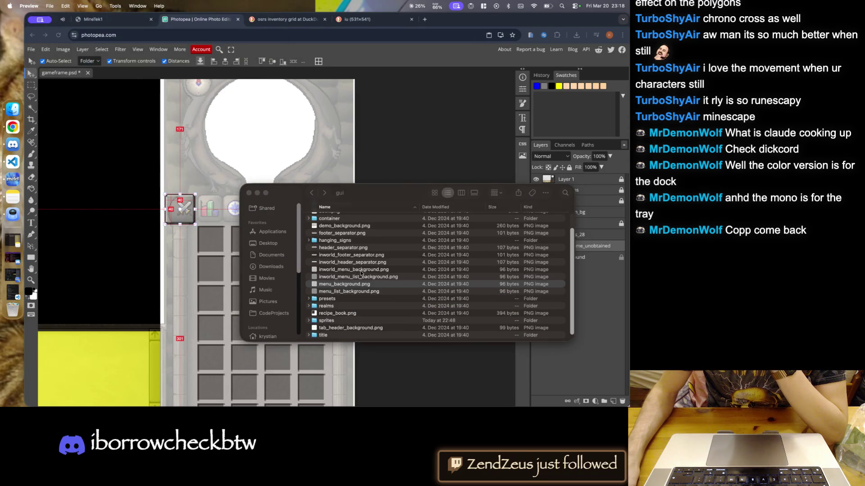
double_click(338, 299)
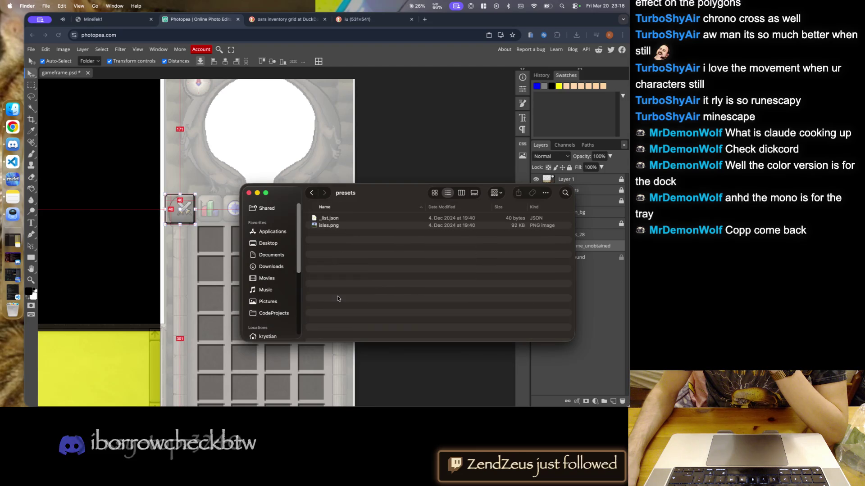
key(super+bracketleft)
click(334, 322)
scroll(334, 321, down, 2)
- Open the sprites folder and look inside its icon, player_list and widget subfolders
key(Down)
key(Down)
key(super+Down)
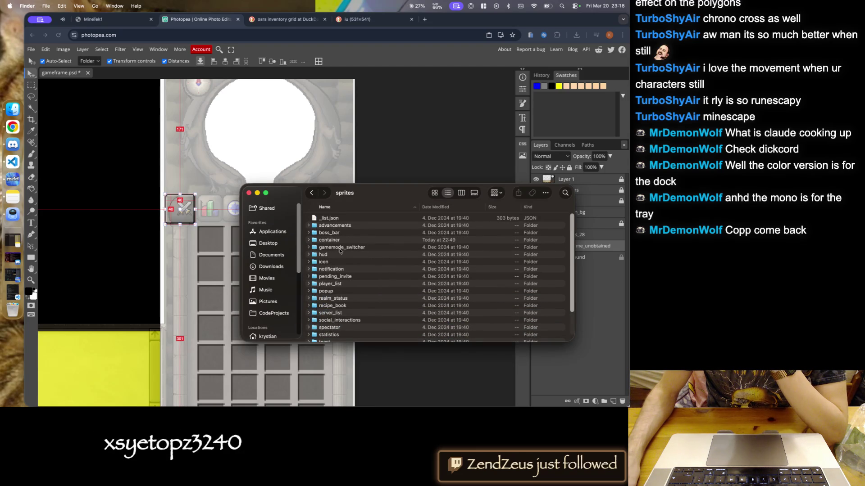
click(337, 261)
scroll(337, 261, down, 2)
click(336, 262)
double_click(335, 261)
key(super+bracketleft)
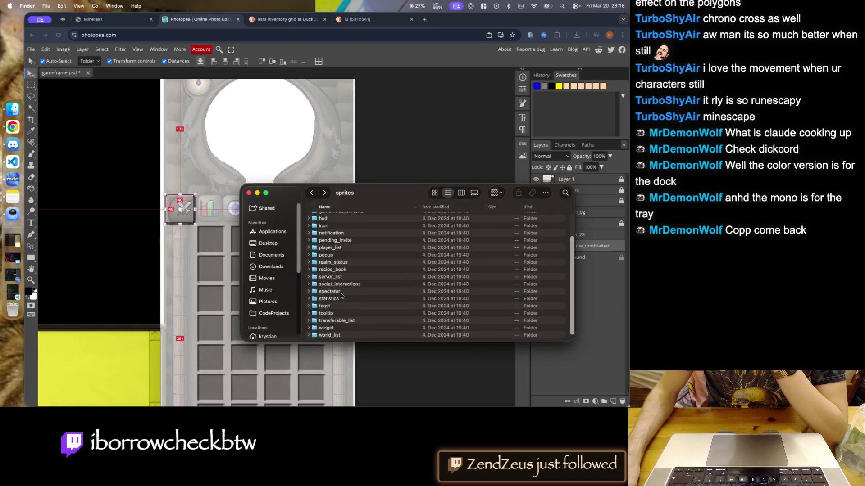
click(346, 327)
double_click(346, 327)
scroll(354, 306, down, 5)
key(super+bracketleft)
- Check the world_list, spectator, toast, statistics, social_interactions and server_list sprites subfolders
key(Down)
key(super+Down)
key(super+bracketleft)
double_click(336, 317)
key(super+bracketleft)
double_click(331, 311)
key(super+bracketleft)
scroll(337, 308, down, 2)
double_click(339, 306)
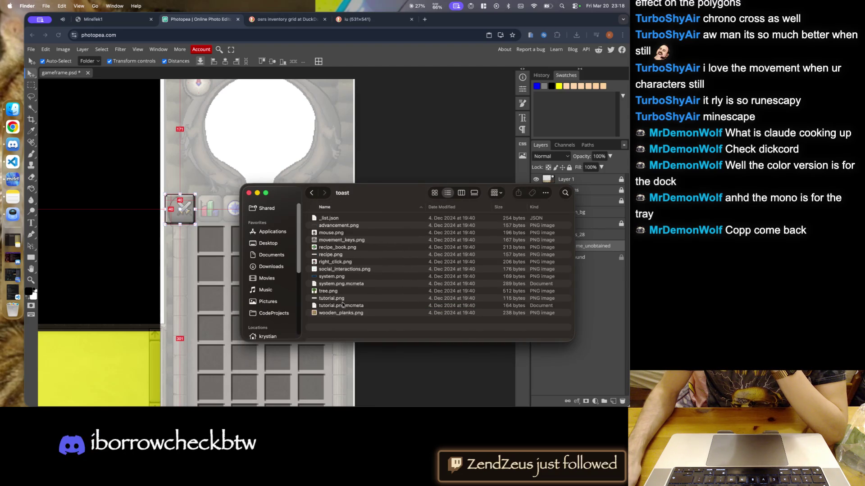
key(super+bracketleft)
click(340, 301)
double_click(338, 302)
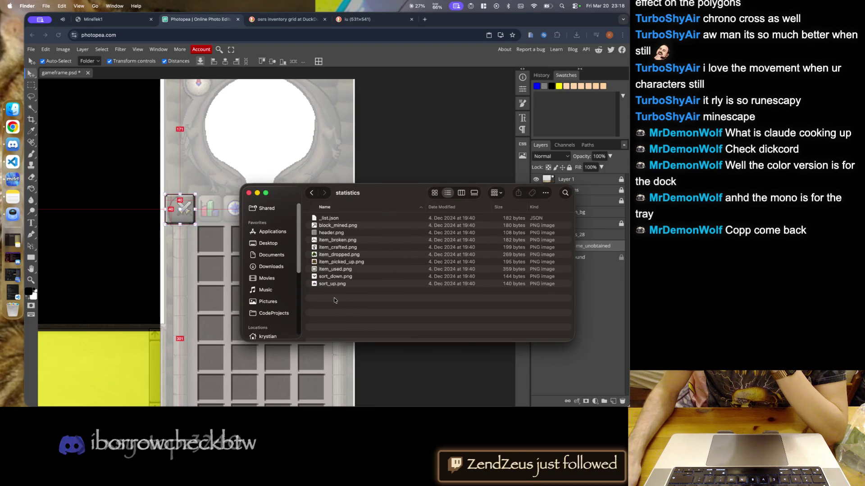
key(super+bracketleft)
double_click(335, 293)
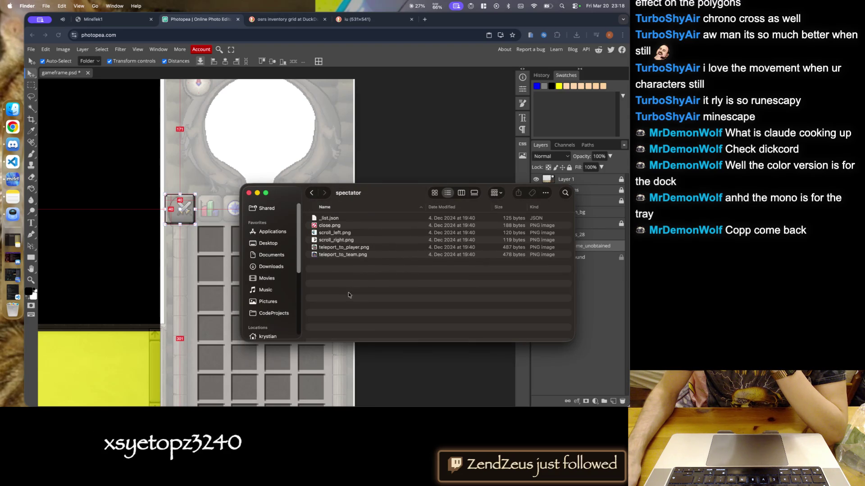
key(super+bracketleft)
double_click(350, 303)
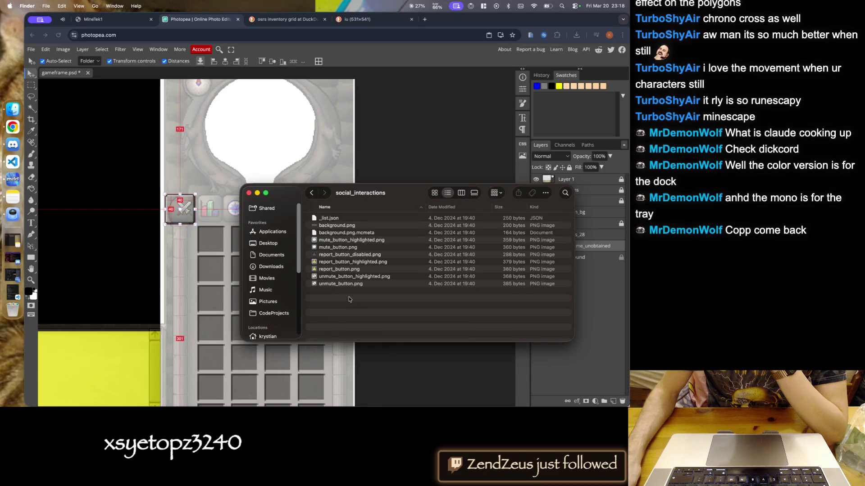
key(super+bracketleft)
double_click(349, 293)
key(super+bracketleft)
- Check recipe_book, realm_status, player_list, pending_invite and notification, then open the hud folder
click(347, 289)
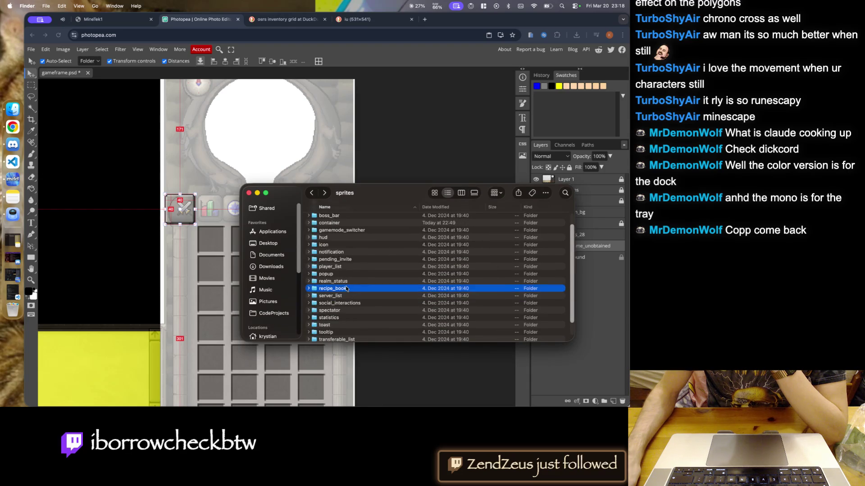
double_click(347, 289)
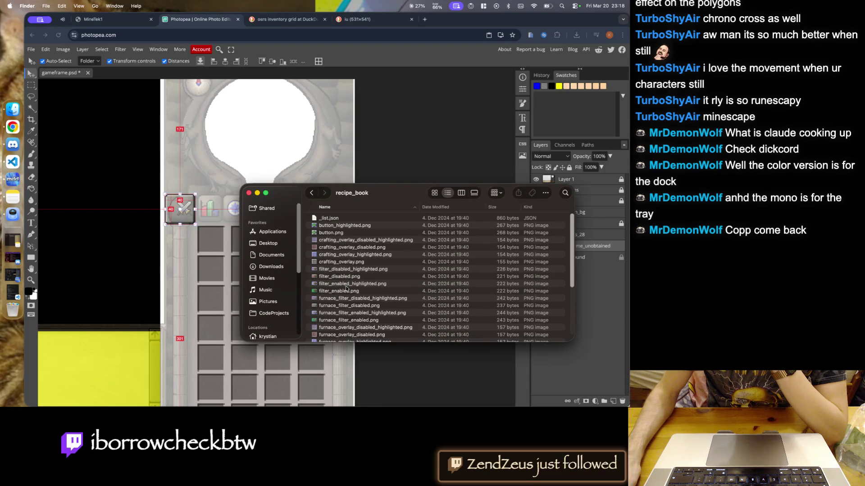
key(super+bracketleft)
click(346, 289)
double_click(341, 282)
key(super+bracketleft)
double_click(341, 270)
key(super+bracketleft)
click(341, 269)
double_click(340, 269)
key(super+bracketleft)
double_click(331, 260)
key(super+bracketleft)
double_click(329, 252)
key(super+bracketleft)
double_click(337, 245)
key(super+bracketleft)
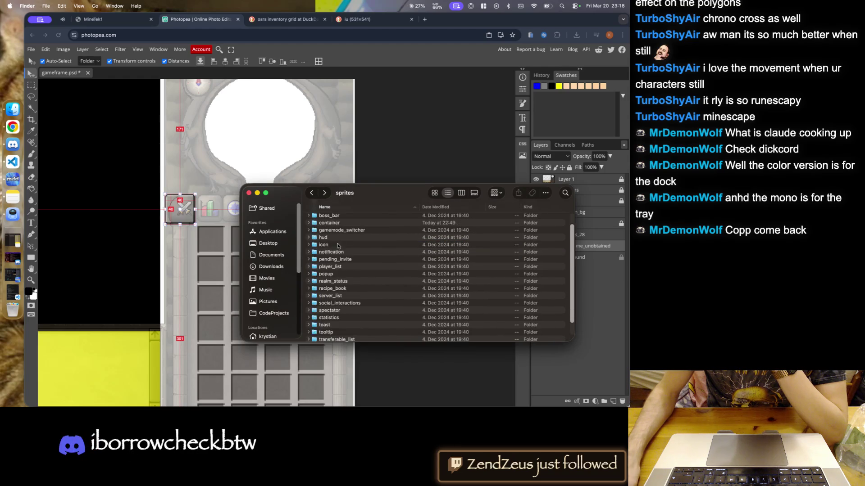
double_click(336, 238)
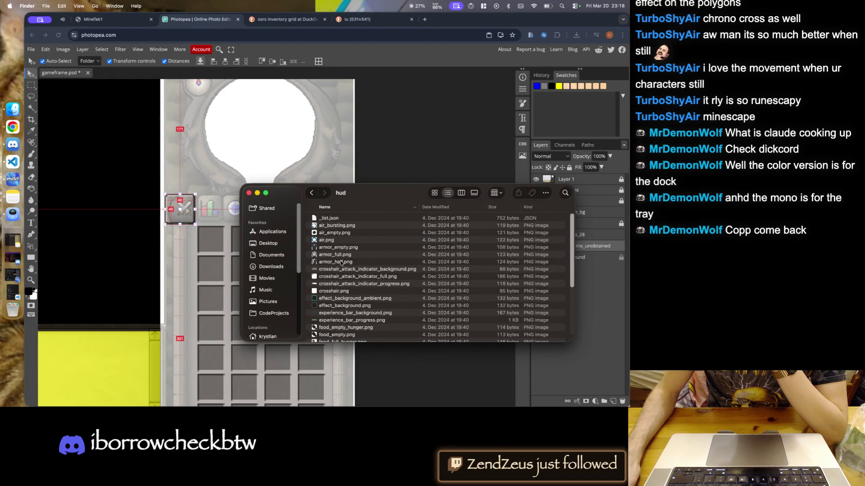
- Return to sprites and look inside the gamemode_switcher folder
scroll(341, 263, down, 5)
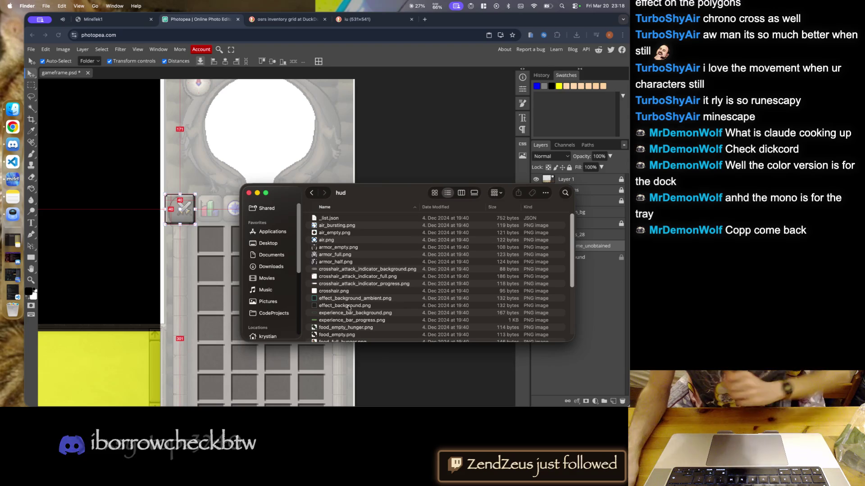
key(super+bracketleft)
scroll(350, 304, up, 1)
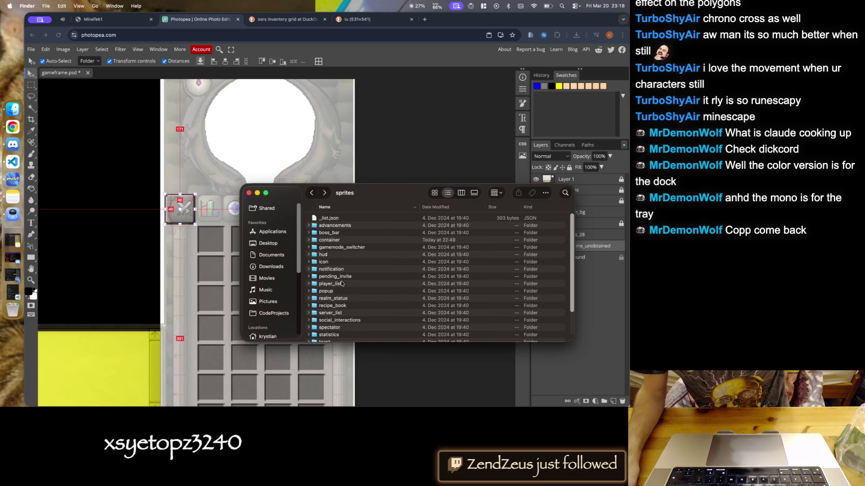
click(346, 247)
key(p)
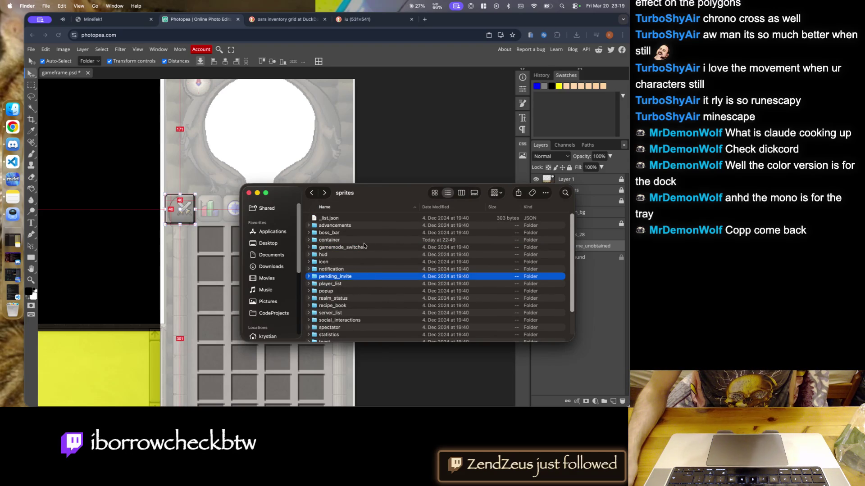
double_click(364, 245)
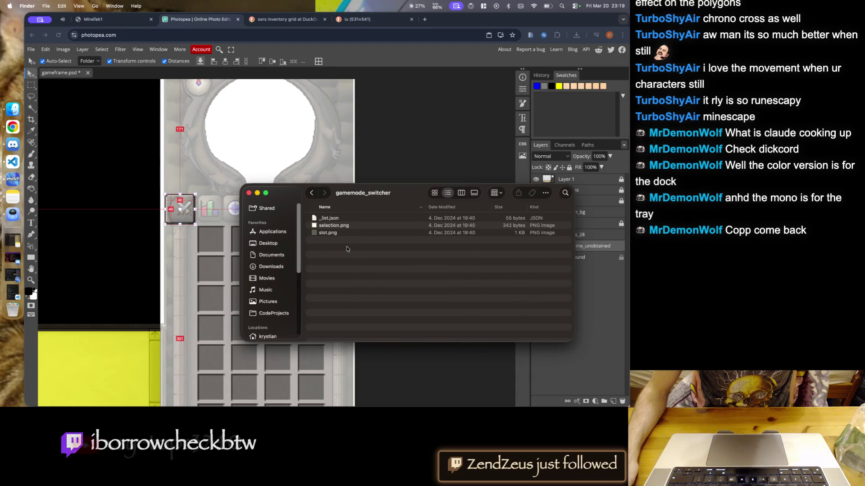
key(super+bracketleft)
- Open the container folder and look inside its loom and bundle subfolders
double_click(338, 242)
scroll(339, 242, down, 3)
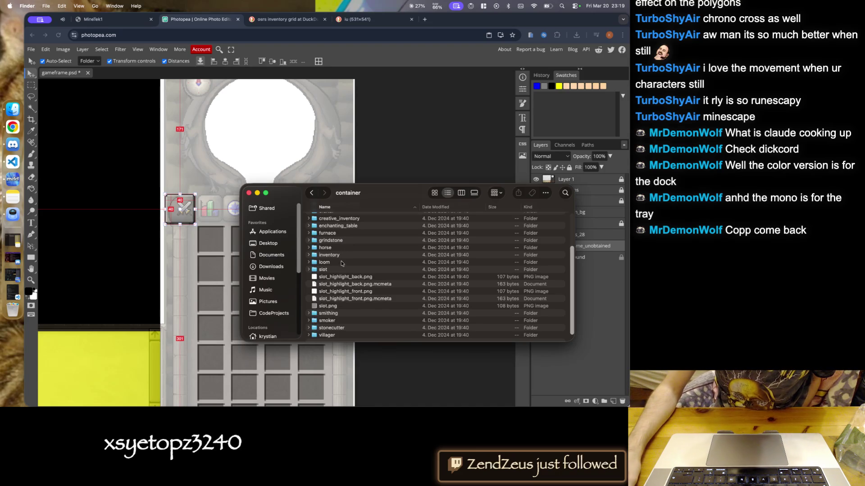
scroll(338, 307, up, 3)
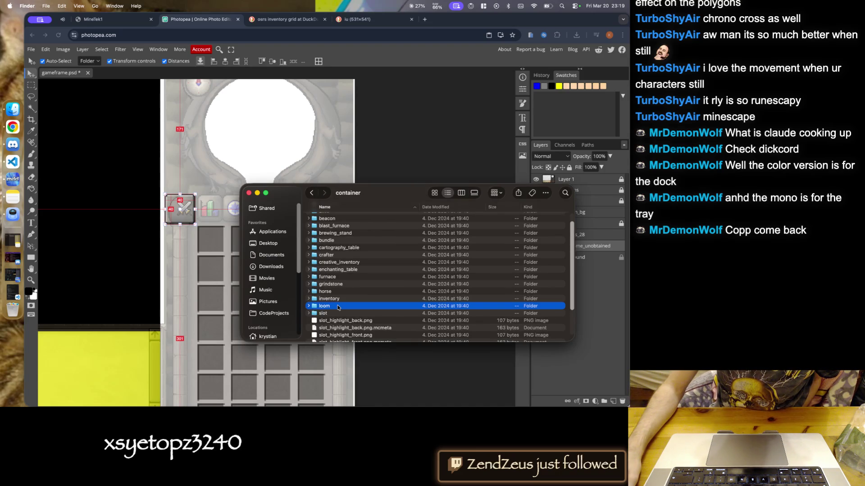
double_click(338, 308)
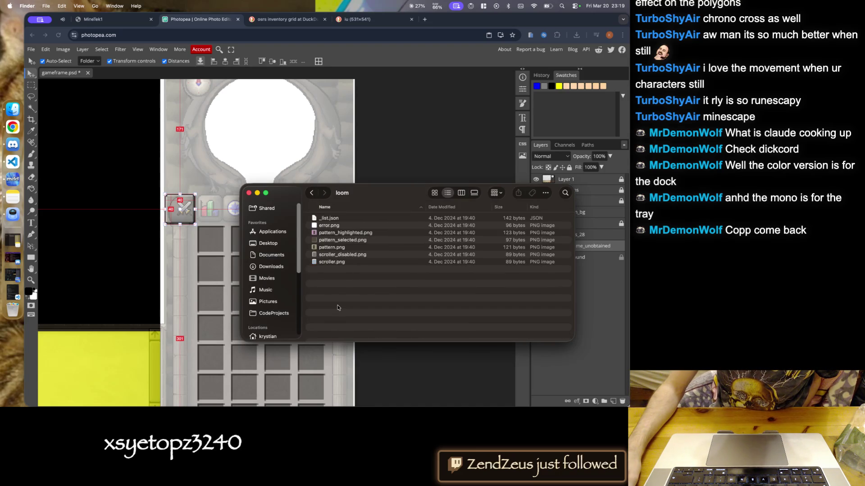
click(311, 193)
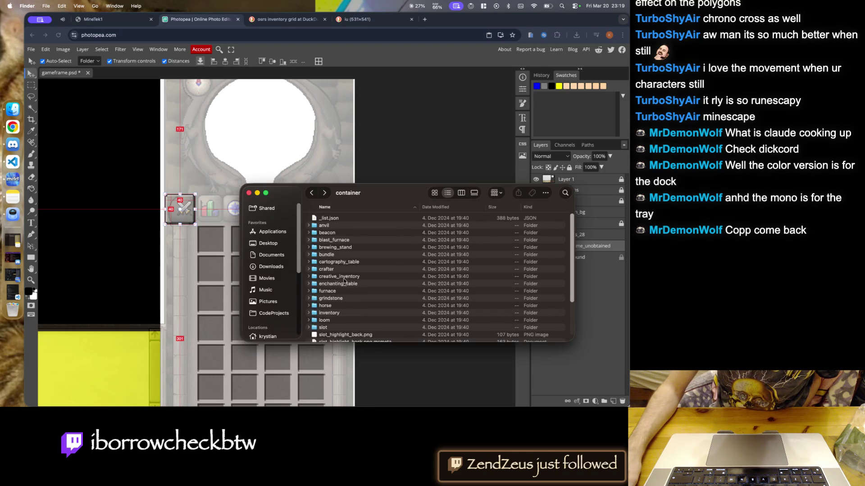
double_click(343, 256)
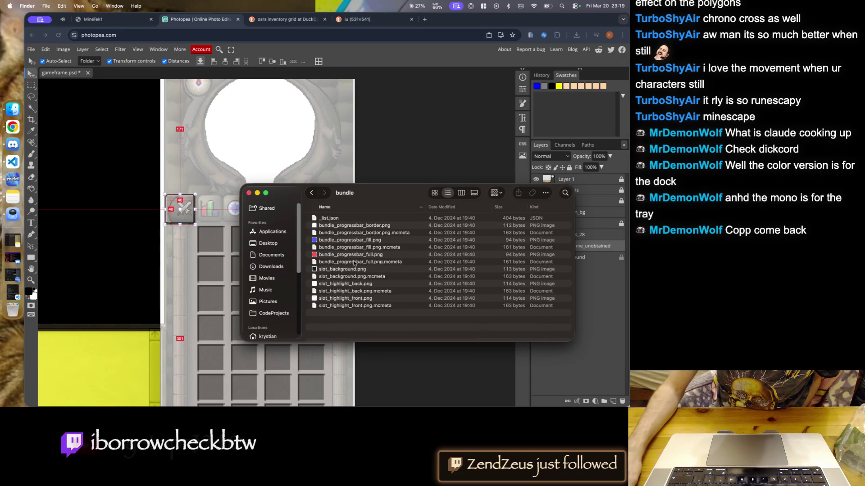
key(super+bracketleft)
- Check the brewing_stand and another container subfolder, then open creative_inventory
double_click(347, 247)
key(super+bracketleft)
double_click(338, 276)
key(super+bracketleft)
double_click(335, 276)
scroll(347, 308, down, 5)
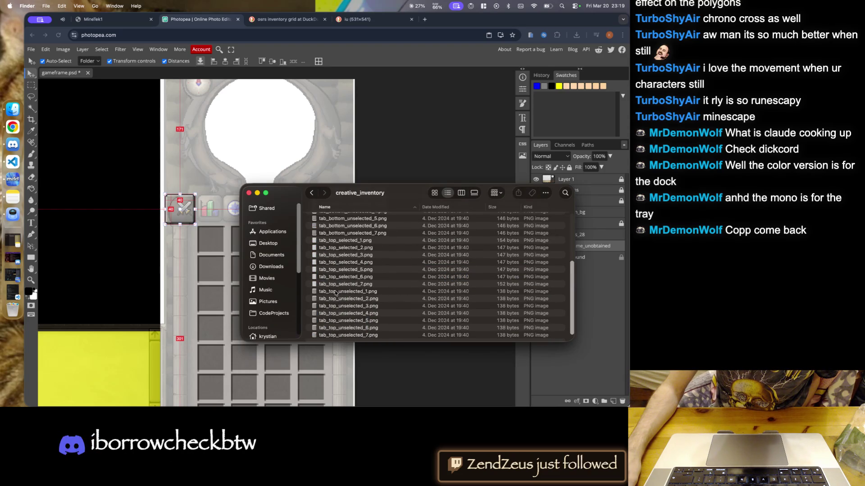
- Preview tab_top_selected_7, 6 and 3 PNGs, zooming in on the first
double_click(335, 285)
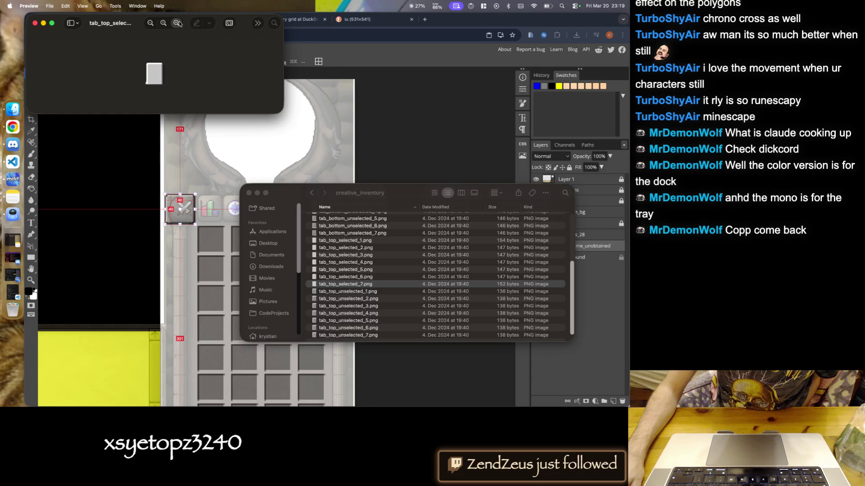
click(178, 23)
click(178, 23)
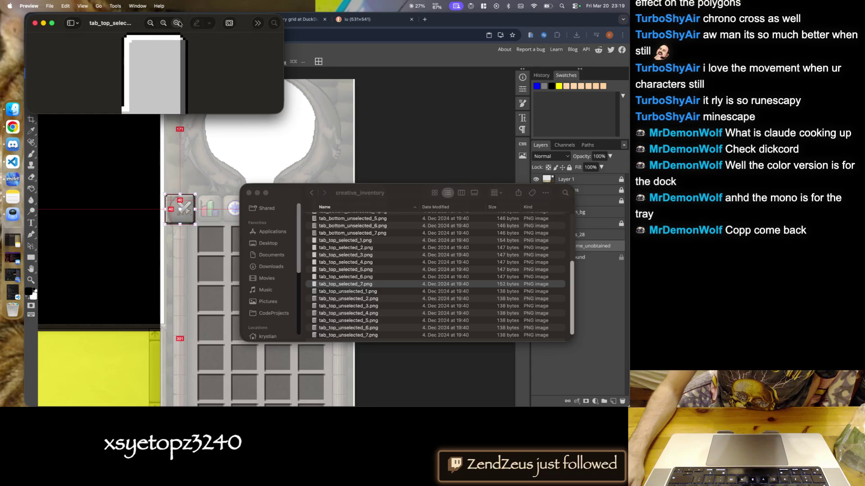
click(33, 23)
double_click(323, 276)
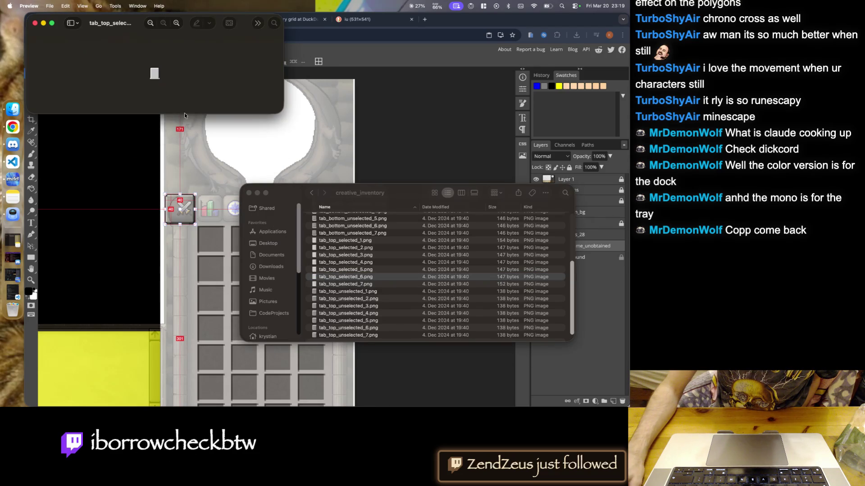
click(43, 23)
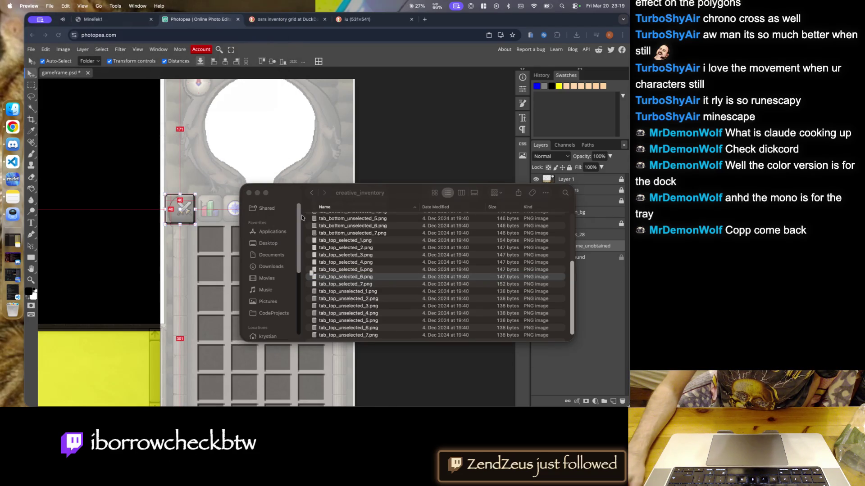
double_click(335, 255)
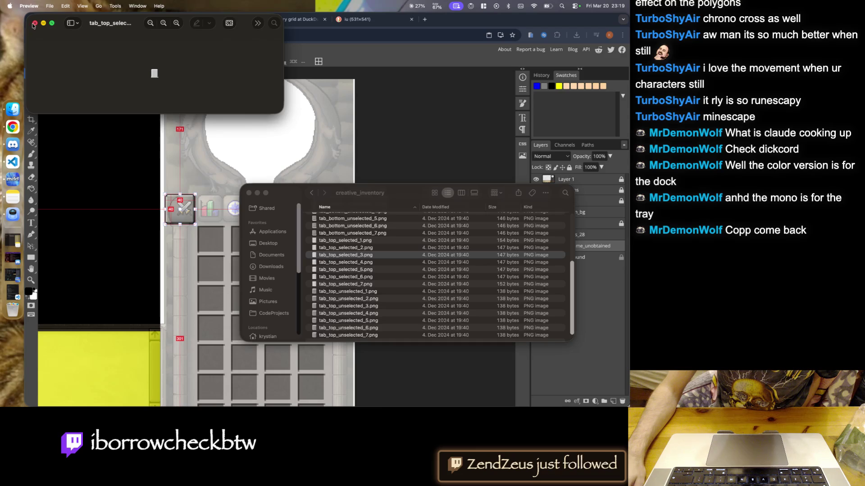
click(34, 24)
- Preview tab_top_selected_1 through 5, enlarge the last, and close Preview
double_click(345, 240)
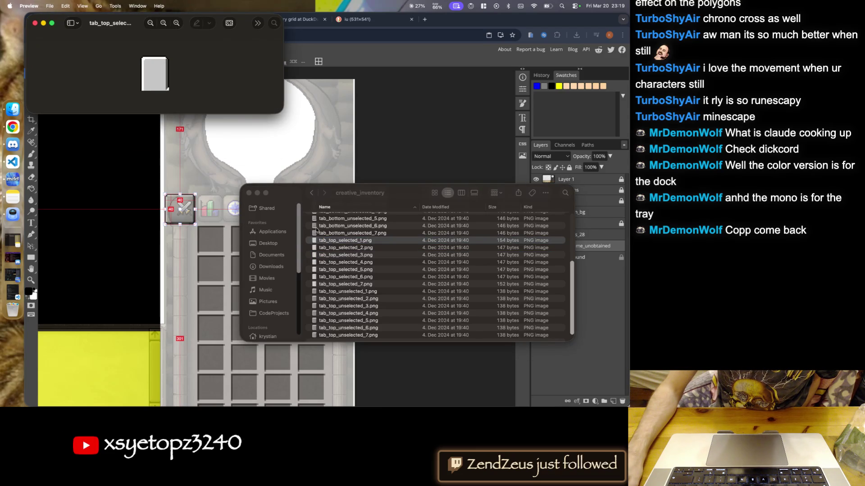
double_click(343, 247)
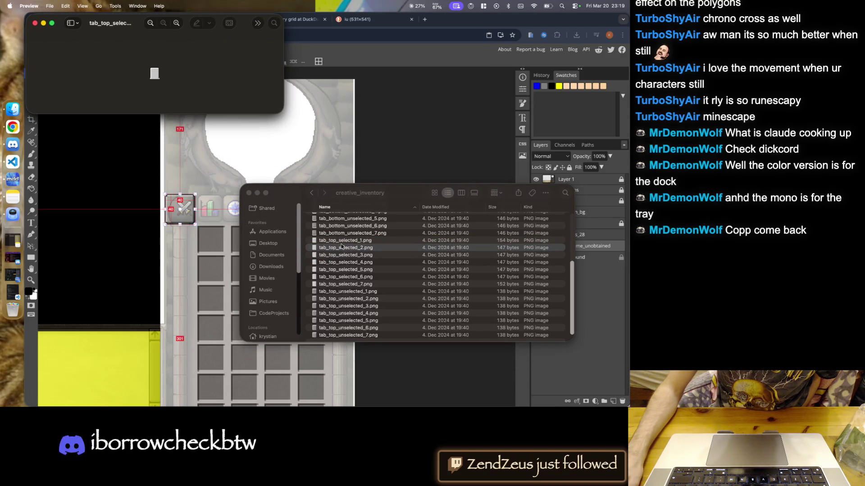
double_click(345, 255)
double_click(347, 262)
double_click(346, 270)
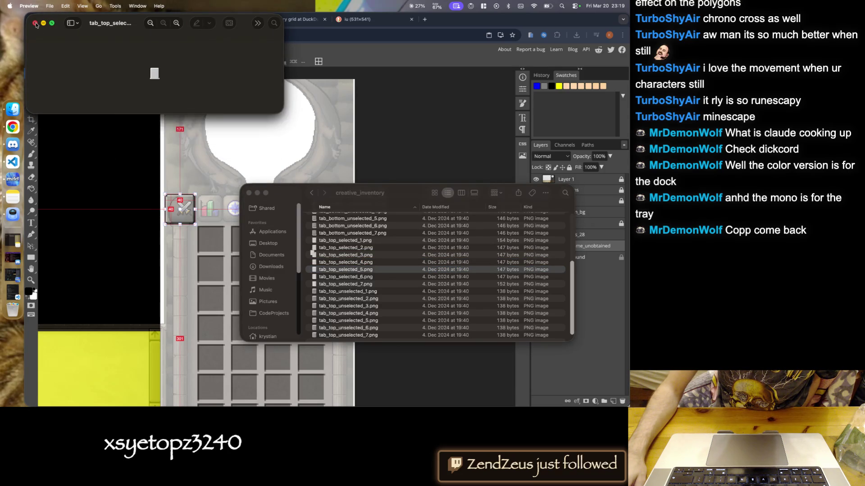
key(super+equal)
click(35, 24)
click(36, 23)
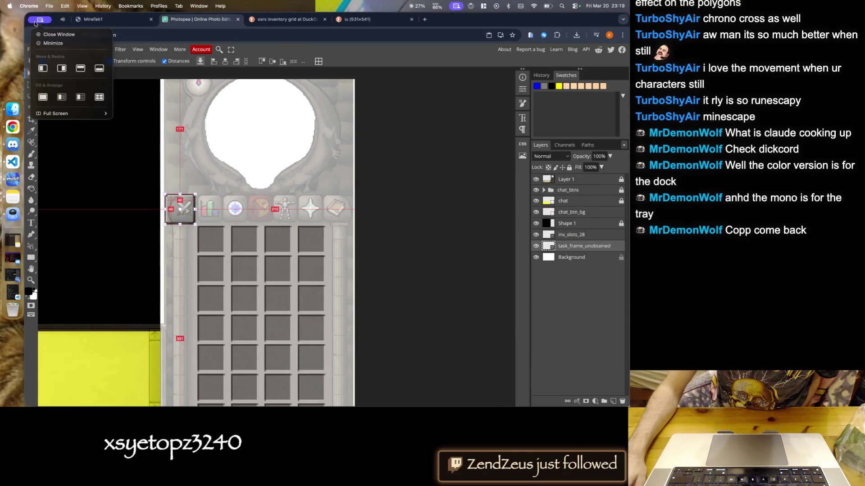
- Preview tab_top_unselected_1.png and tab_top_unselected_2.png, zooming in on the second
click(13, 109)
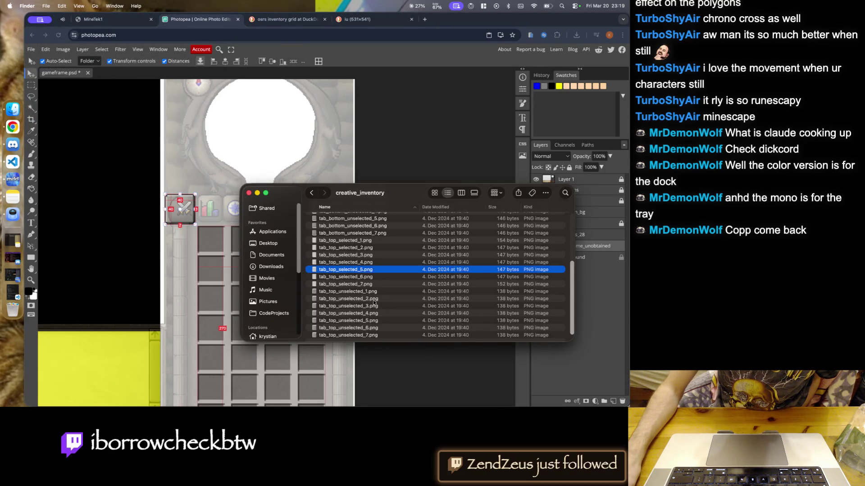
key(Down)
key(Down)
key(Down)
key(Down)
key(Down)
key(Down)
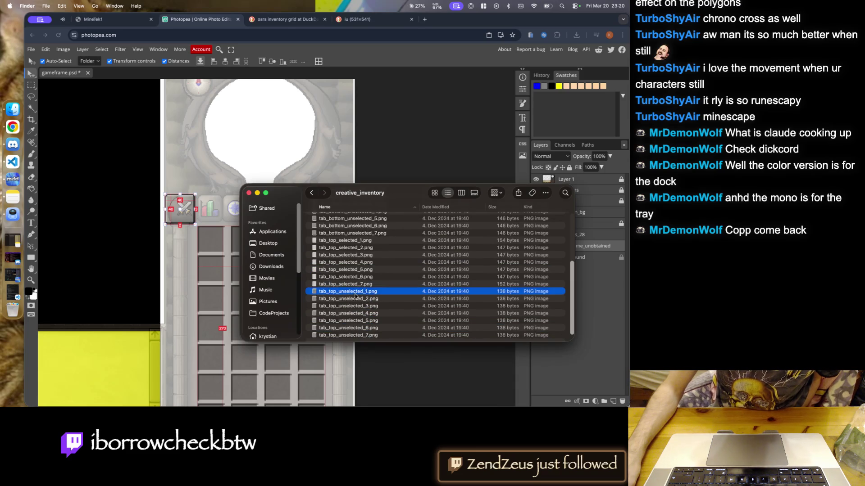
double_click(355, 292)
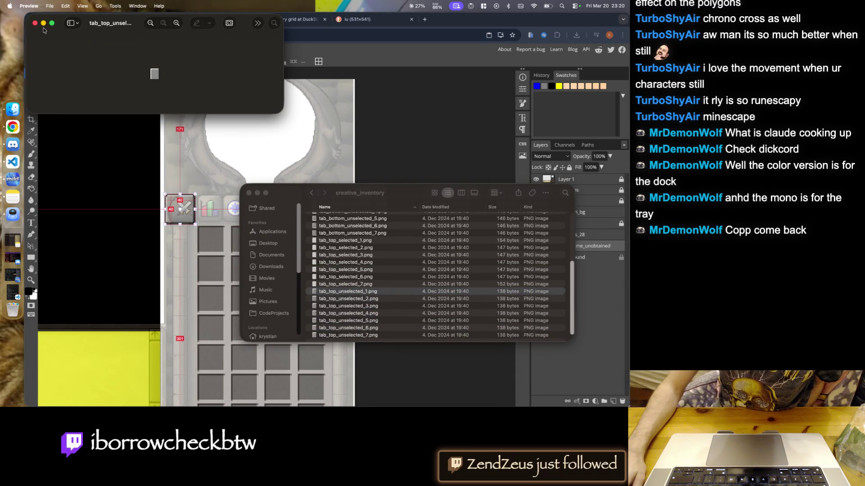
click(35, 24)
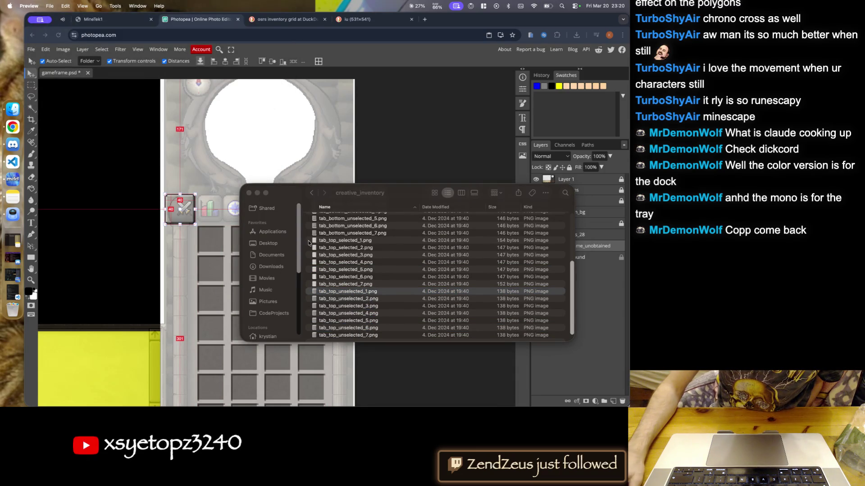
key(Down)
key(super+o)
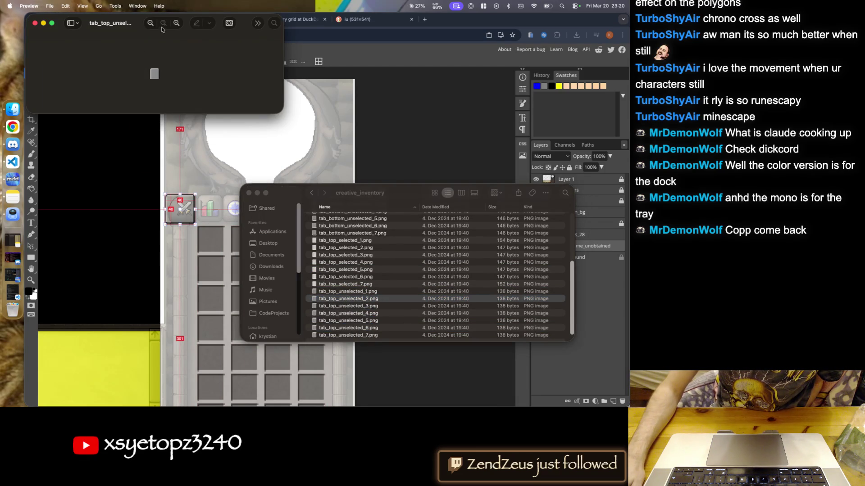
click(177, 23)
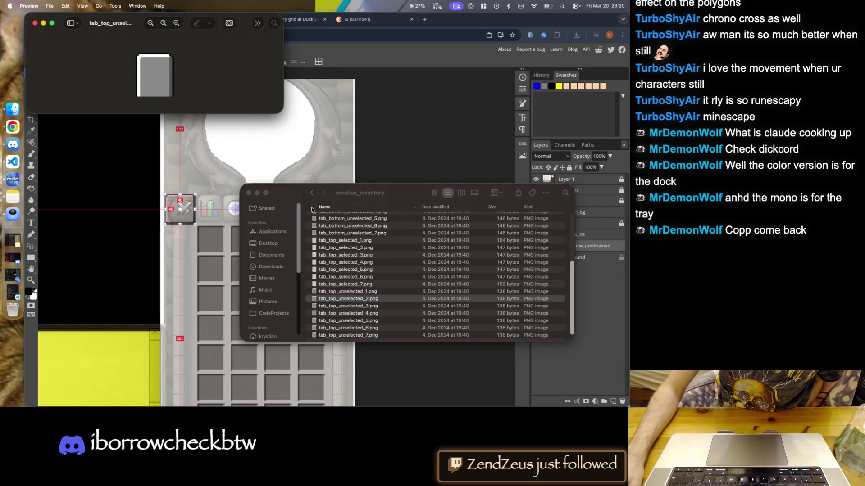
- Preview tab_top_unselected_3.png and scroller.png, then close the preview
click(349, 309)
key(super+o)
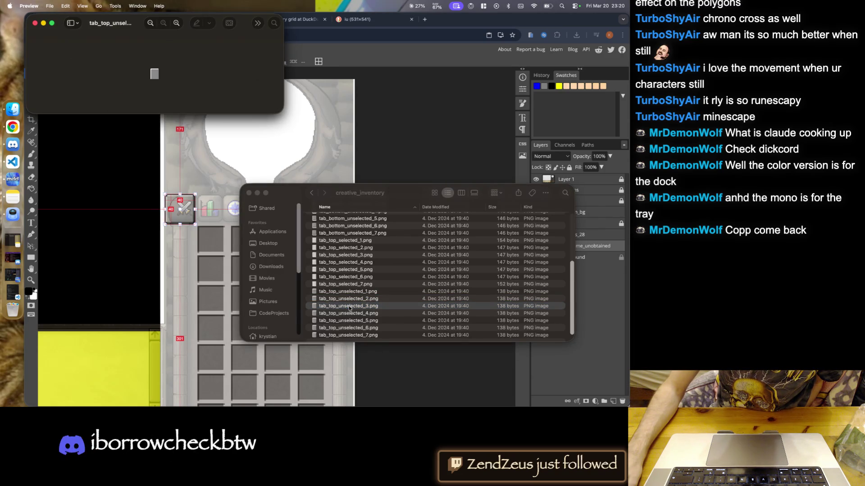
click(36, 23)
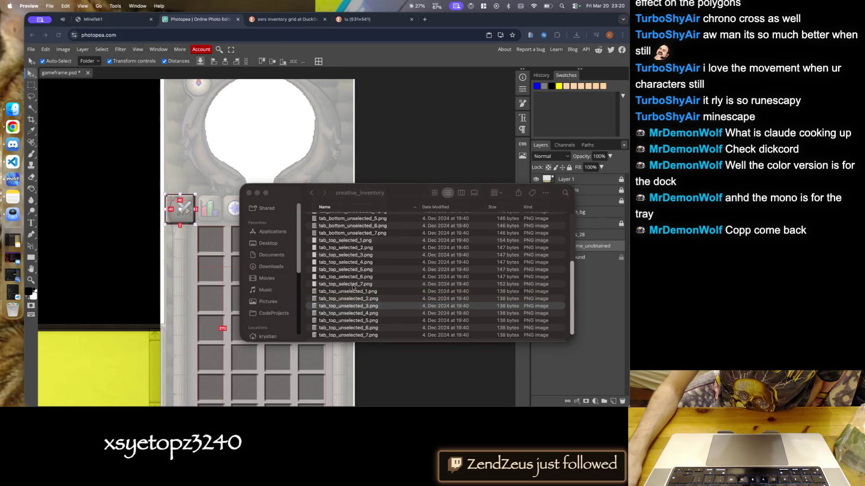
scroll(349, 282, up, 5)
scroll(349, 282, up, 1)
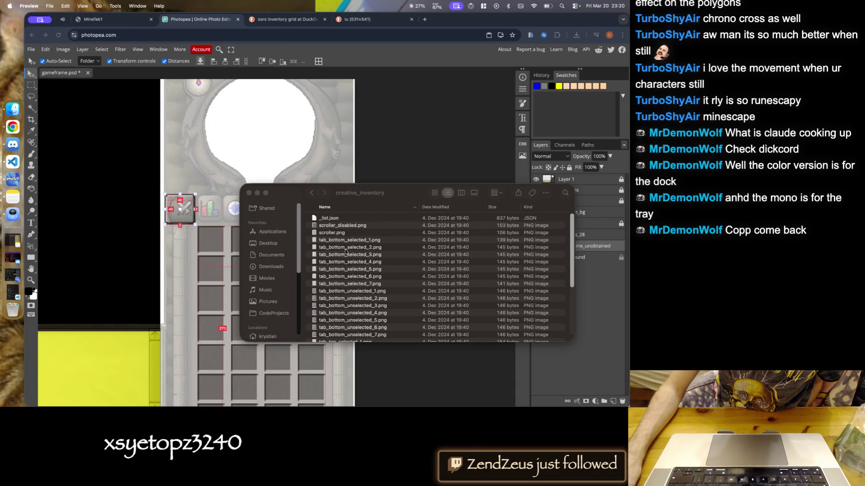
click(343, 234)
key(super+o)
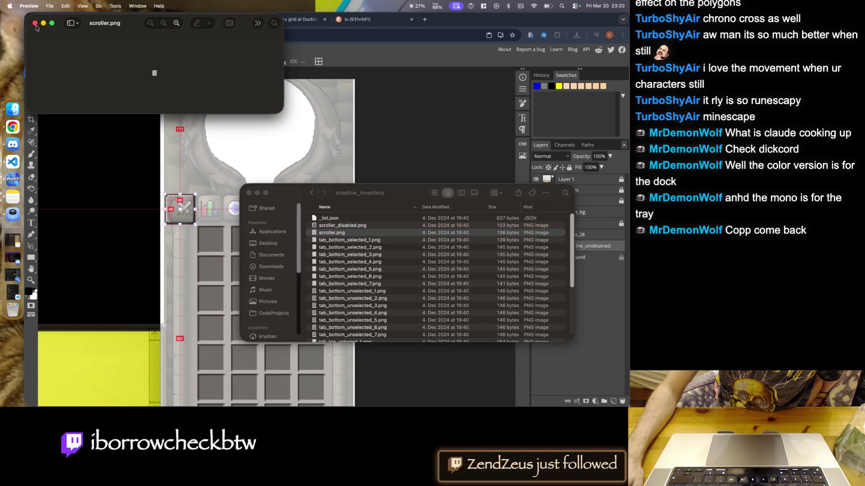
click(36, 24)
- Preview tab_top_unselected_1.png enlarged, then drag it into the gameframe document
scroll(347, 261, down, 5)
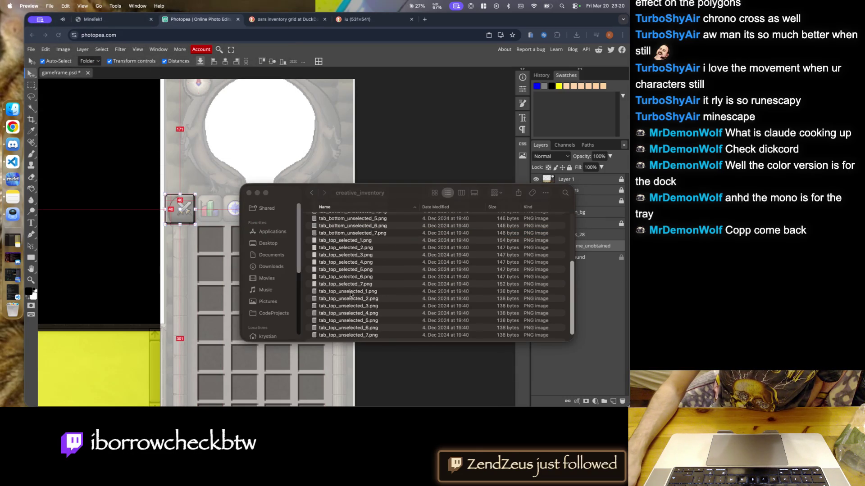
click(347, 292)
key(super+o)
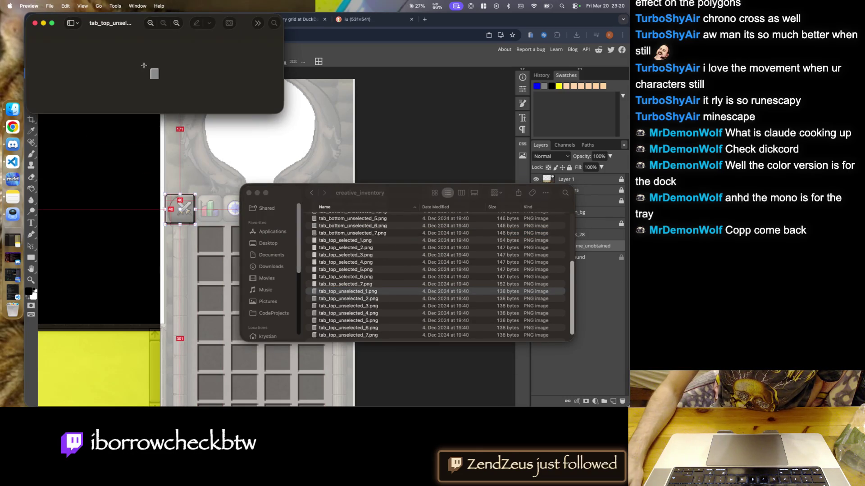
click(176, 23)
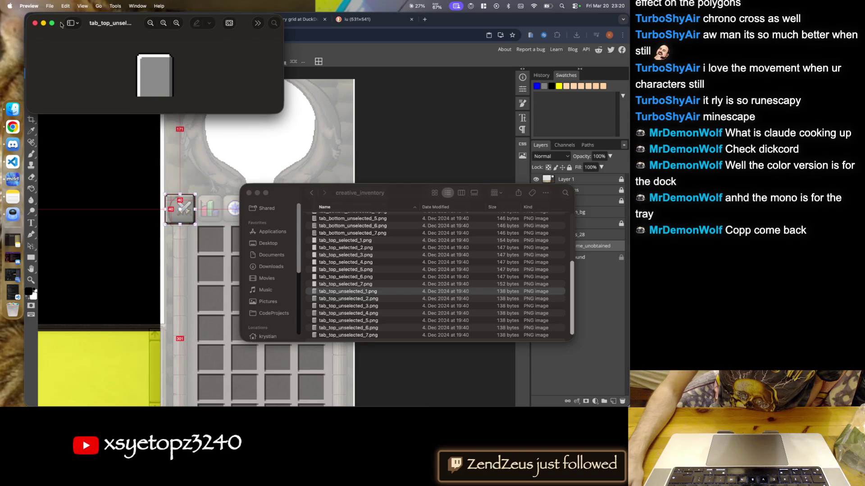
click(35, 22)
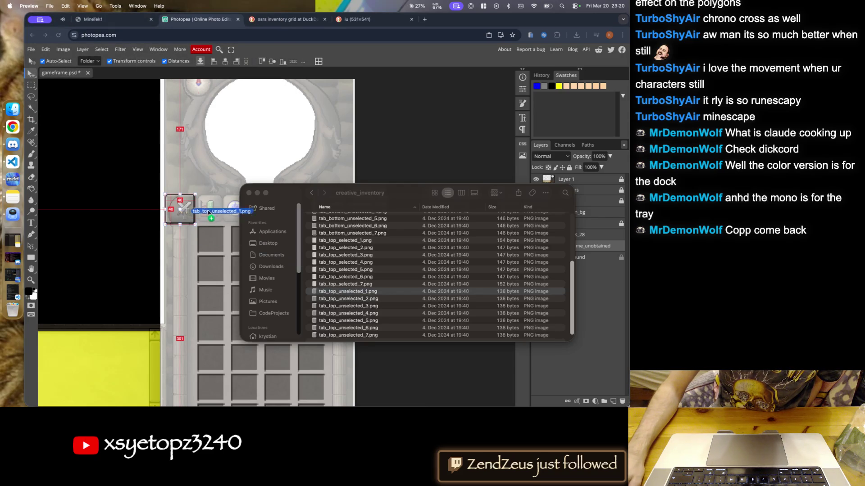
drag(216, 199, 67, 257)
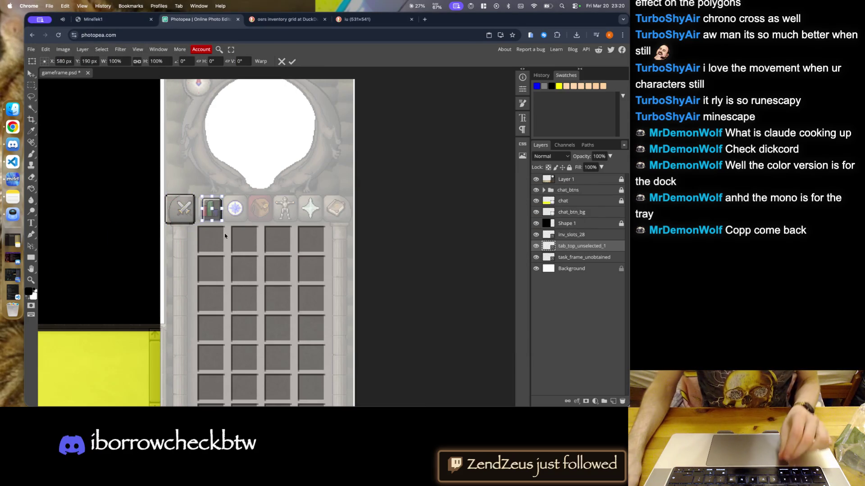
- Scale the tab_top_unselected_1 frame up around the bar-chart tab icon and commit
scroll(223, 228, up, 3)
scroll(207, 198, up, 5)
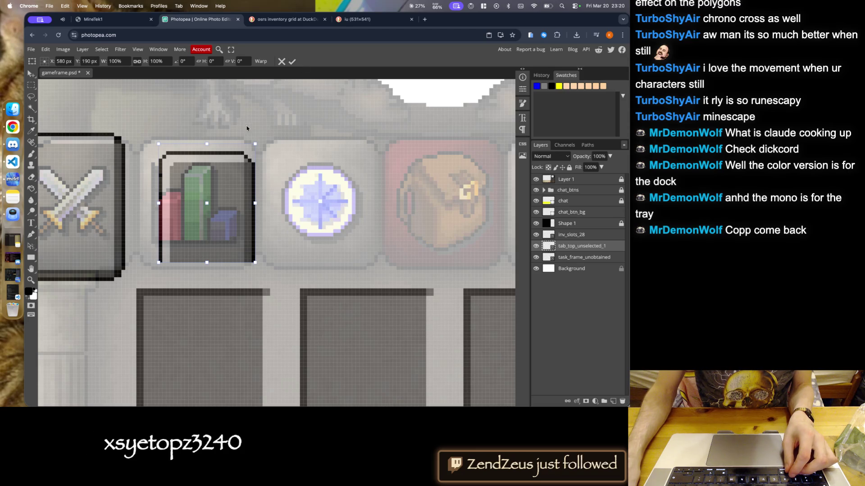
drag(254, 141, 255, 143)
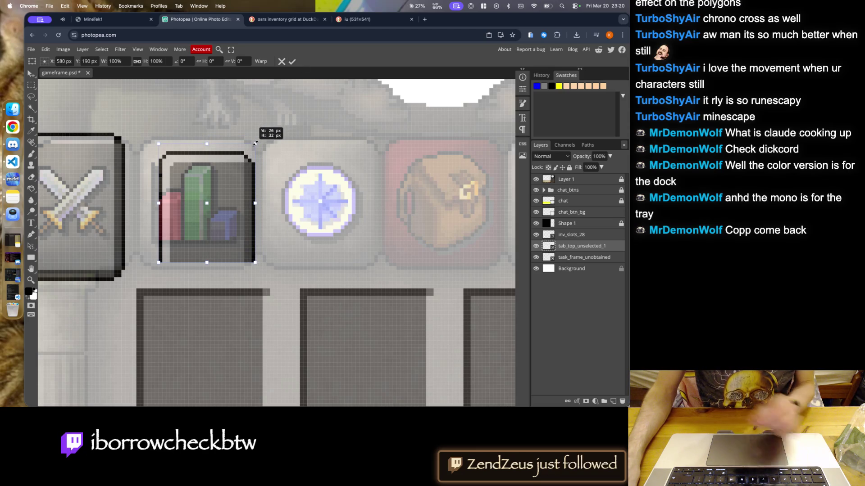
mouse_move(255, 143)
mouse_down()
mouse_move(286, 118)
mouse_move(211, 158)
mouse_up()
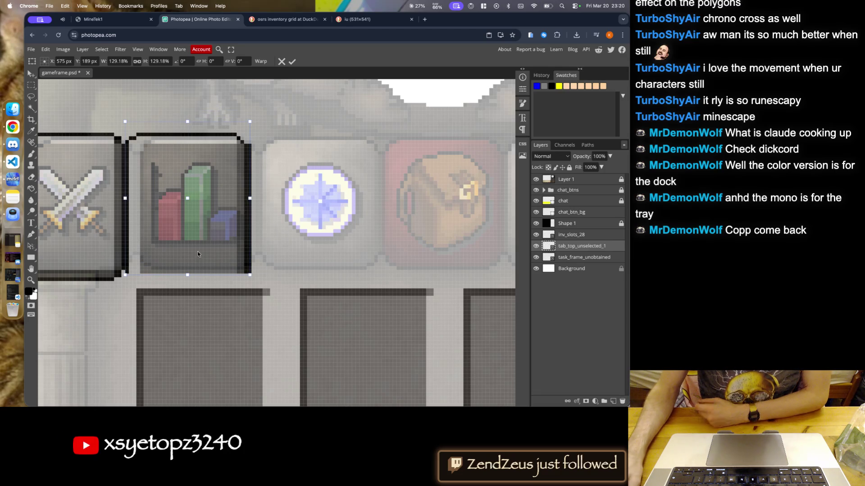
click(293, 62)
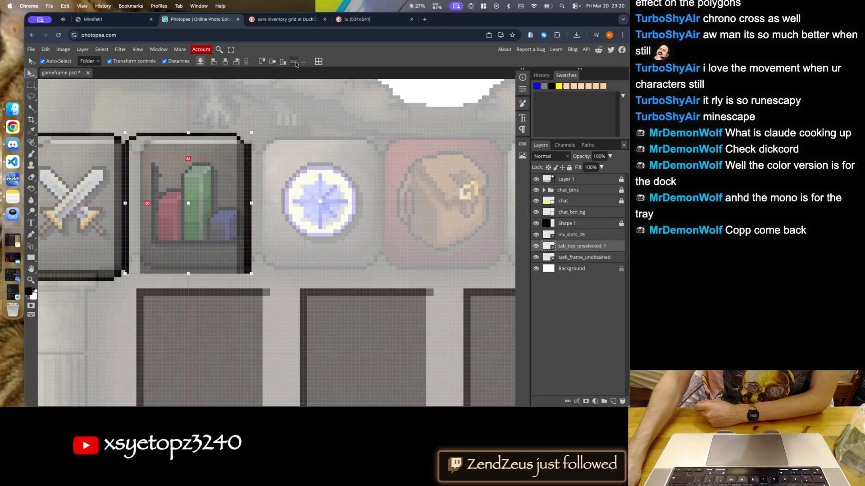
- Marquee a thin edge strip of the frame and copy it to Layer 2
key(m)
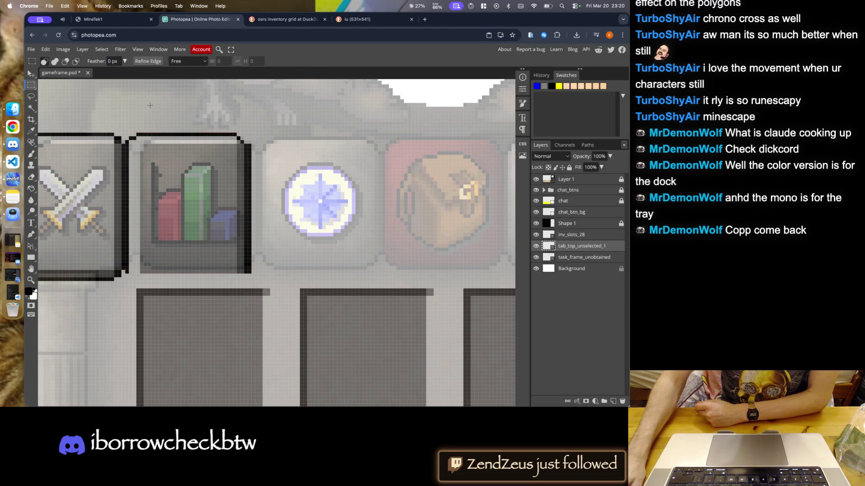
mouse_move(125, 133)
mouse_down()
mouse_move(248, 156)
mouse_move(246, 272)
mouse_up()
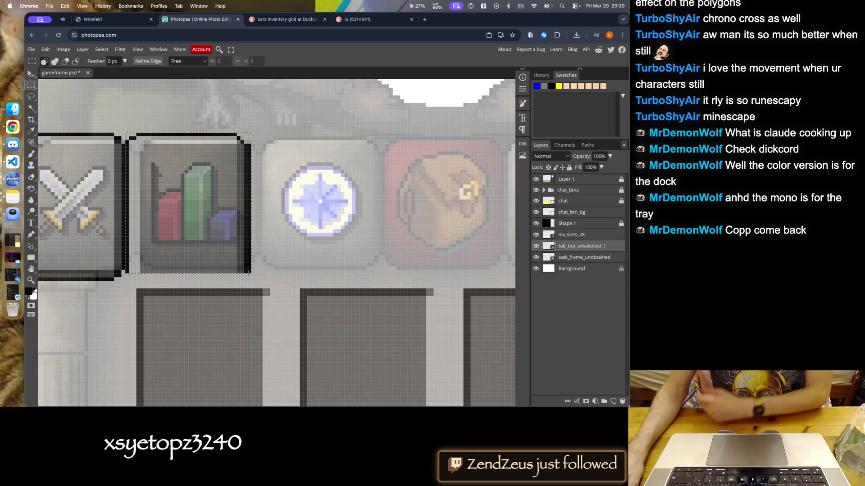
key(super+j)
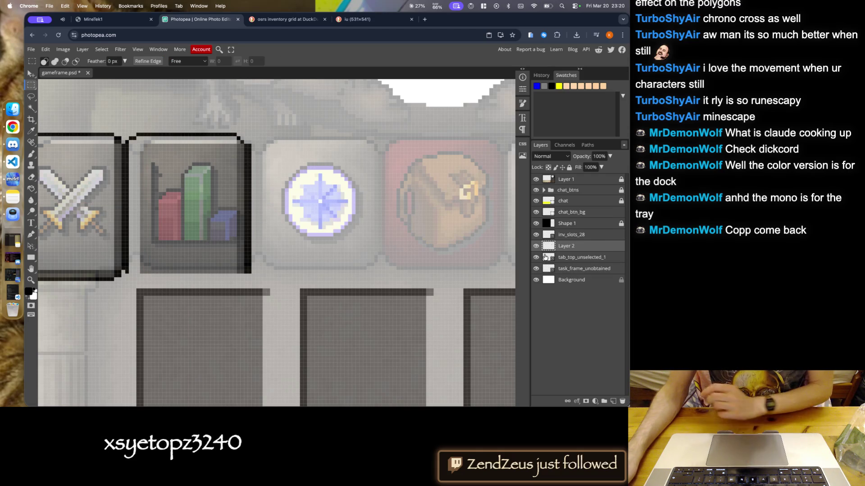
- Attempt to flip Layer 2's strip, undoing the accidental whole-canvas vertical flips
click(62, 49)
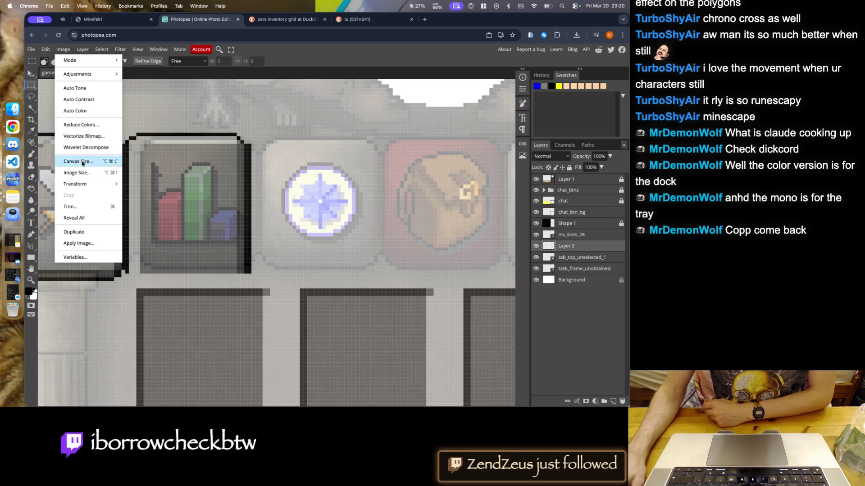
mouse_move(104, 184)
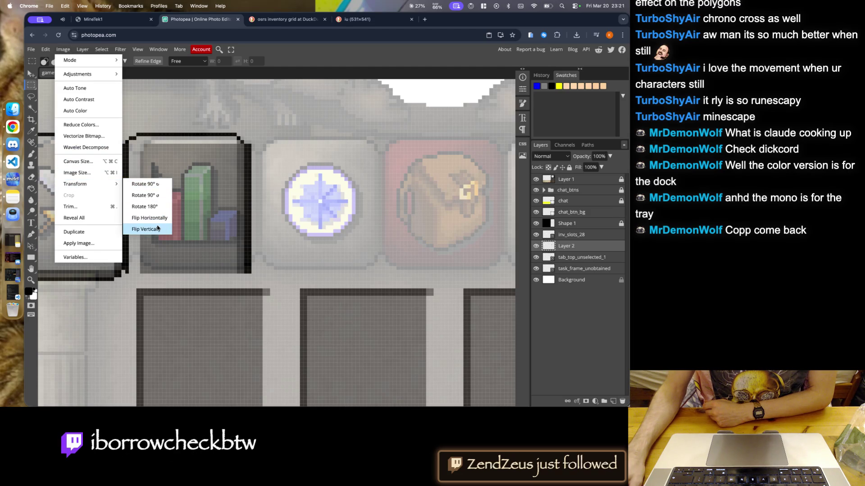
click(158, 228)
key(super+z)
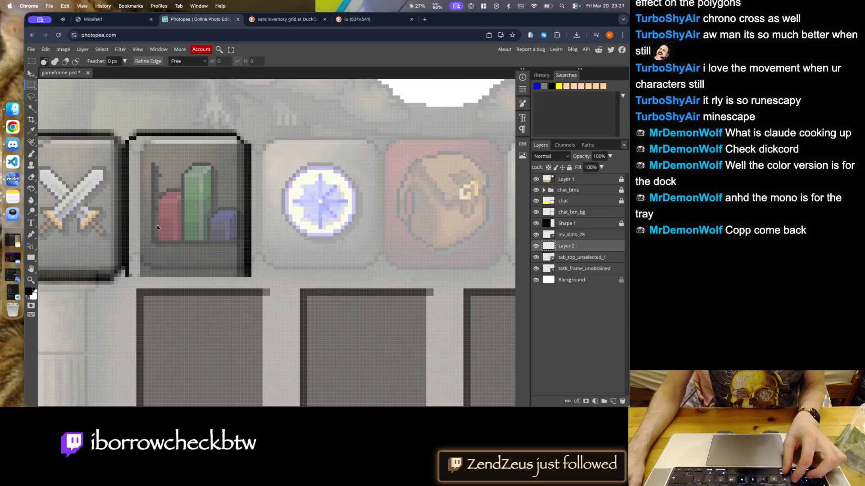
click(45, 49)
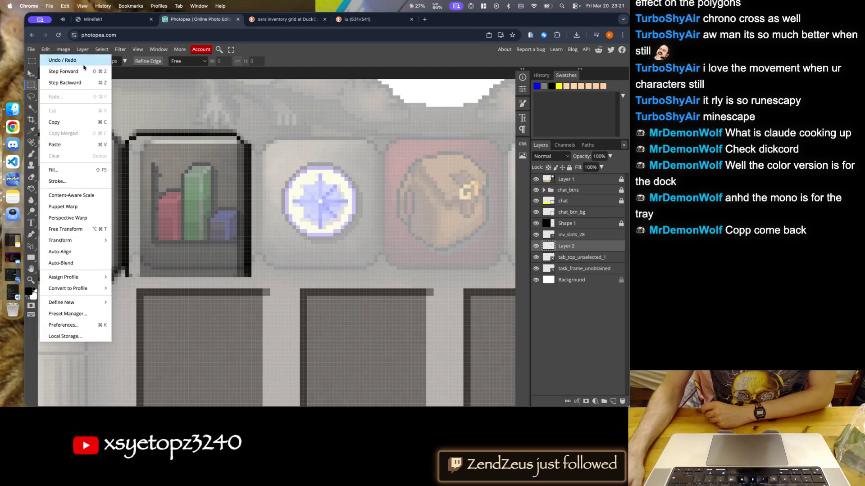
right_click(574, 247)
click(539, 221)
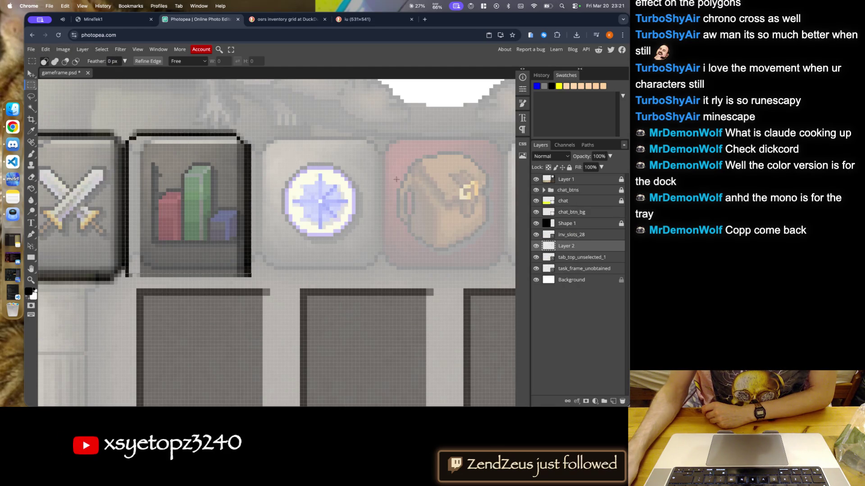
click(53, 49)
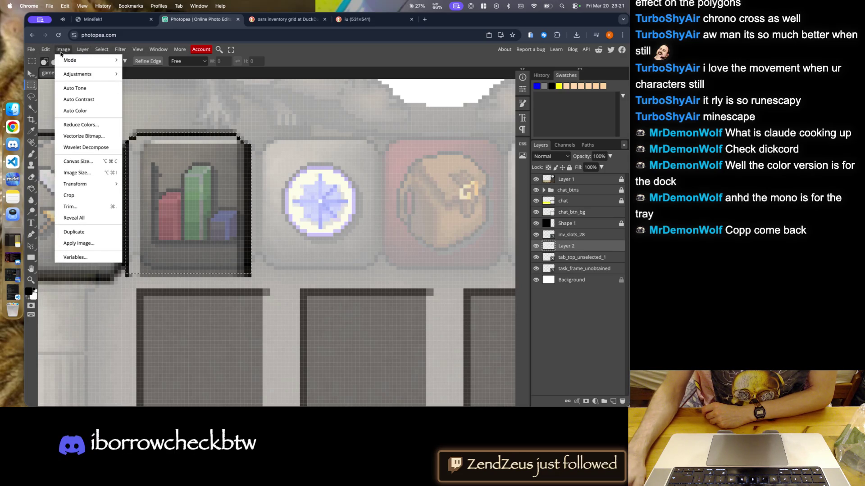
click(147, 230)
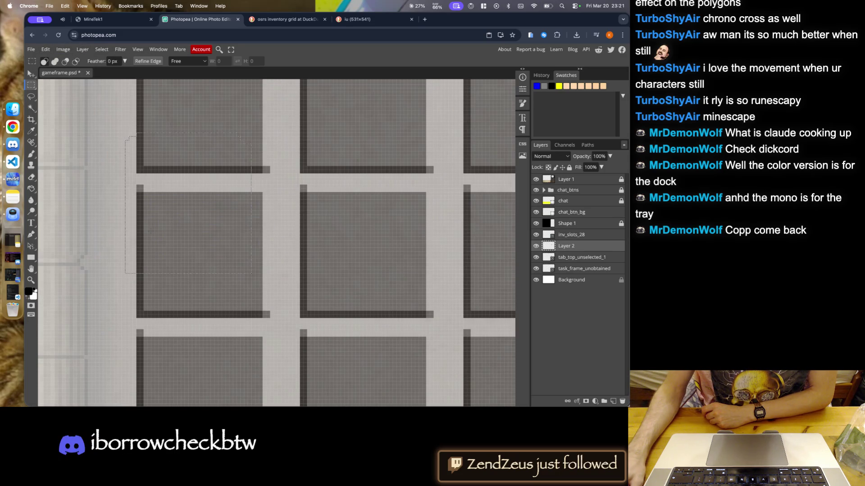
key(ctrl+z)
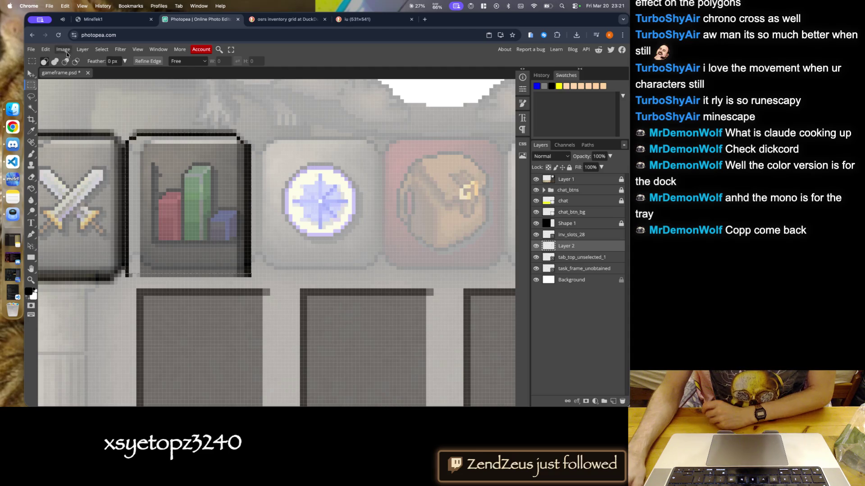
- Flip Layer 2 vertically and move it down to the bar-chart frame's bottom edge
click(46, 49)
mouse_move(72, 241)
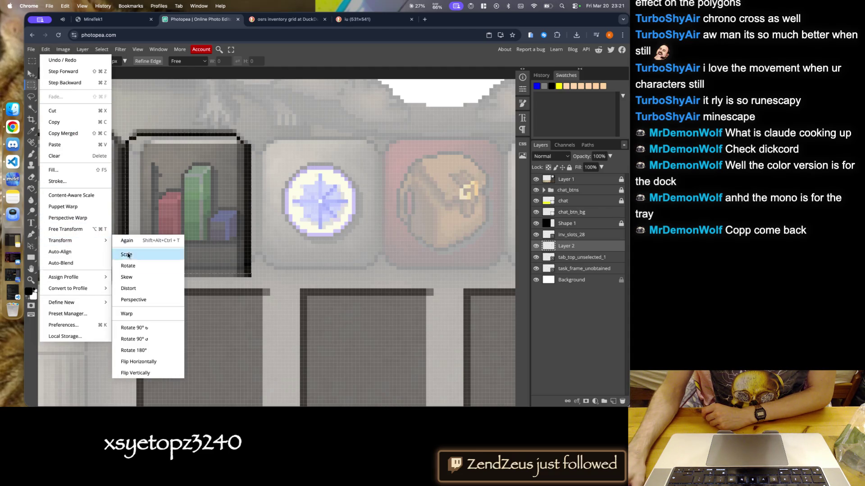
click(135, 373)
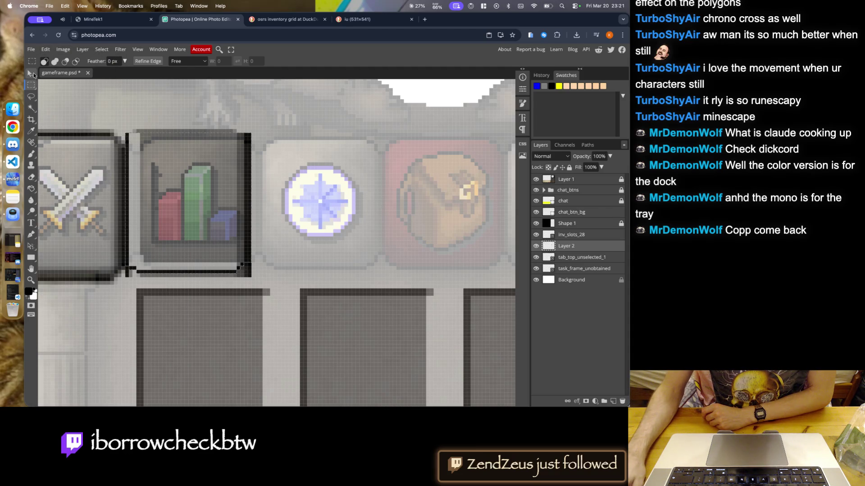
click(31, 74)
drag(191, 217, 186, 228)
- Select the inv_slots_28 layer and switch to the rectangular marquee
scroll(186, 230, right, 5)
scroll(367, 240, down, 5)
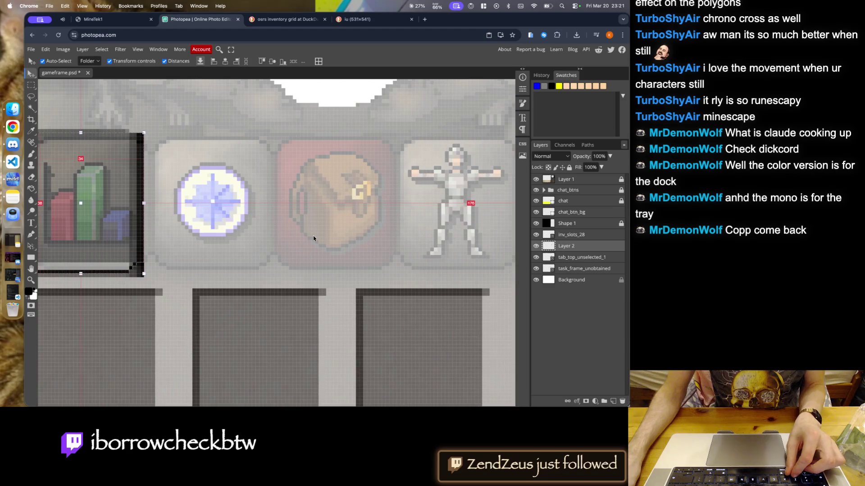
scroll(189, 234, up, 3)
scroll(189, 235, up, 2)
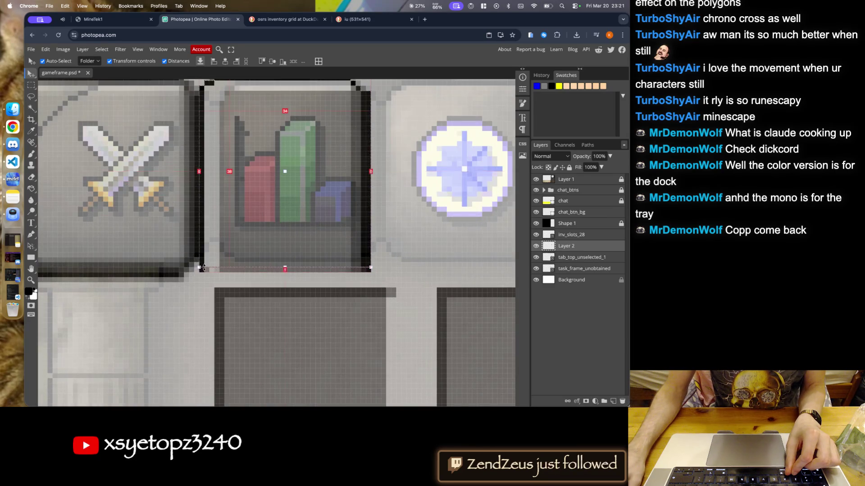
scroll(246, 264, down, 3)
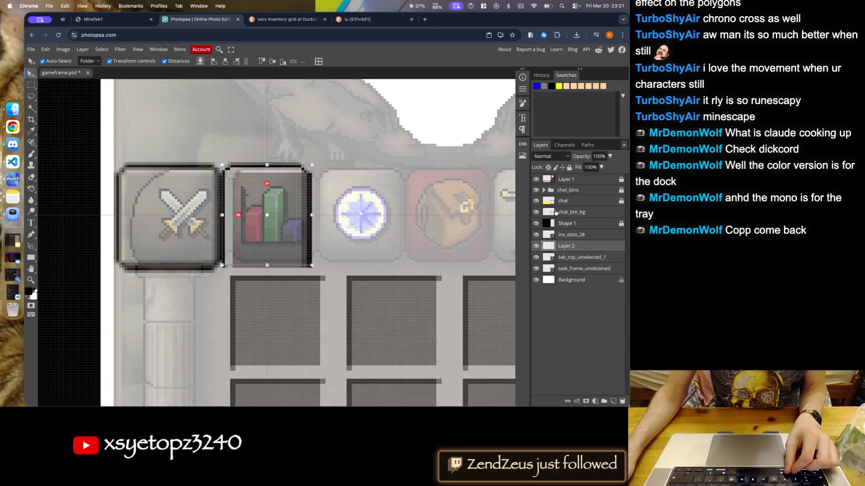
click(500, 356)
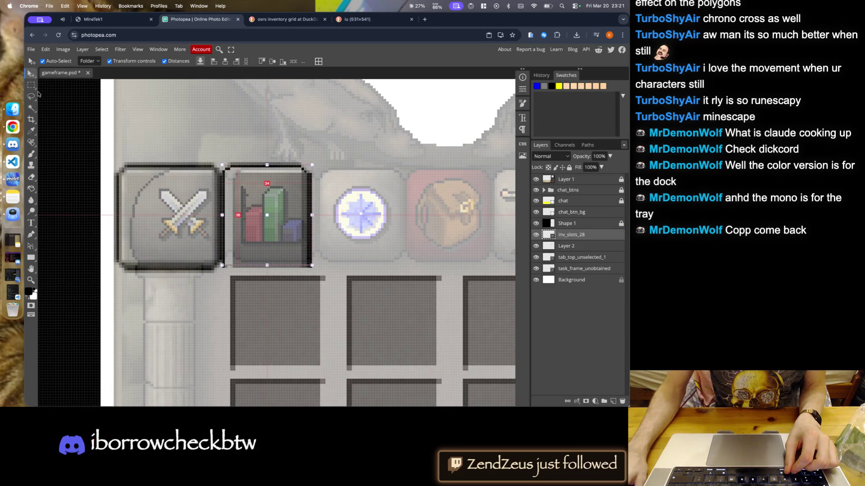
key(m)
scroll(239, 182, down, 2)
scroll(239, 182, down, 2)
scroll(316, 202, left, 3)
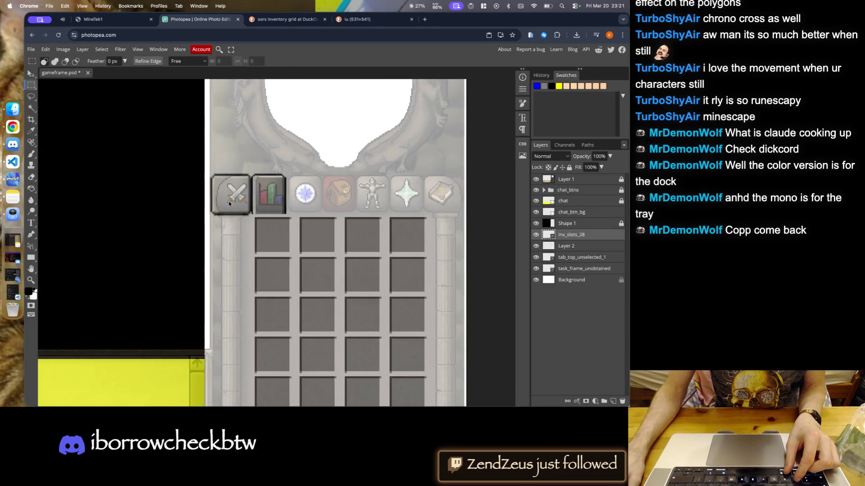
- Toggle Layer 2, Shape 1 and Layer 1 visibility off and on to compare the frames
click(536, 246)
click(536, 246)
click(536, 224)
click(536, 224)
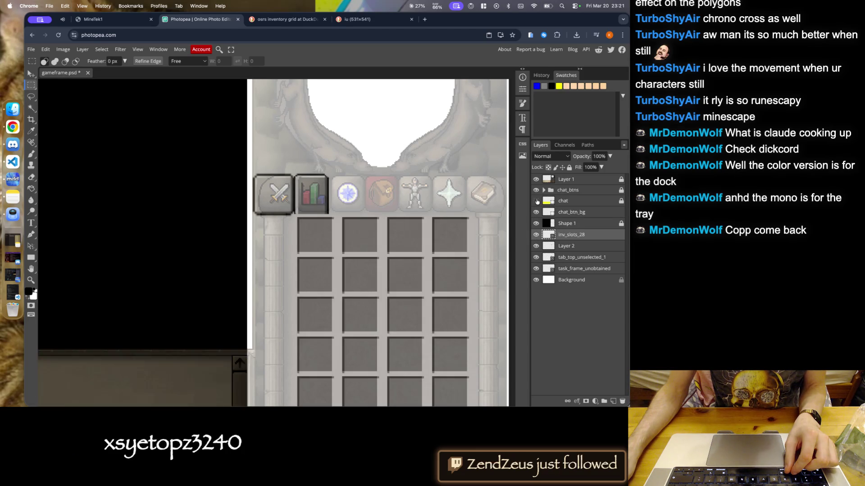
click(535, 179)
click(536, 180)
scroll(285, 177, up, 3)
scroll(265, 195, up, 2)
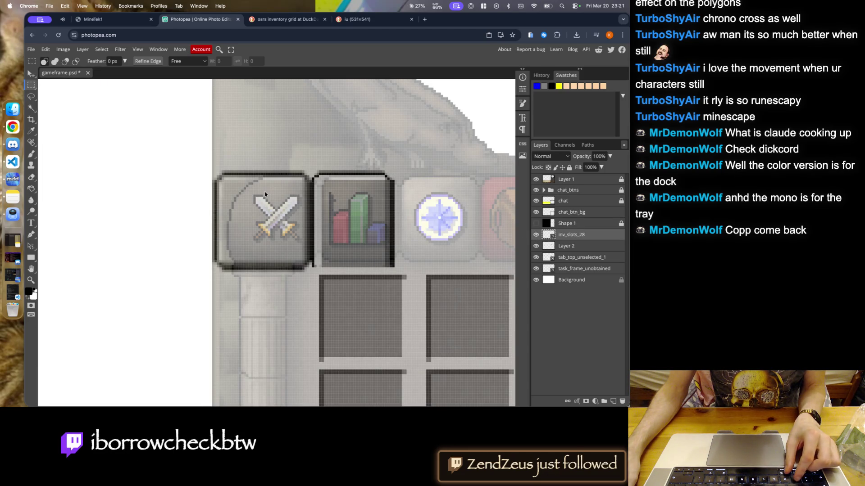
- Delete Layer 2 and the tab_top_unselected_1 frame layer around the bar-chart button
key(ctrl+z)
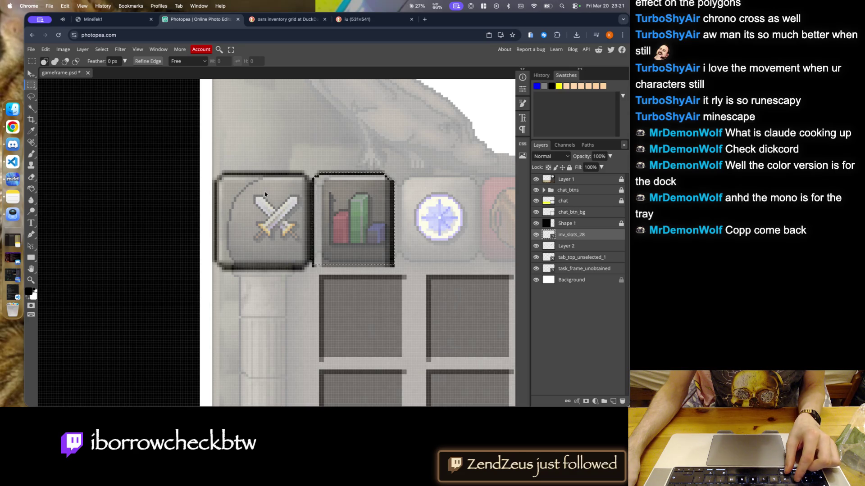
key(ctrl+z)
key(ctrl+z)
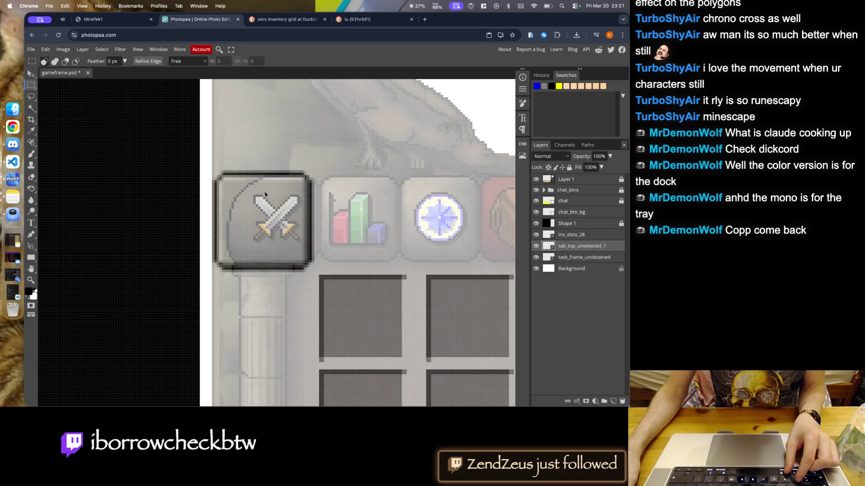
key(ctrl+z)
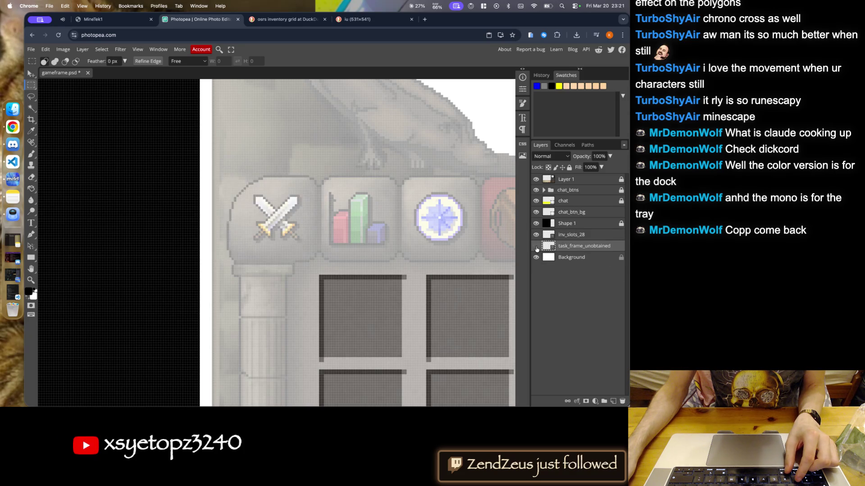
- Revert the recent frame changes, restoring the task_frame_obtained layer
key(ctrl+z)
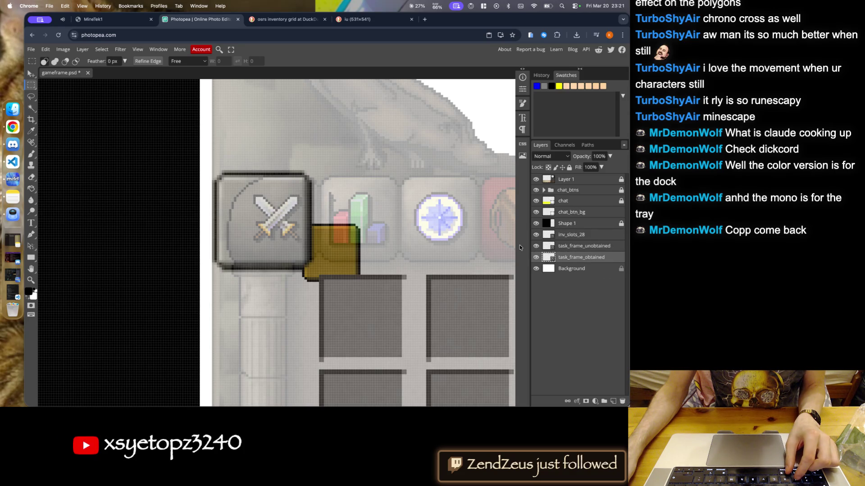
key(ctrl+z)
key(ctrl+z)
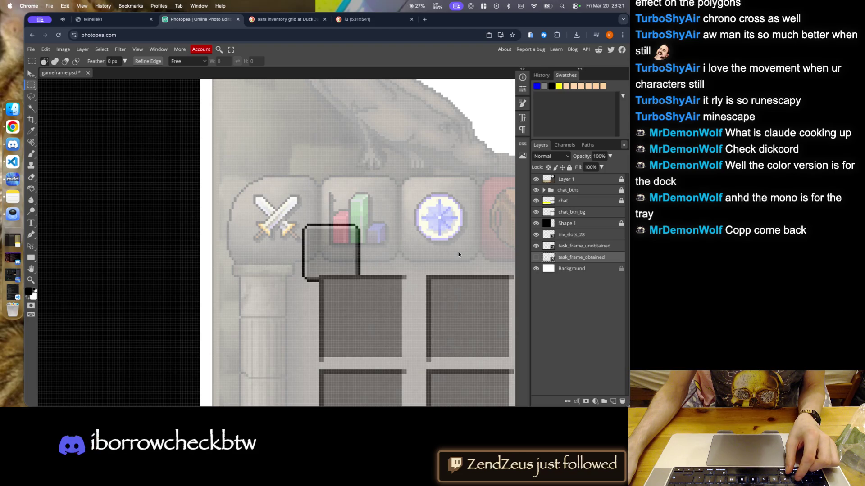
scroll(456, 251, down, 2)
scroll(367, 251, up, 3)
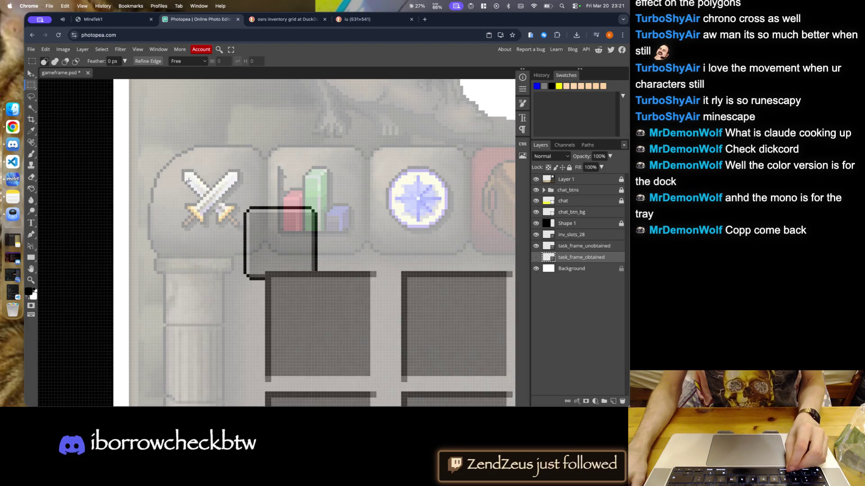
click(64, 49)
mouse_move(45, 49)
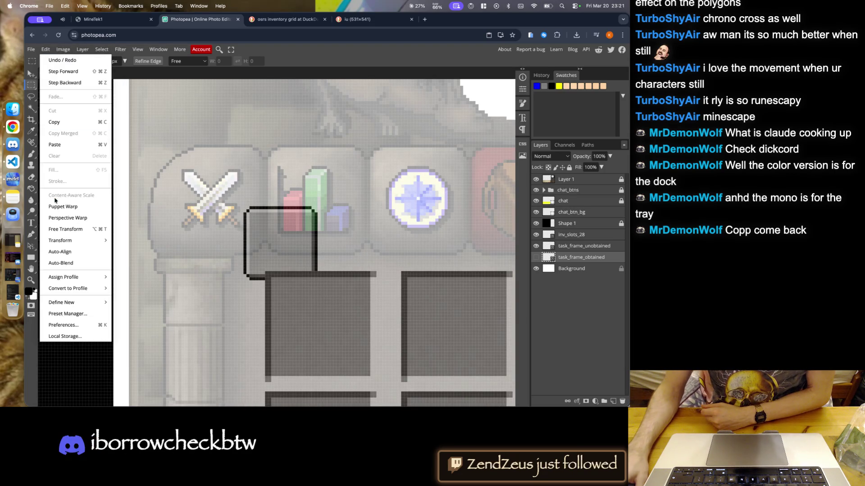
click(64, 230)
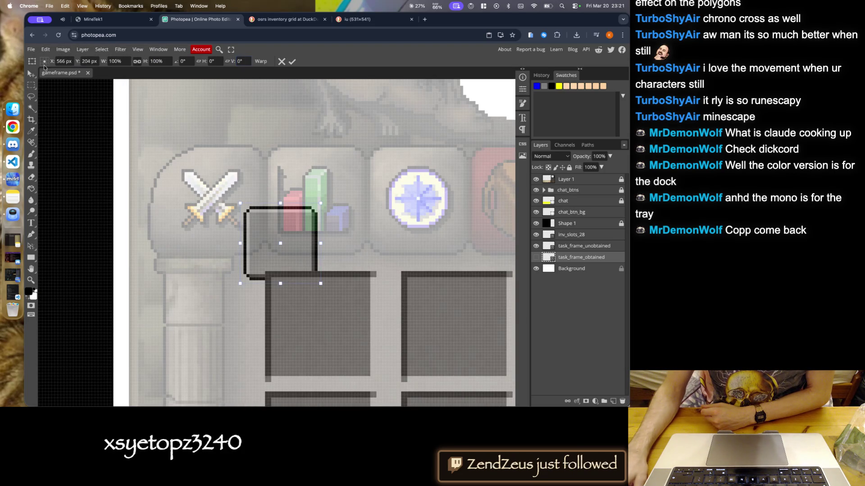
key(Return)
- Scale task_frame_unobtained up toward 40 px with Free Transform
click(268, 234)
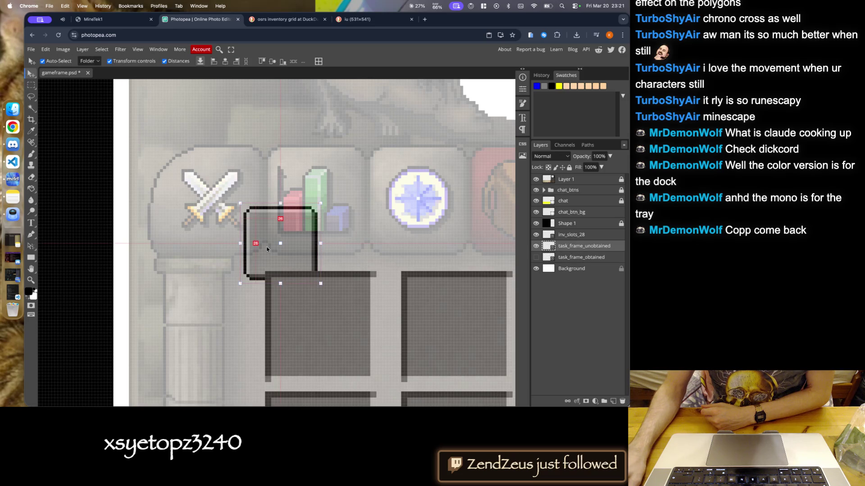
click(45, 49)
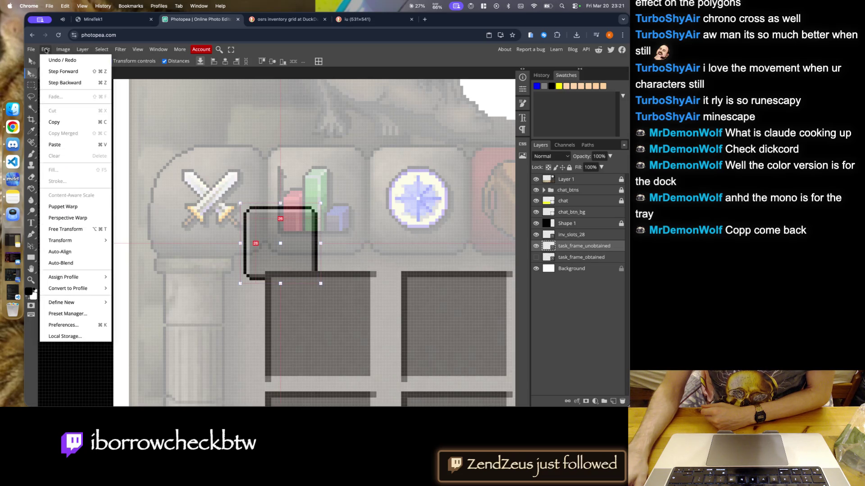
mouse_move(73, 245)
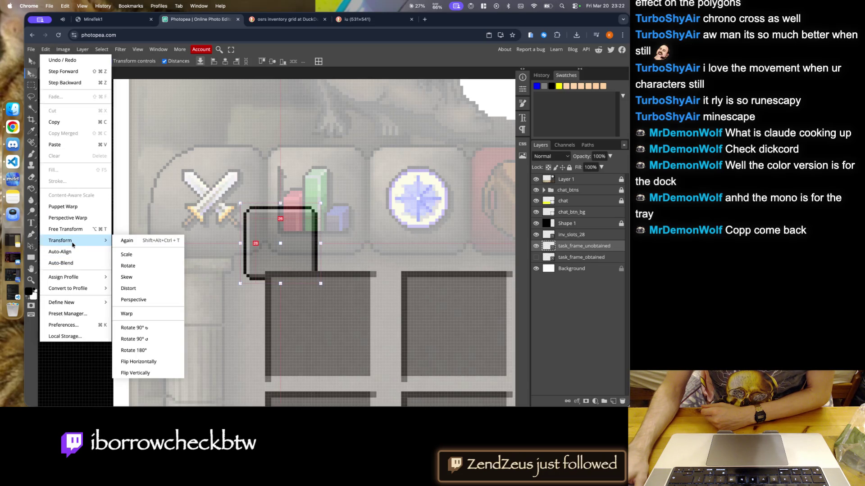
click(127, 266)
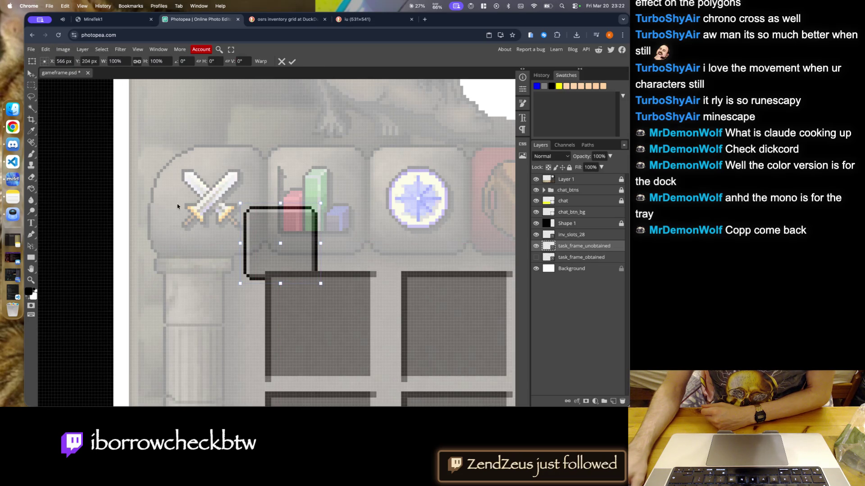
drag(319, 202, 368, 166)
click(291, 62)
key(ctrl+alt+t)
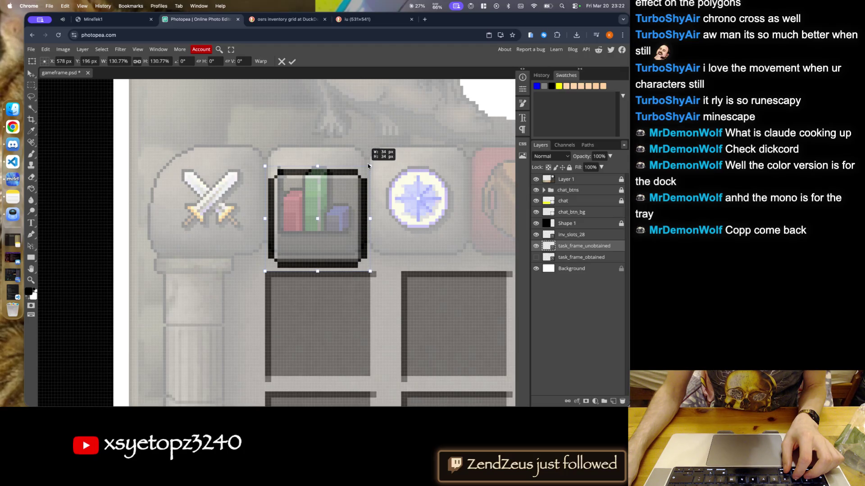
drag(367, 166, 380, 155)
drag(264, 270, 258, 276)
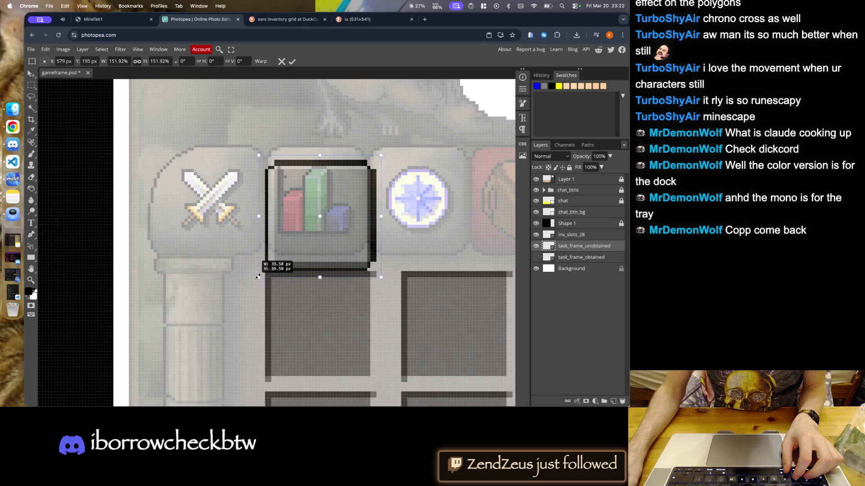
drag(381, 155, 381, 153)
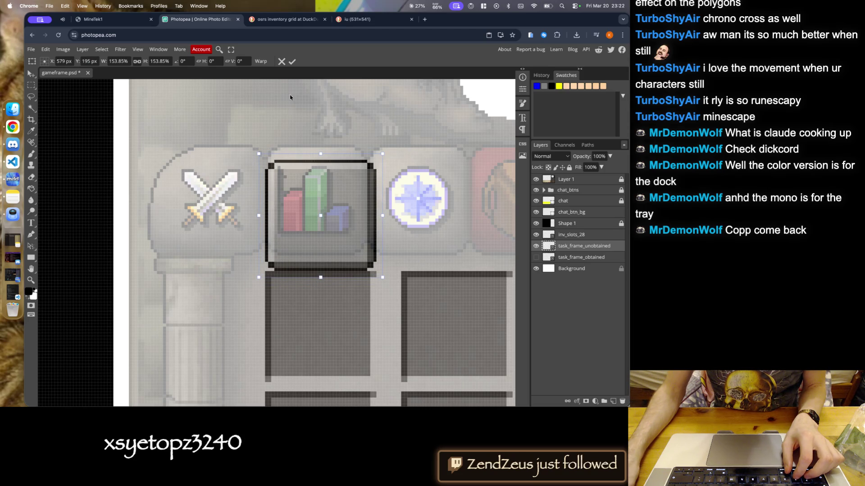
click(280, 62)
- Move the unobtained frame over the crossed-swords icon and scale it up around it
mouse_move(305, 222)
mouse_down()
mouse_move(207, 203)
mouse_move(167, 221)
mouse_up()
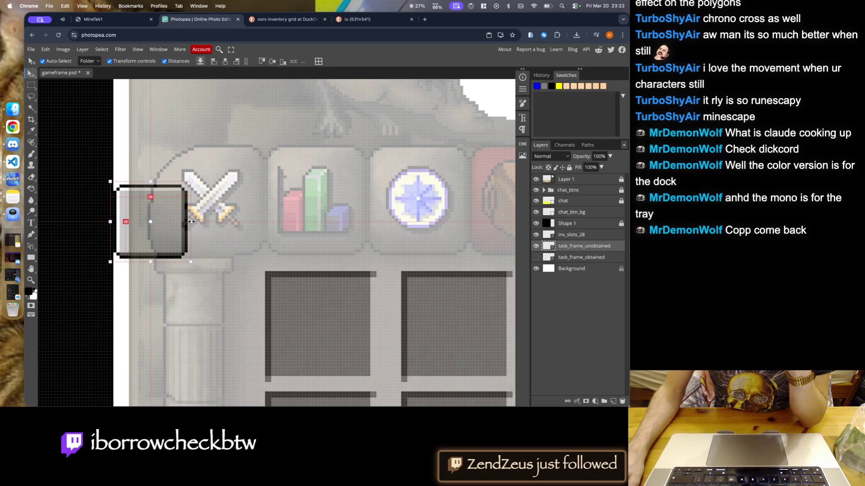
drag(191, 221, 246, 222)
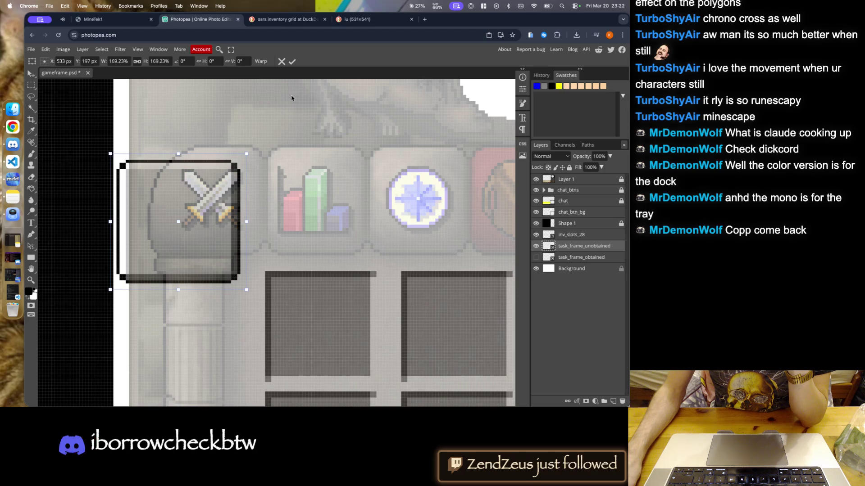
click(292, 63)
click(279, 94)
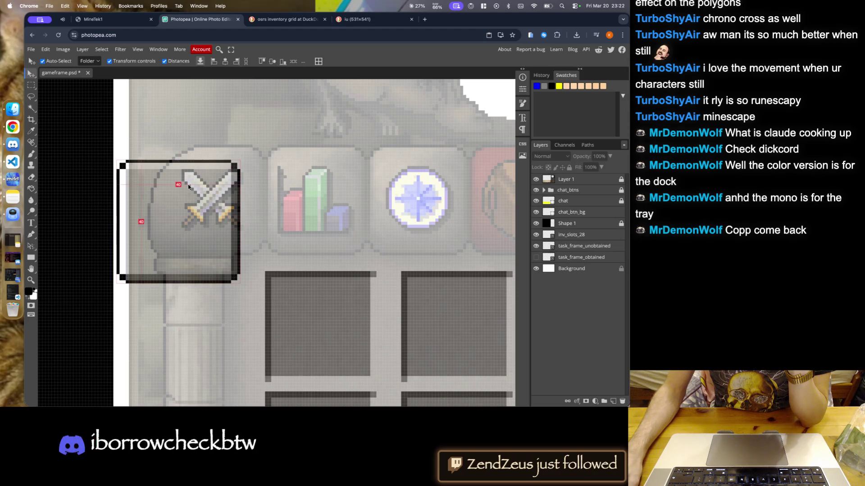
- Enlarge the swatches area and line the unobtained frame up over the swords slot
click(571, 258)
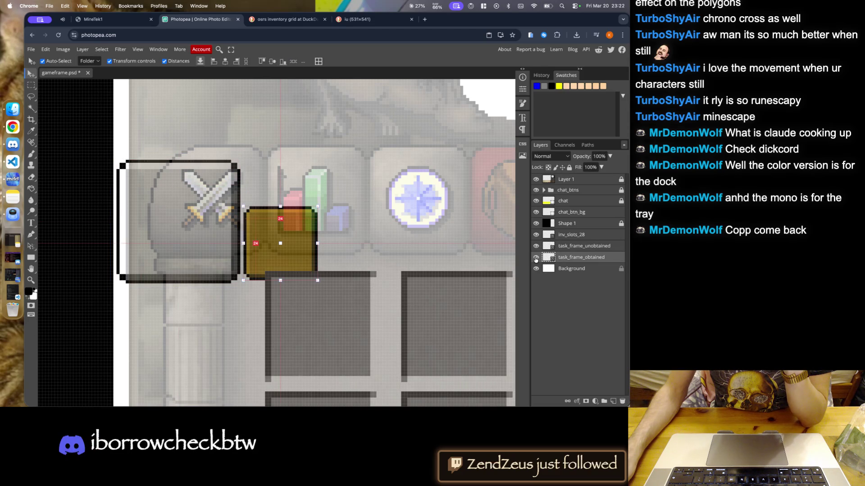
drag(618, 399, 560, 333)
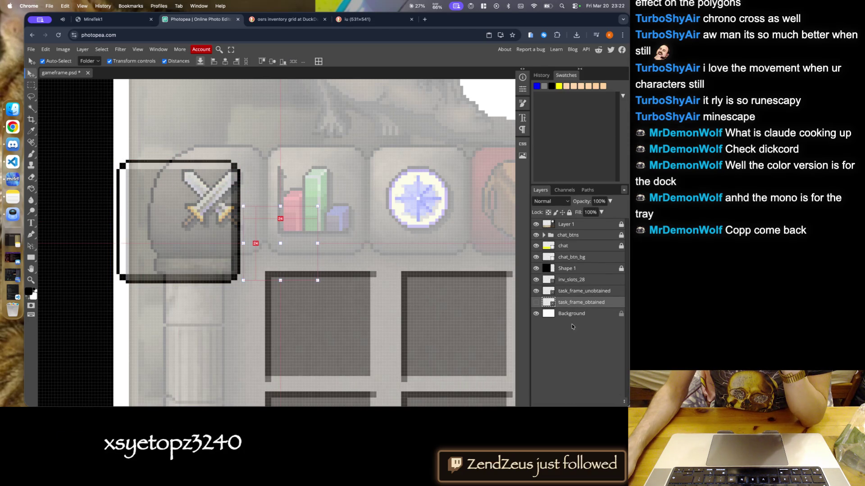
click(205, 232)
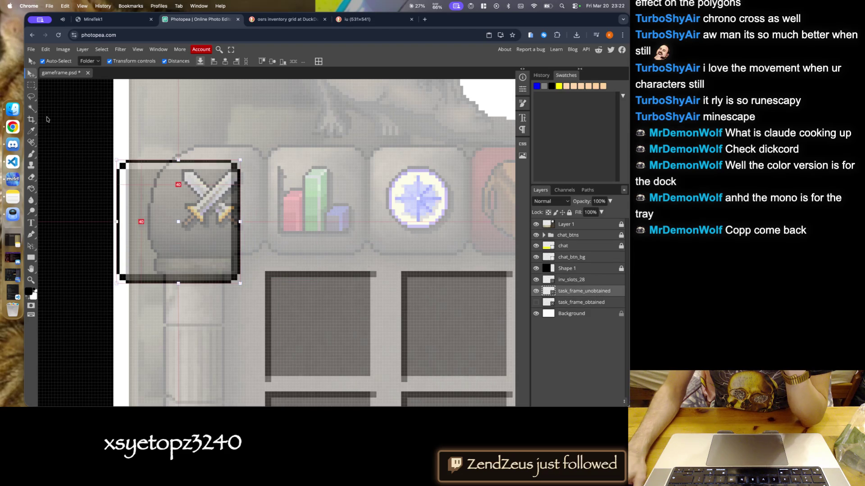
drag(188, 218, 221, 198)
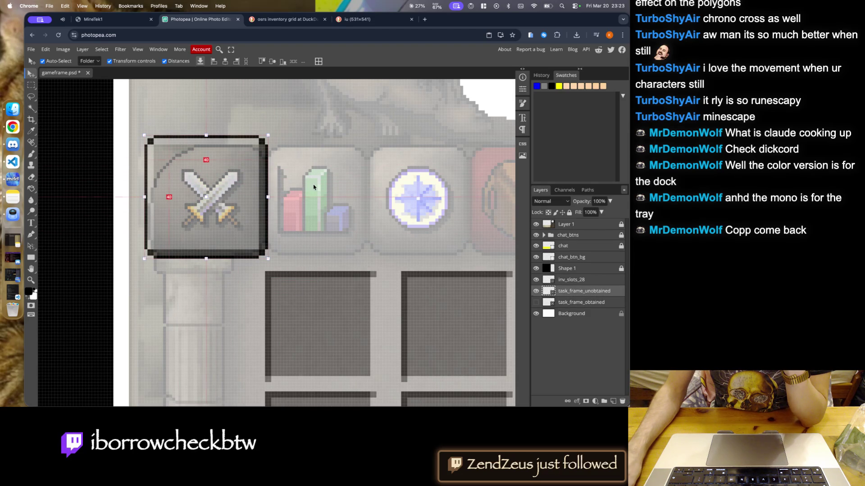
click(158, 176)
click(13, 109)
- Place tab_top_unselected_1.png into the mockup, raise it in the stack, and position it on the chart icon
drag(339, 297, 193, 293)
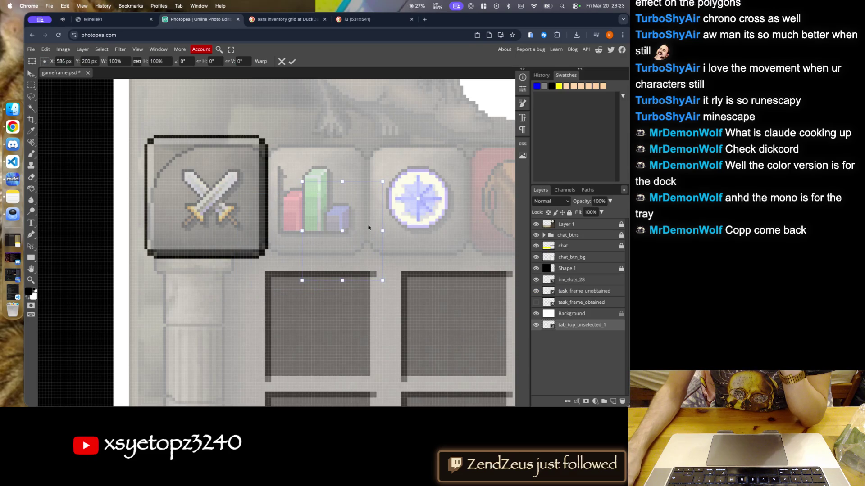
drag(581, 325, 582, 283)
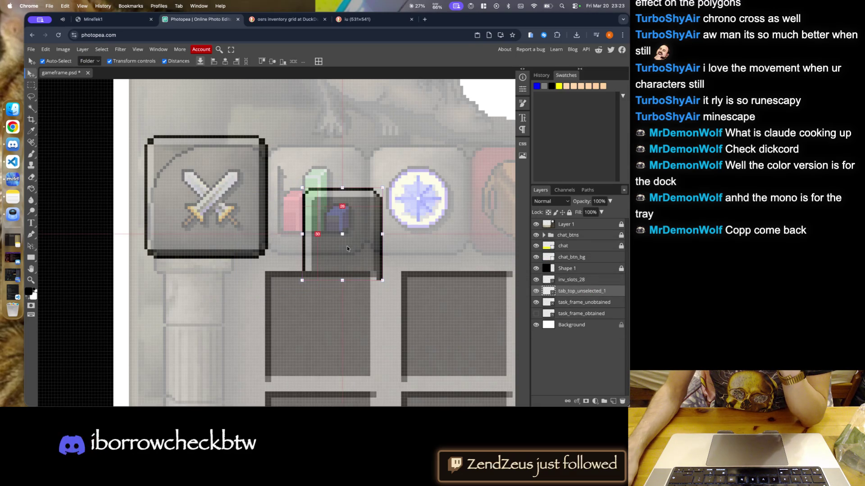
drag(353, 249, 339, 199)
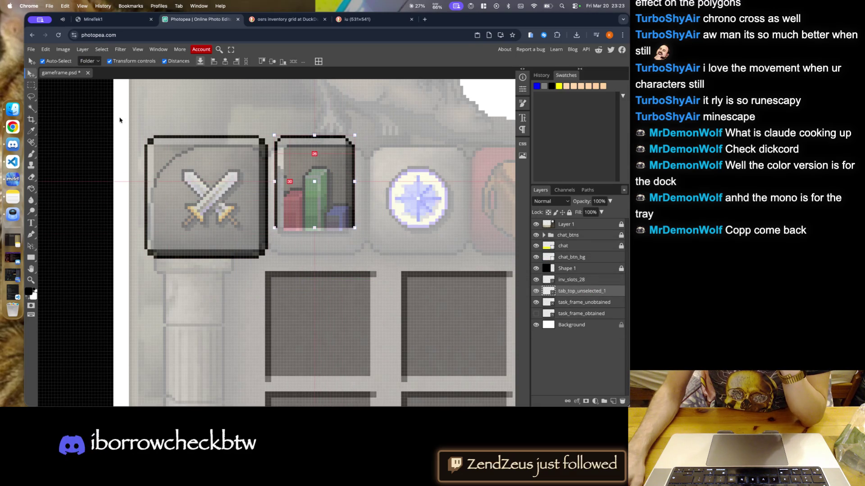
- Duplicate the tab frame, flip the copy vertically, and move it down over the chart icon
mouse_move(263, 140)
key(super+j)
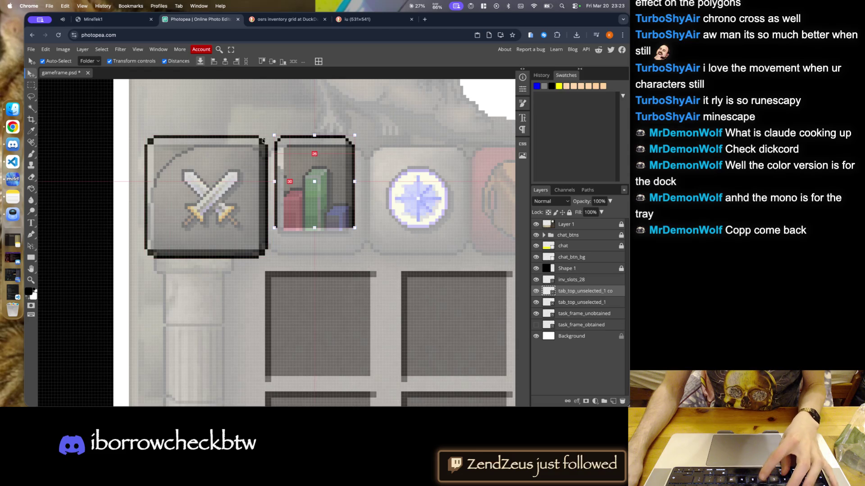
right_click(334, 168)
click(47, 52)
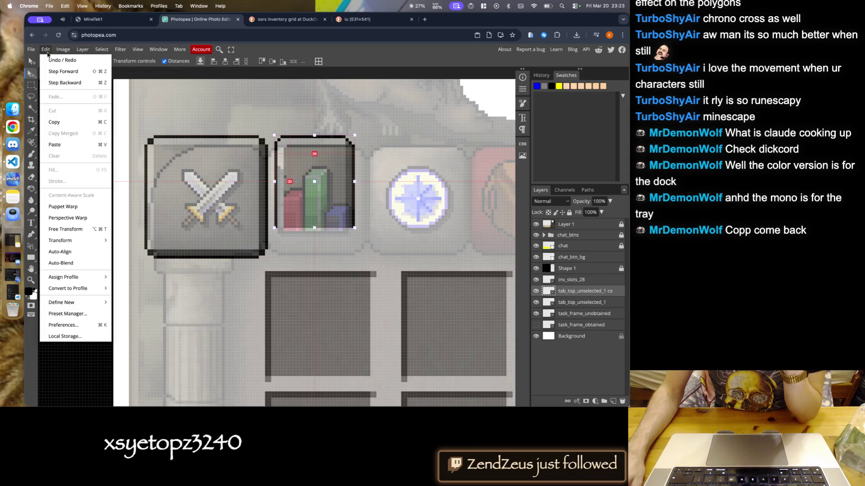
mouse_move(81, 243)
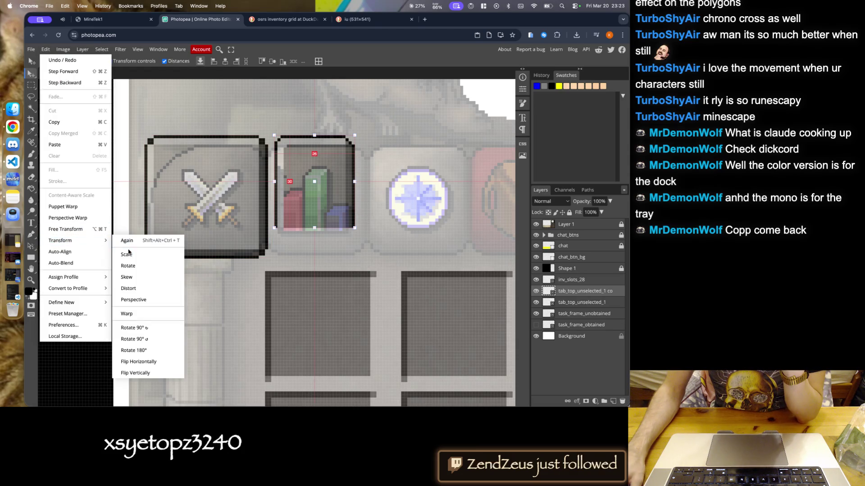
click(79, 230)
right_click(297, 166)
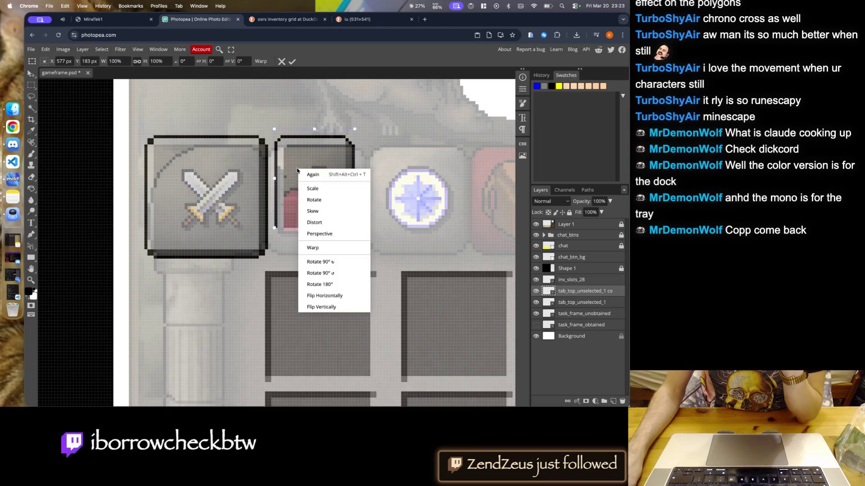
click(328, 307)
drag(295, 165, 295, 199)
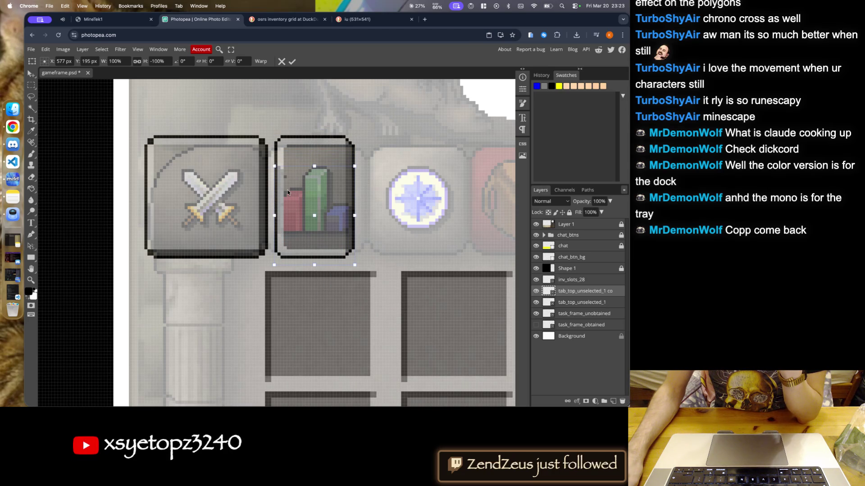
click(292, 62)
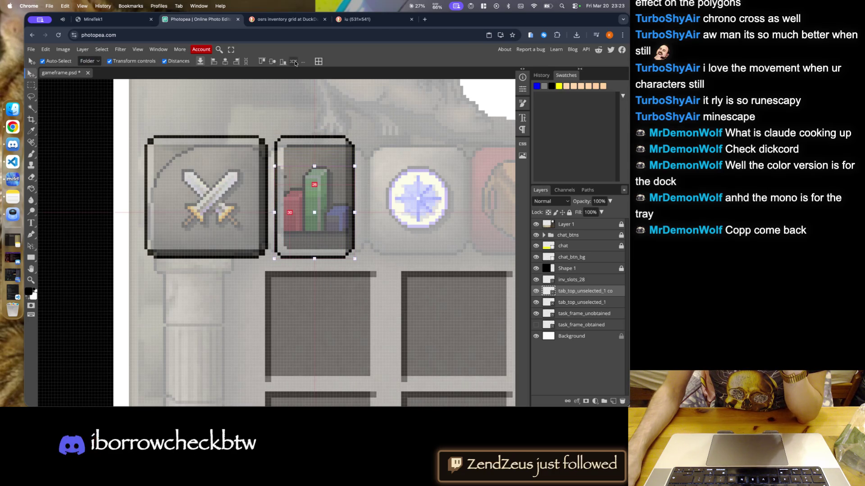
click(346, 121)
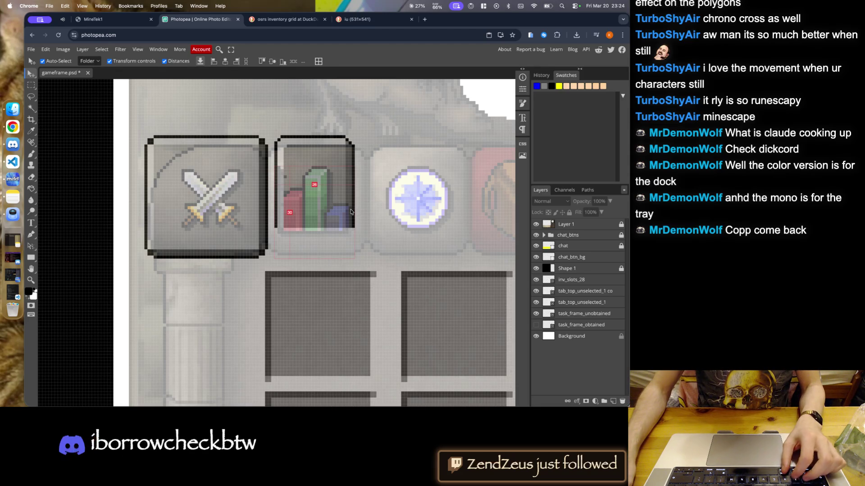
- Delete the copied tab frame, then undo back past the chart frame placement
key(Delete)
key(Delete)
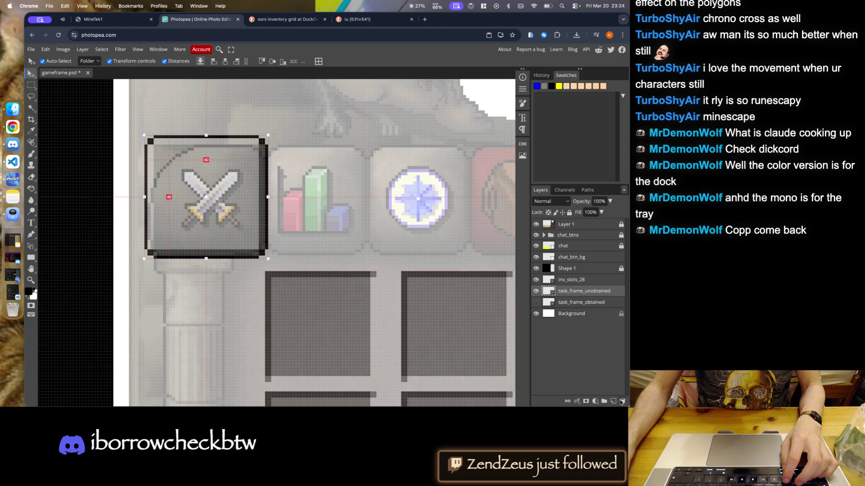
click(18, 114)
scroll(352, 243, up, 5)
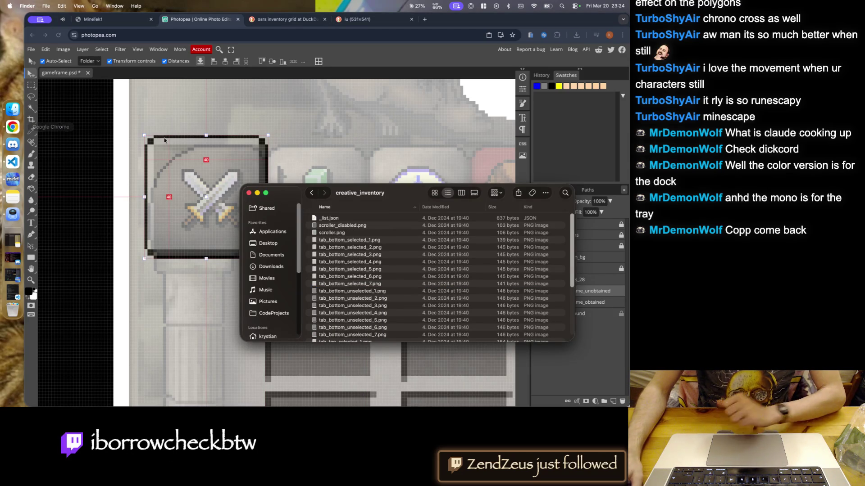
click(244, 184)
key(super+z)
key(super+z)
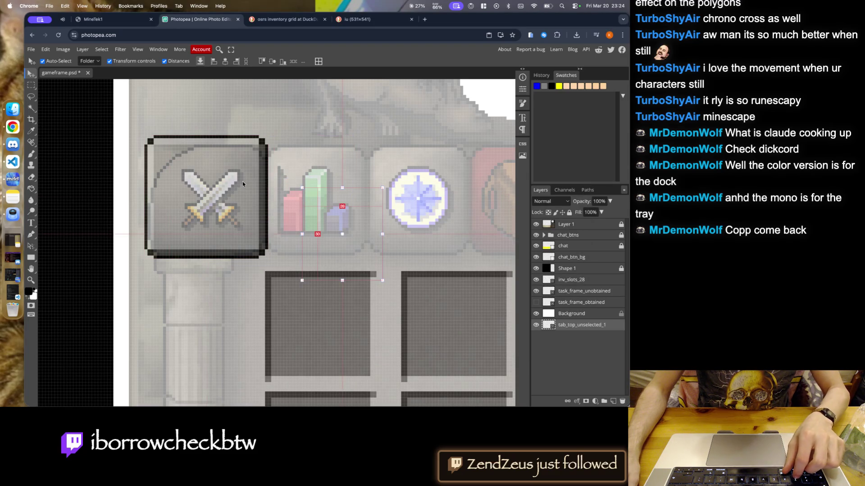
key(super+z)
key(super+z)
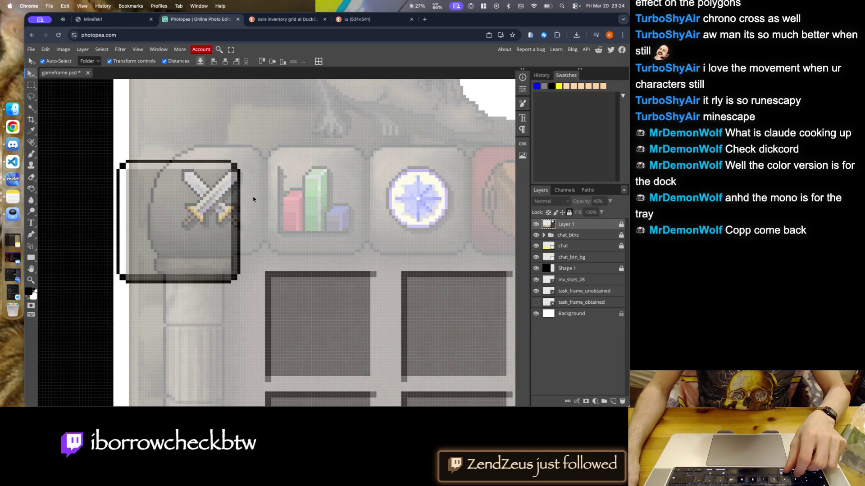
key(super+z)
- Move task_frame_unobtained over the swords tab icon and enlarge it to about 173%
click(119, 211)
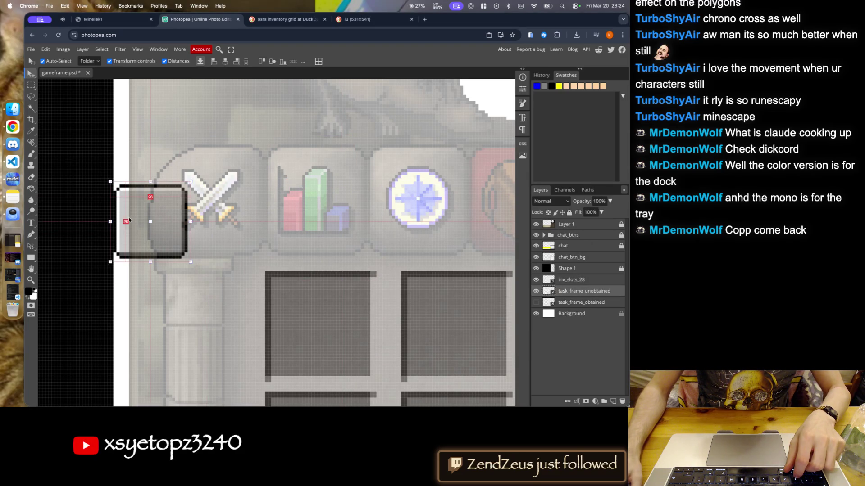
drag(162, 233, 205, 151)
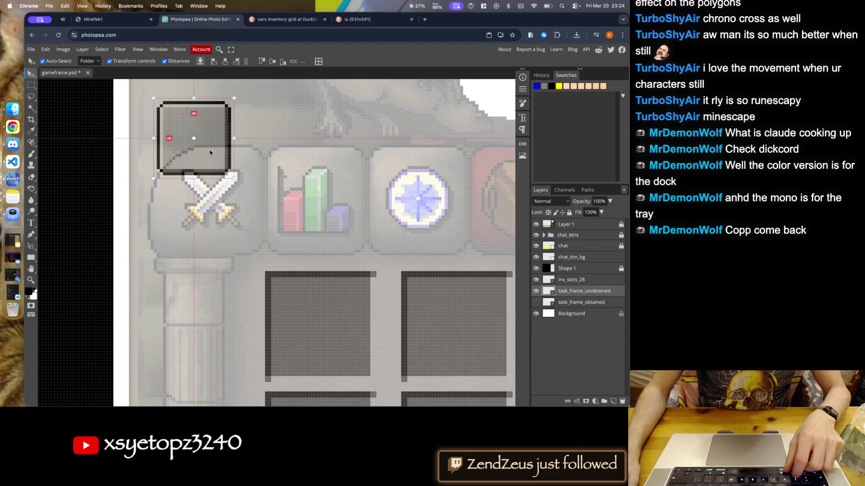
mouse_move(235, 179)
mouse_down()
mouse_move(298, 239)
mouse_move(296, 206)
mouse_up()
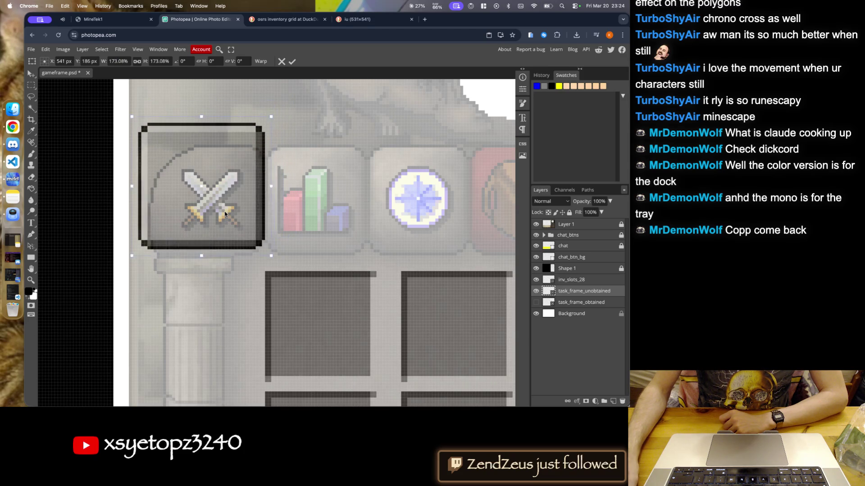
- Cancel the enlargement and place the original-size frame in the white circle's centre
scroll(296, 206, down, 3)
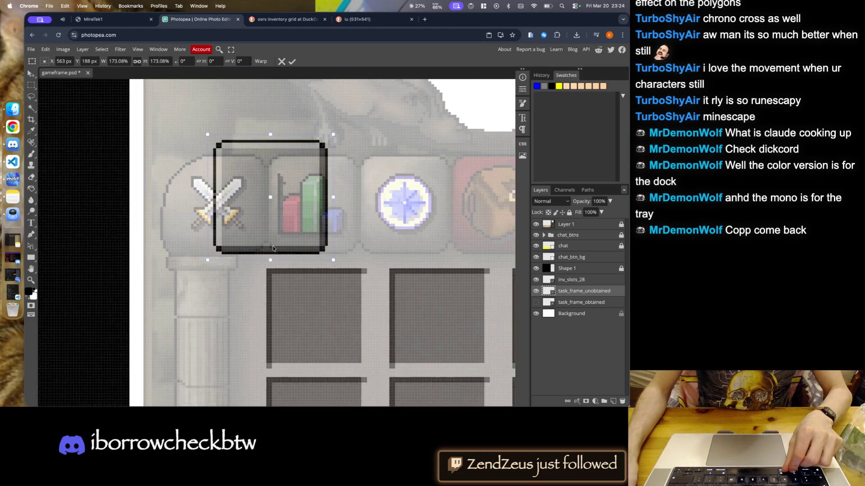
scroll(296, 206, down, 3)
drag(269, 236, 306, 184)
scroll(366, 154, up, 5)
scroll(307, 173, up, 3)
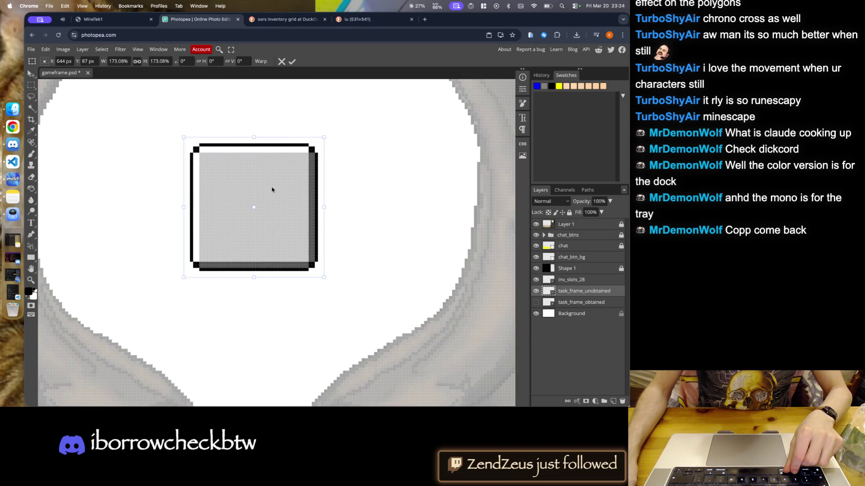
drag(322, 138, 310, 150)
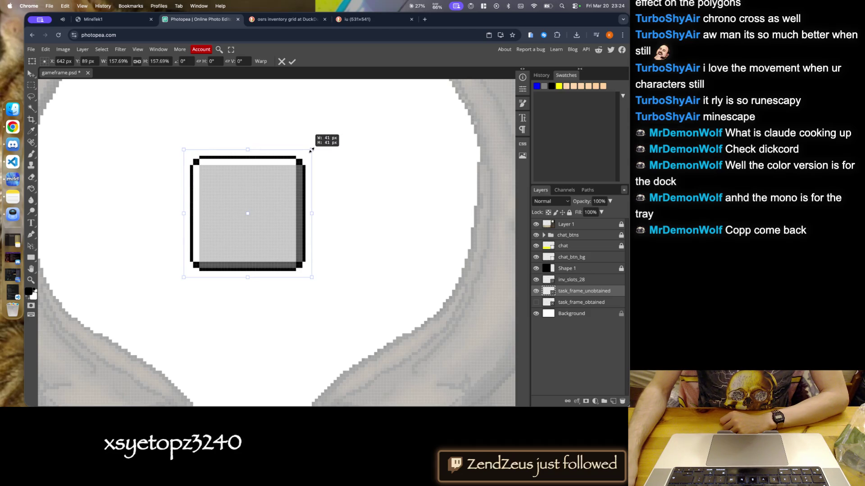
click(282, 62)
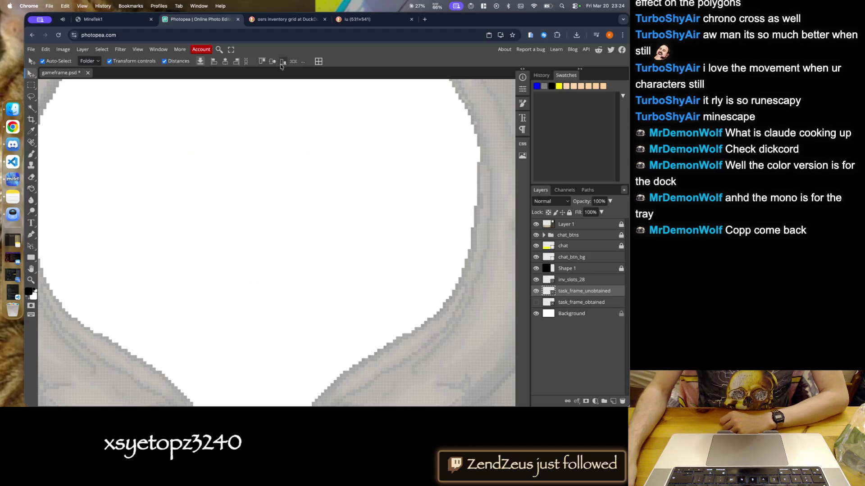
key(super+minus)
key(super+minus)
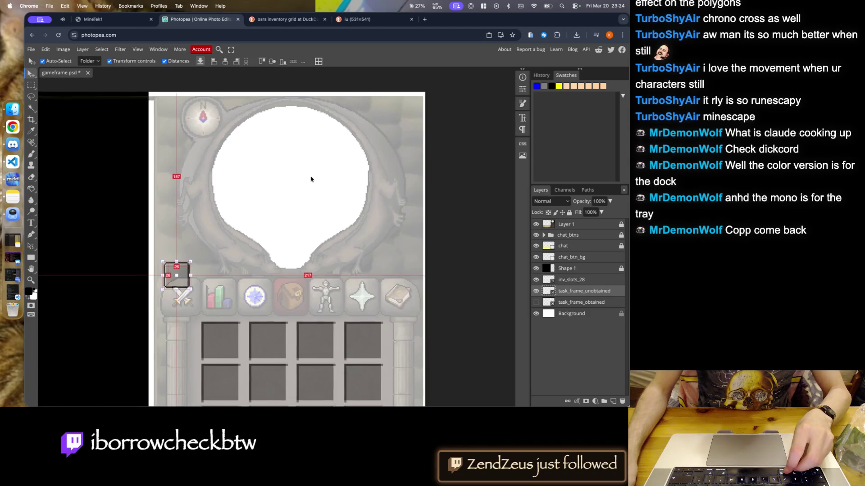
drag(176, 276, 291, 179)
- Enlarge the frame from its corner in several passes, past 31 px, and apply it
scroll(291, 179, left, 3)
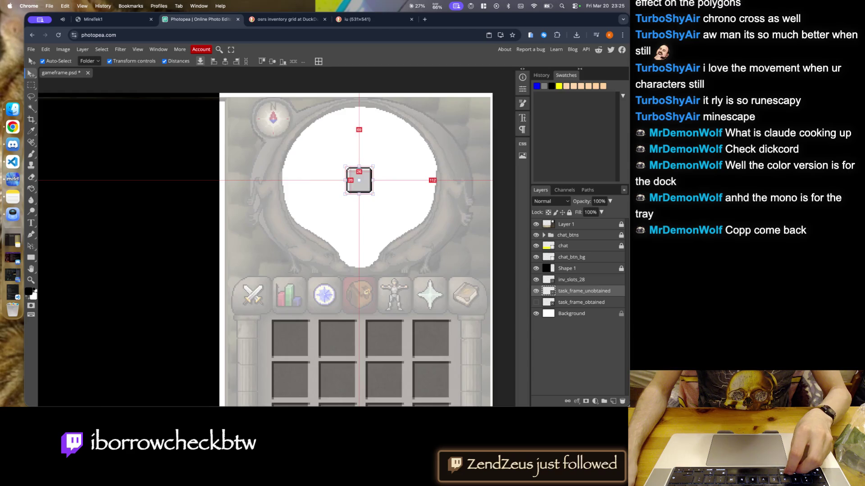
scroll(323, 182, up, 3)
scroll(395, 175, up, 3)
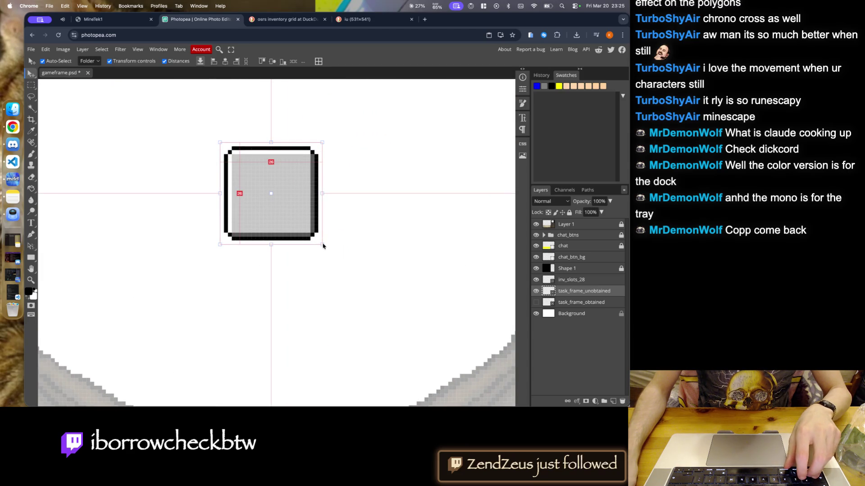
mouse_move(322, 246)
mouse_down()
mouse_move(348, 271)
mouse_move(337, 261)
mouse_up()
click(291, 61)
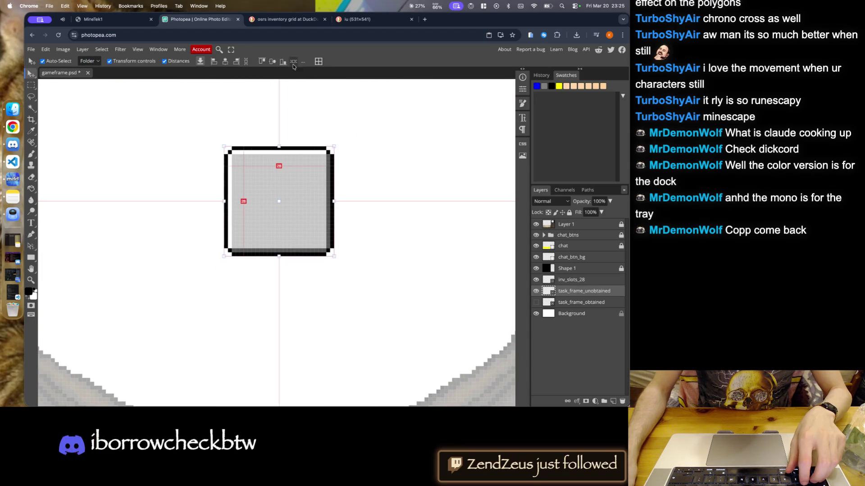
click(333, 257)
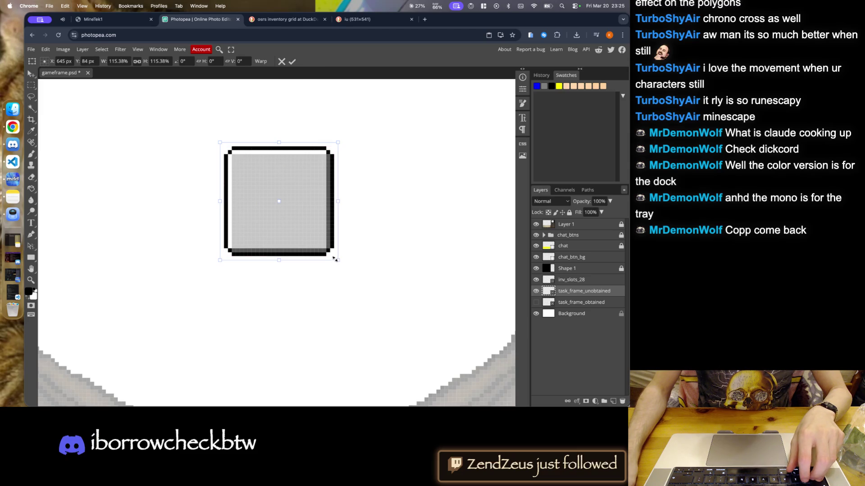
drag(337, 260, 341, 263)
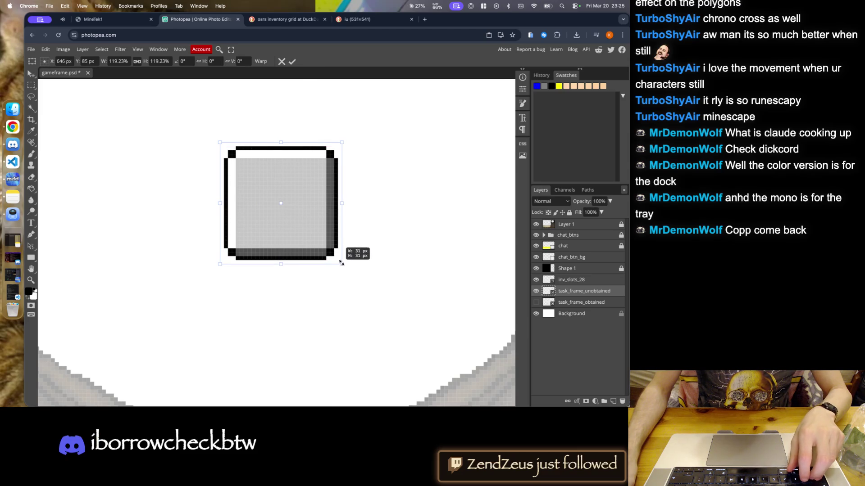
mouse_move(341, 265)
mouse_down()
mouse_move(386, 308)
mouse_move(371, 294)
mouse_up()
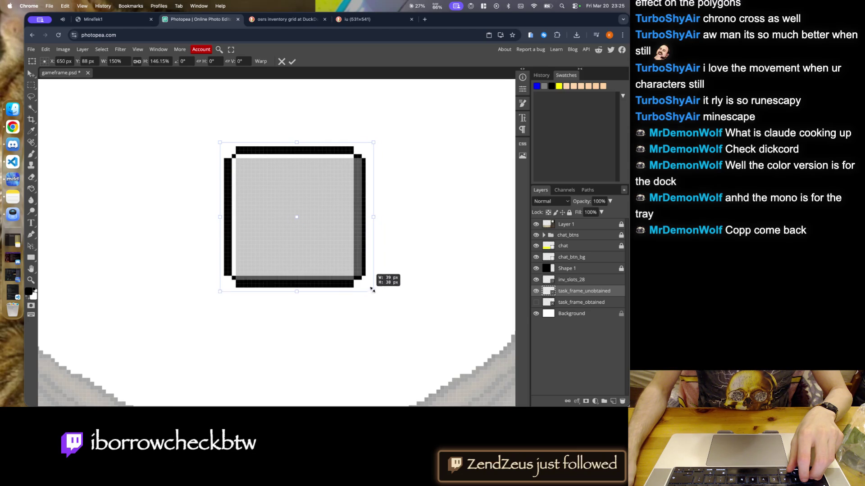
mouse_move(371, 293)
mouse_down()
mouse_move(417, 316)
mouse_move(381, 279)
mouse_move(368, 298)
mouse_move(344, 258)
mouse_up()
key(Return)
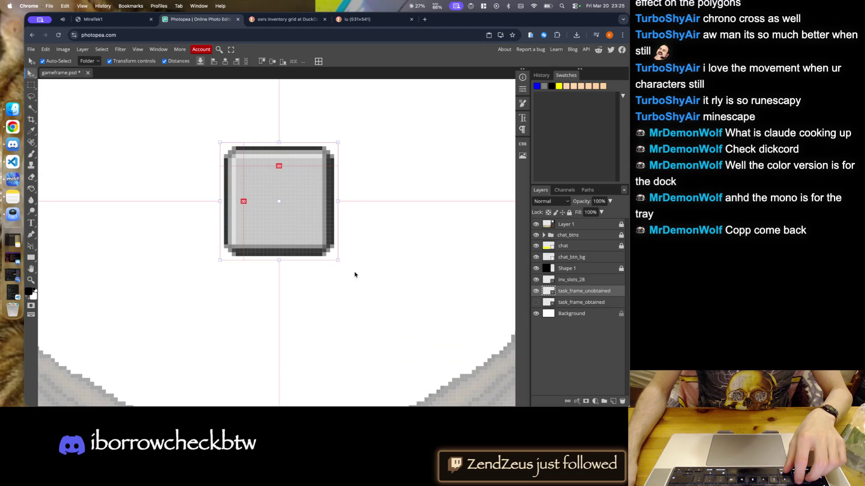
- Select task_frame_unobtained and look through the alignment options and Edit menu
click(271, 201)
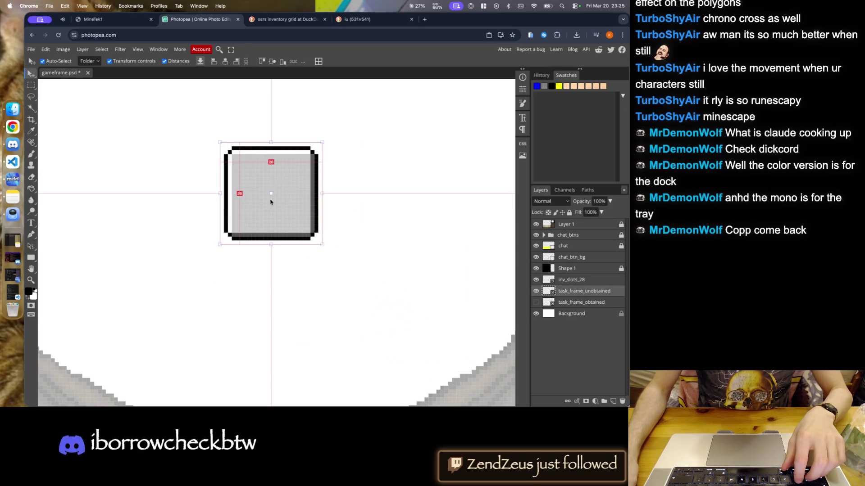
click(302, 62)
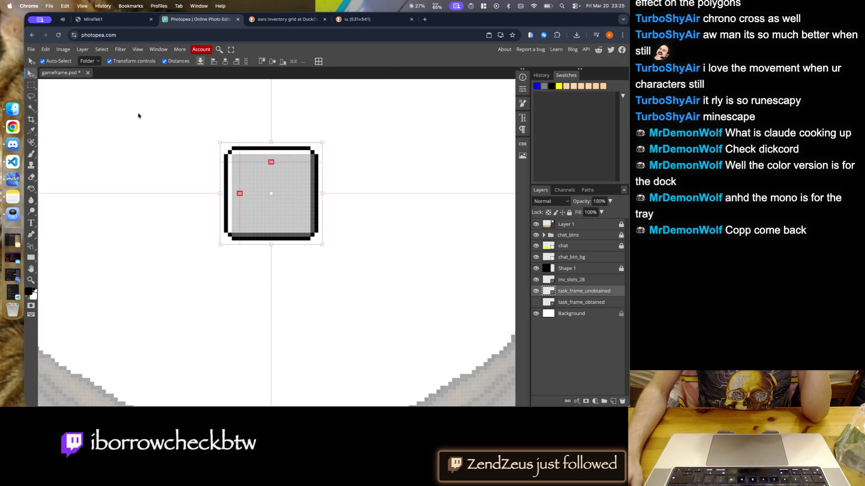
click(45, 50)
mouse_move(79, 243)
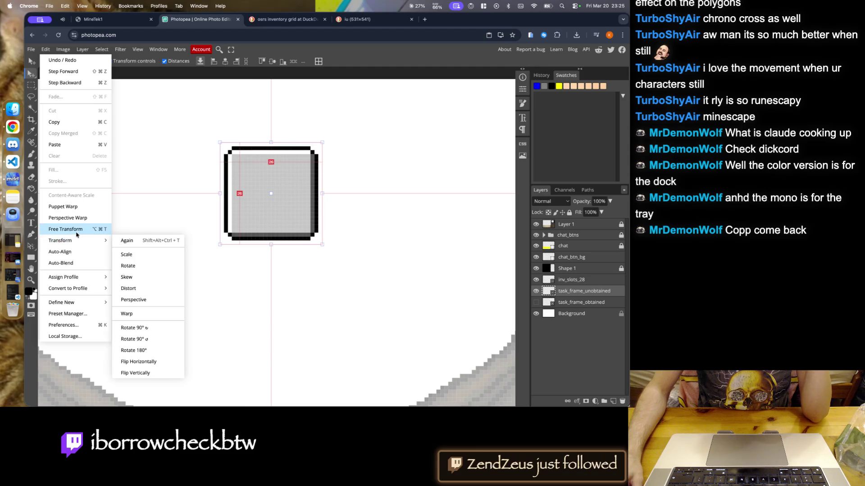
- Free-transform the frame while zoomed in closely and apply the new size
click(76, 228)
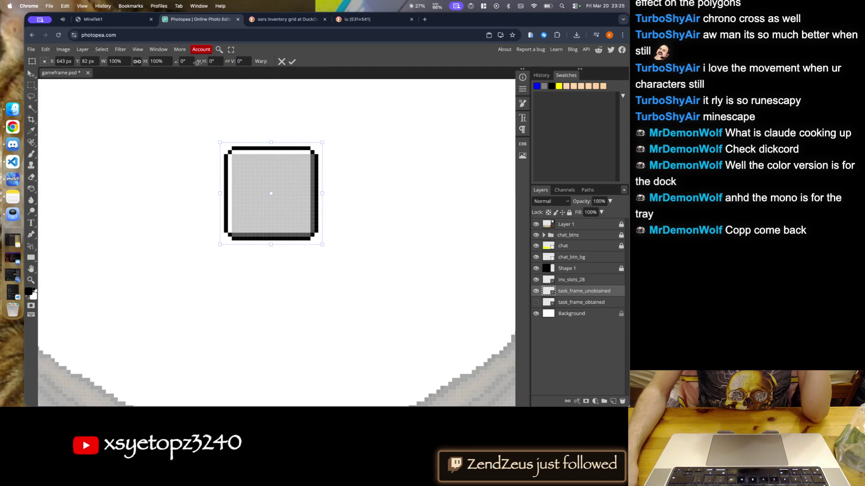
scroll(119, 64, up, 6)
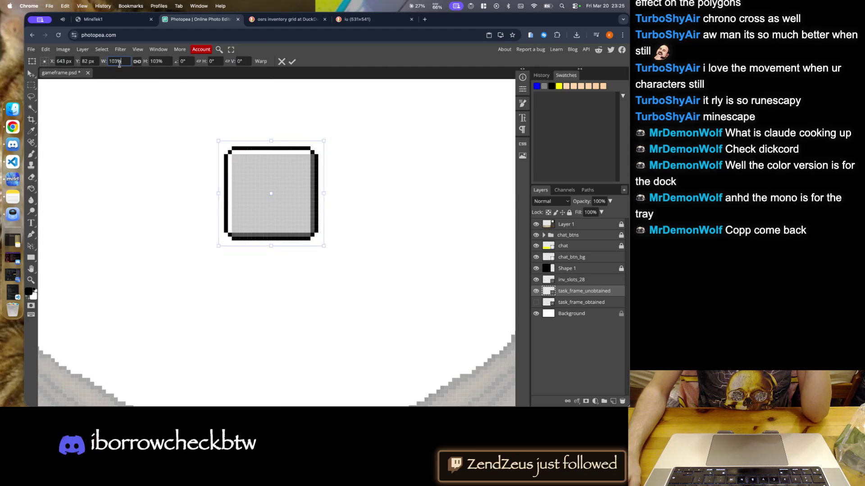
scroll(119, 64, up, 6)
scroll(120, 64, up, 6)
scroll(119, 64, up, 6)
right_click(119, 64)
click(116, 63)
scroll(115, 63, up, 2)
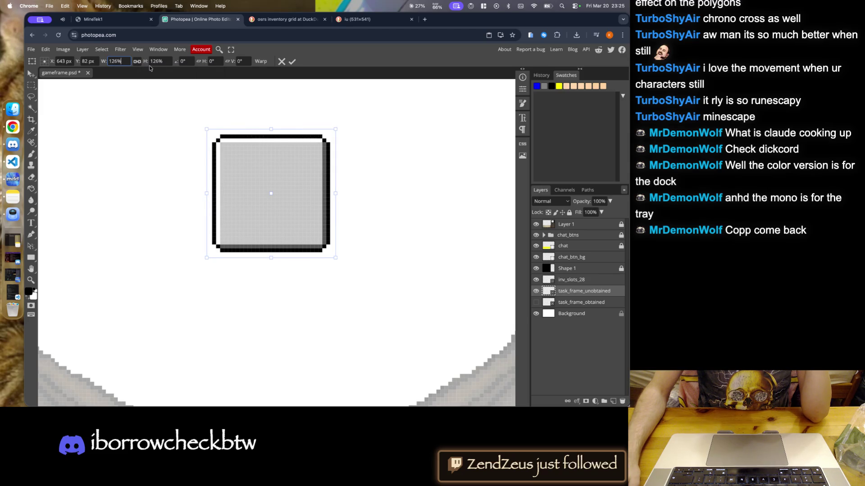
scroll(125, 62, up, 1)
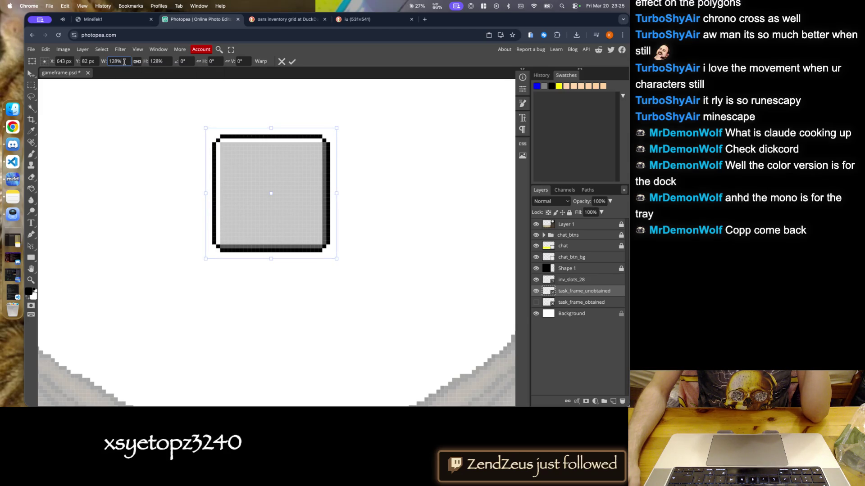
scroll(124, 62, up, 1)
scroll(124, 62, up, 1)
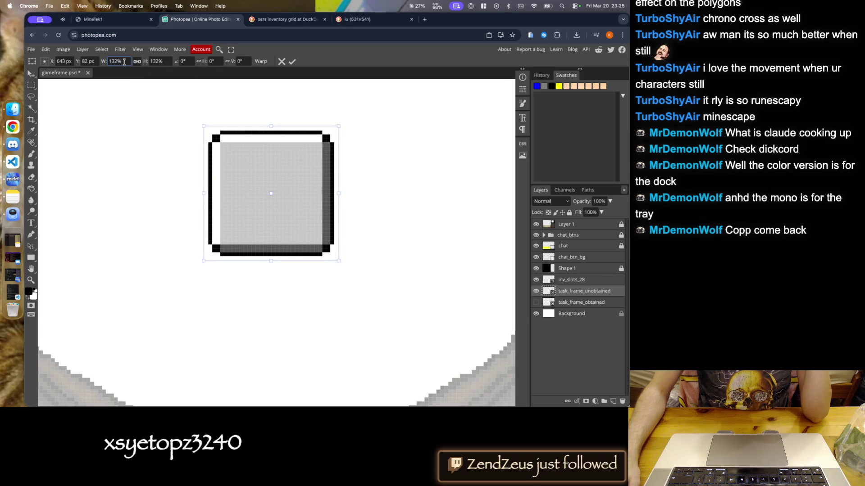
scroll(125, 62, up, 2)
scroll(126, 63, up, 1)
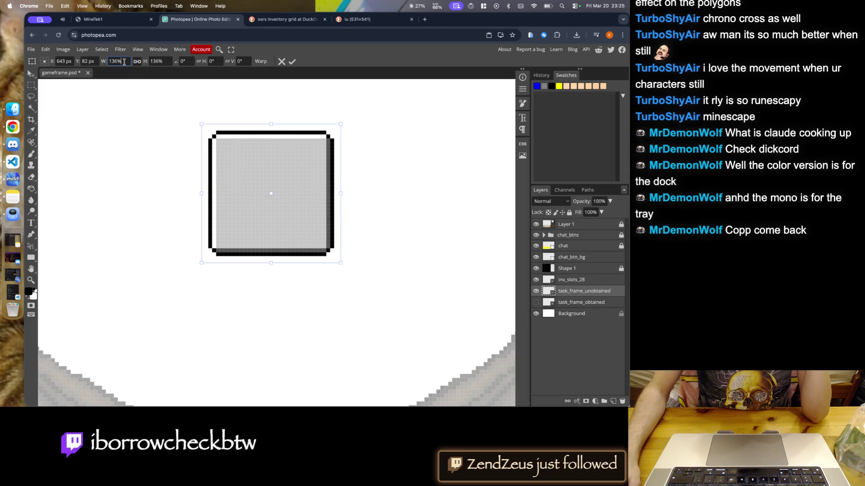
scroll(125, 64, up, 2)
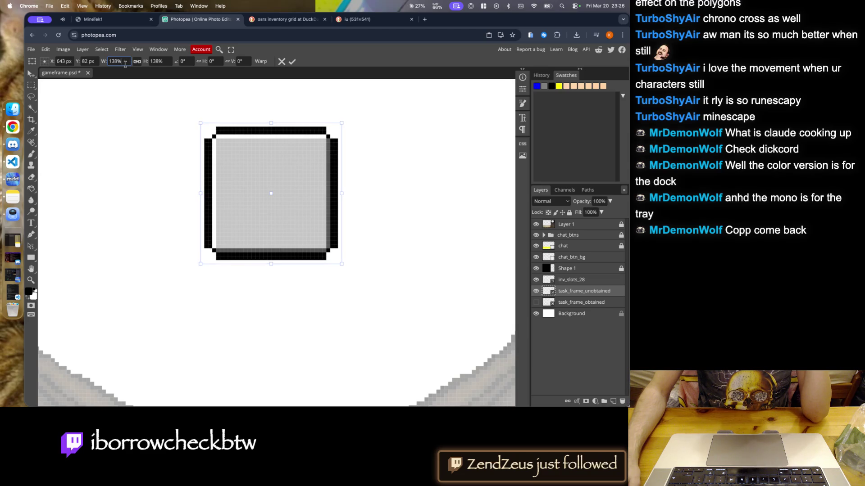
scroll(125, 64, up, 2)
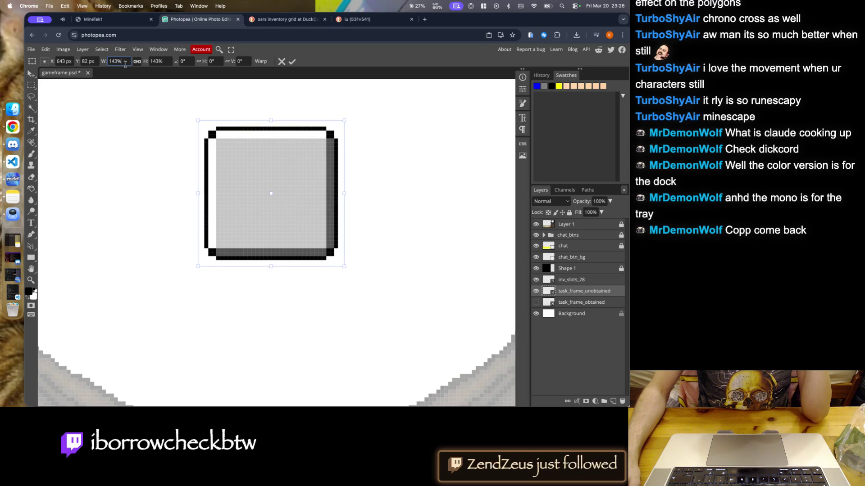
scroll(126, 64, up, 1)
scroll(125, 64, up, 1)
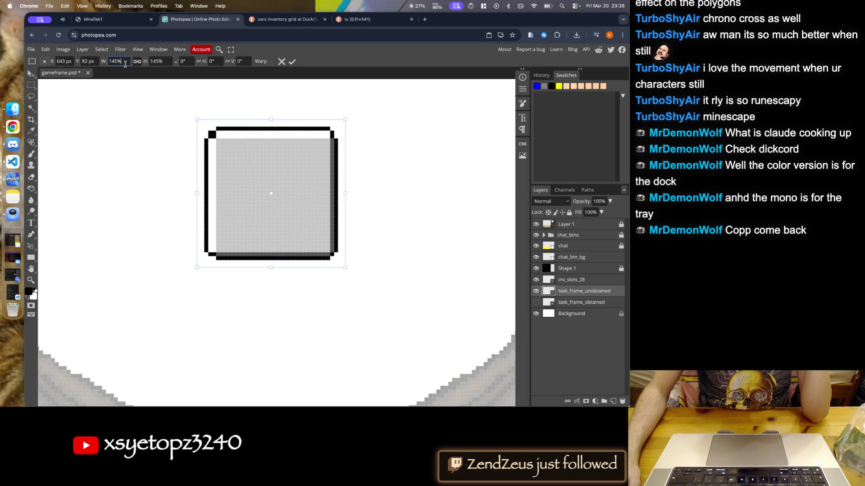
scroll(125, 64, up, 1)
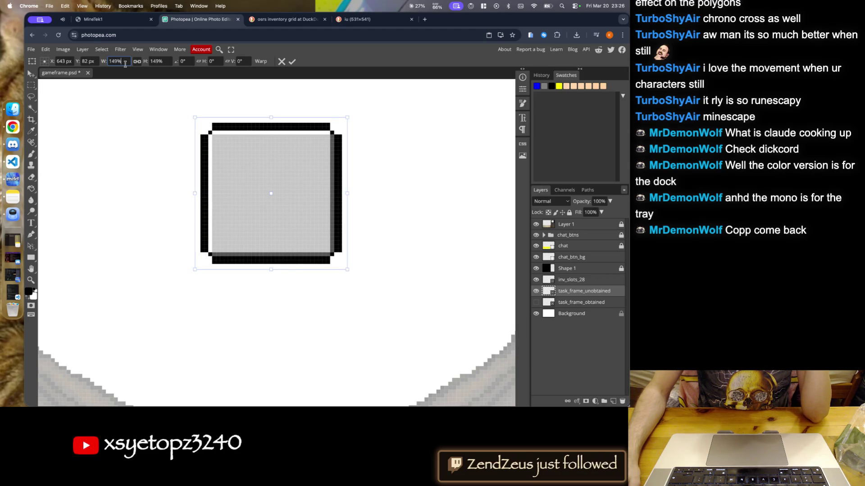
scroll(125, 64, up, 2)
scroll(125, 64, up, 2)
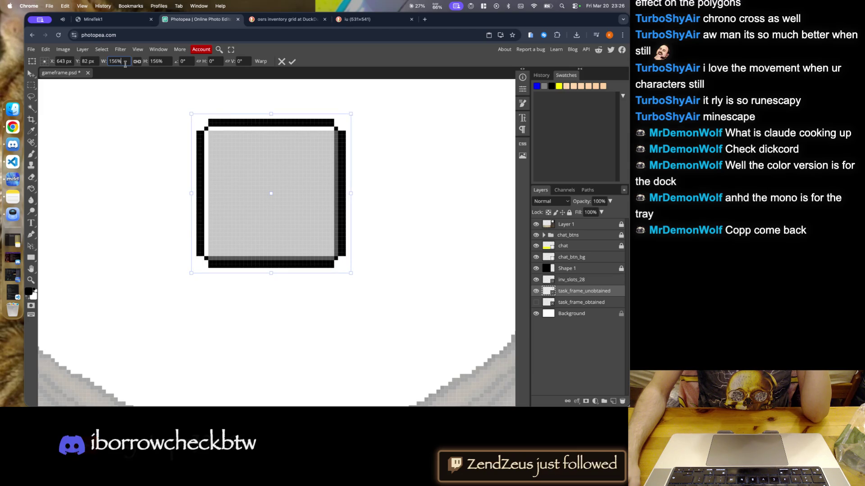
scroll(125, 64, up, 3)
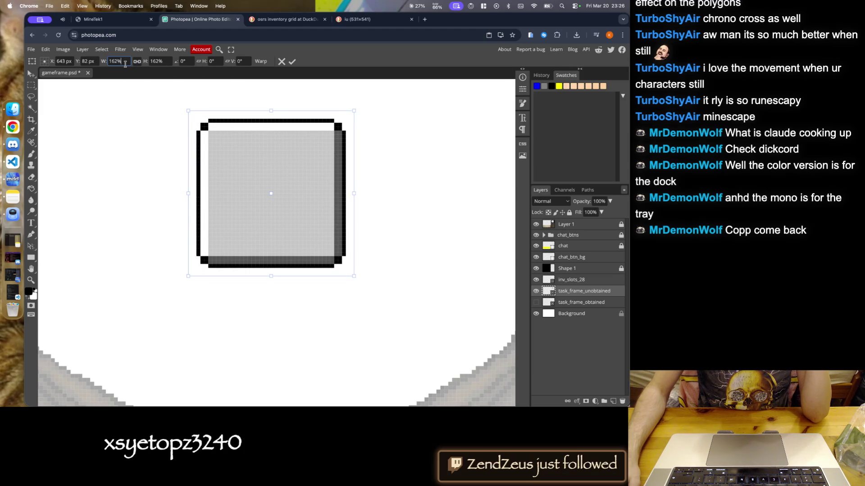
click(292, 63)
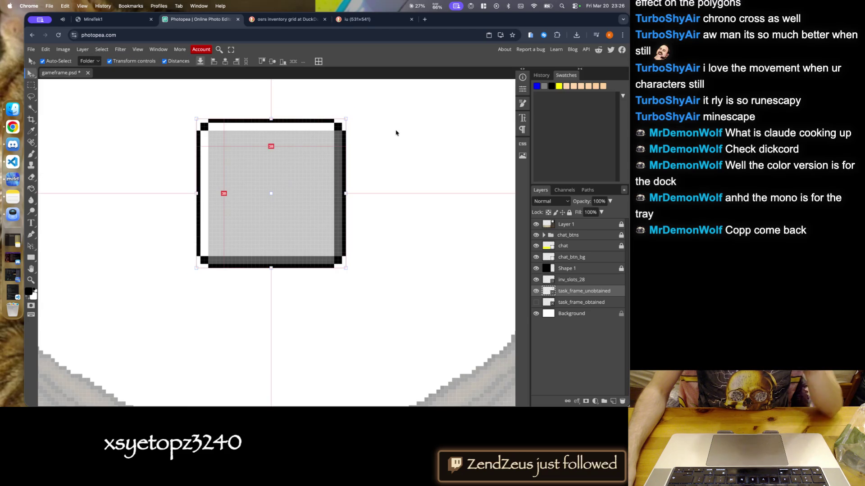
- Place the frame over the crossed-swords tab icon and select its layer
key(super+0)
drag(340, 162, 259, 254)
scroll(257, 250, up, 5)
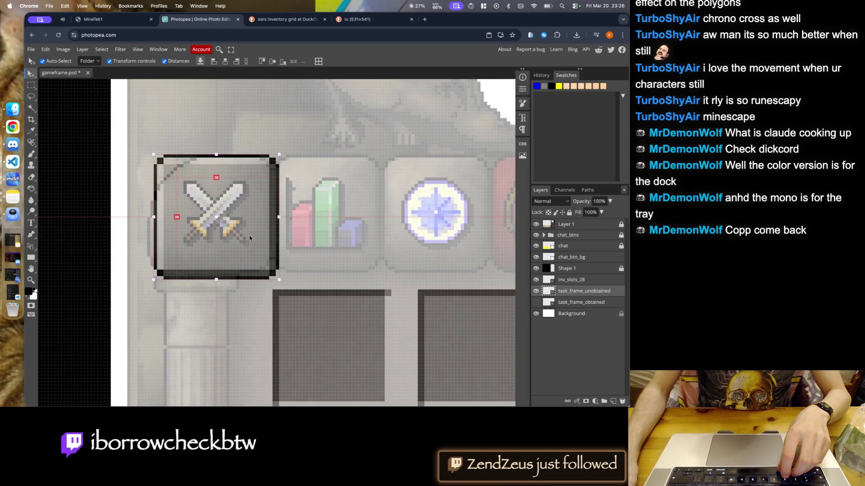
scroll(242, 221, down, 5)
scroll(240, 220, up, 5)
scroll(307, 216, down, 3)
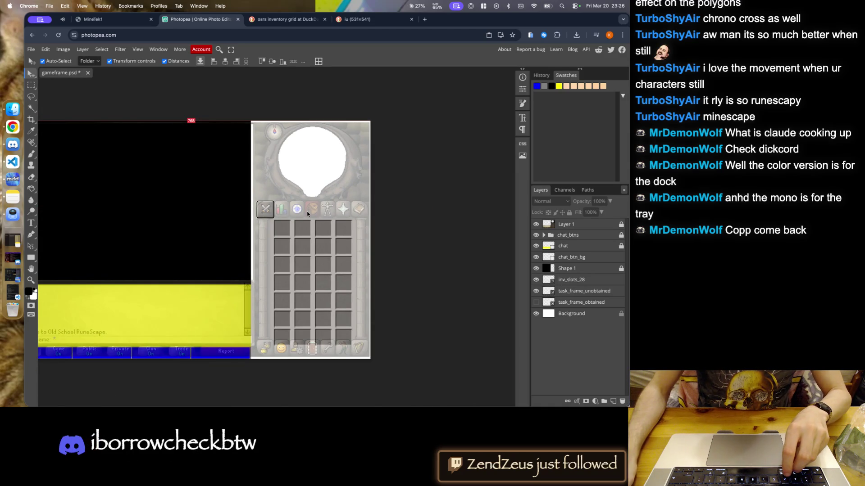
scroll(308, 213, up, 2)
scroll(309, 212, up, 3)
scroll(309, 211, up, 2)
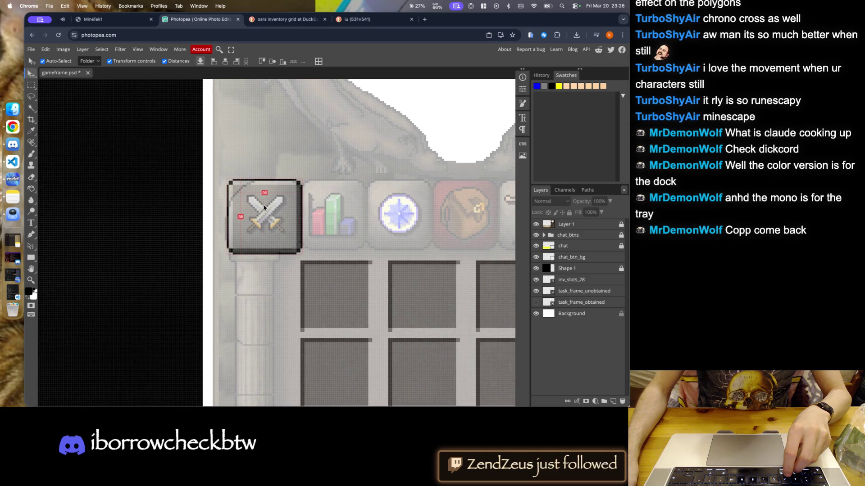
scroll(309, 209, up, 3)
scroll(310, 209, up, 3)
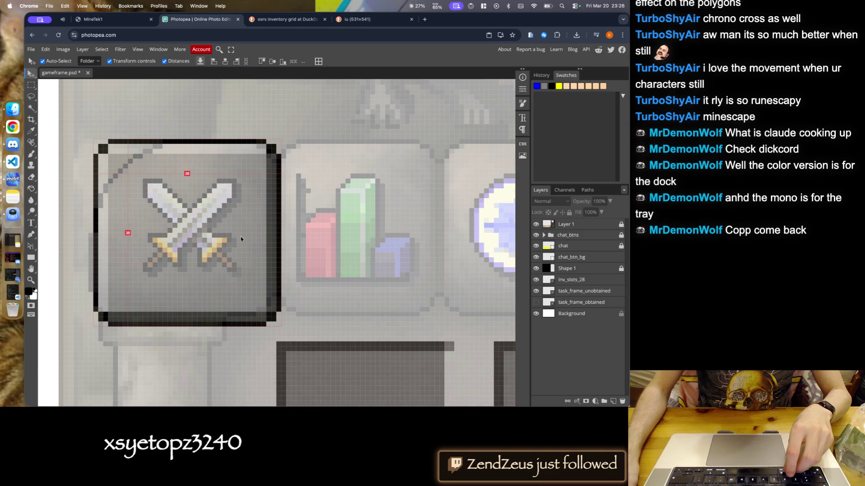
scroll(232, 235, down, 1)
scroll(234, 261, down, 3)
click(209, 235)
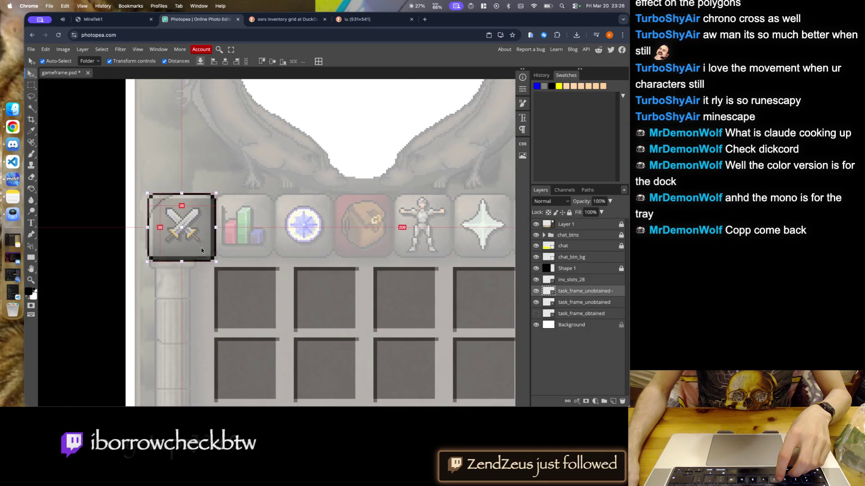
- Duplicate the swords frame and move the copy onto the chart icon
alt+drag(201, 250, 269, 250)
scroll(270, 248, up, 3)
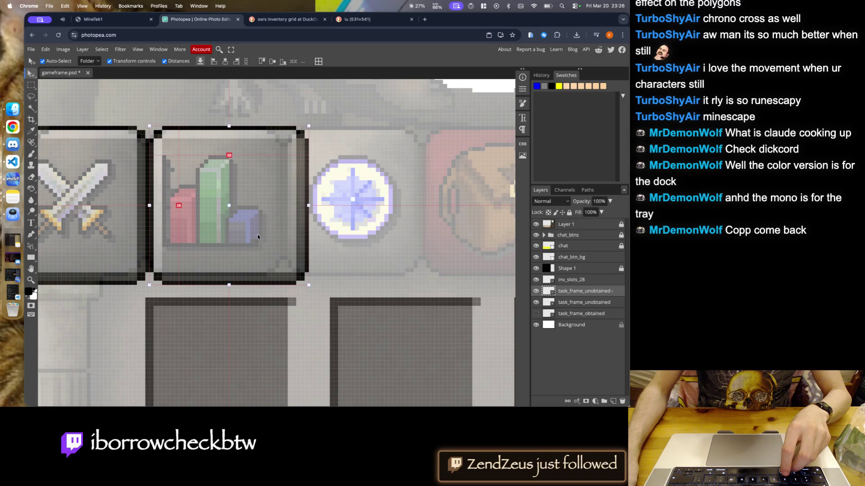
scroll(255, 232, down, 5)
scroll(261, 241, up, 4)
scroll(263, 246, up, 1)
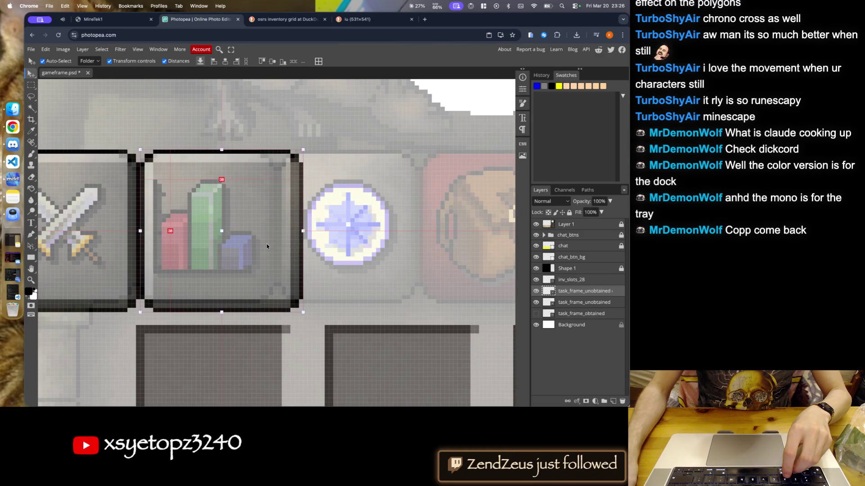
mouse_move(263, 246)
mouse_down()
mouse_move(451, 248)
mouse_move(263, 252)
mouse_up()
scroll(426, 249, down, 2)
scroll(426, 249, right, 3)
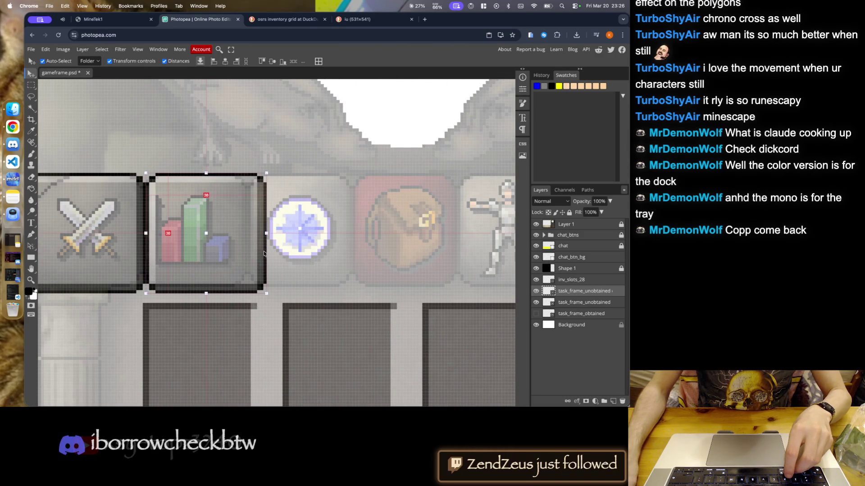
scroll(155, 245, up, 1)
scroll(155, 245, up, 1)
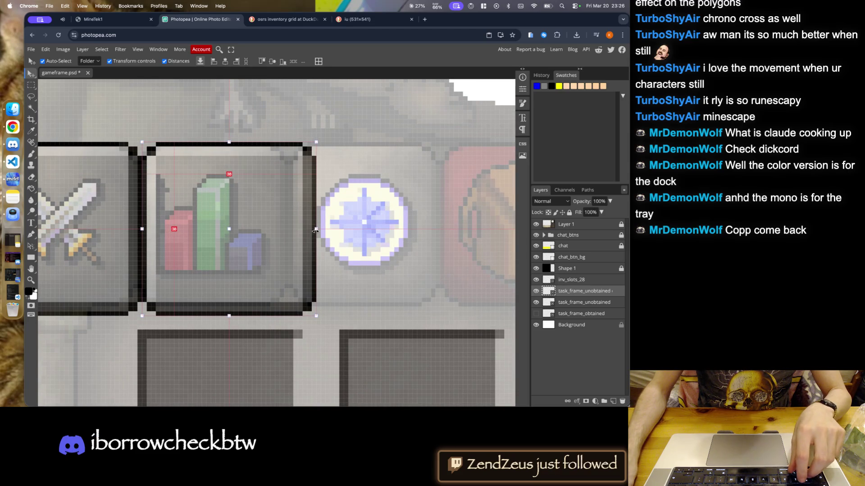
- Try narrowing the frame copy's right edge, undo, and re-duplicate it onto the chart icon
drag(315, 229, 309, 232)
key(Escape)
key(Escape)
key(Return)
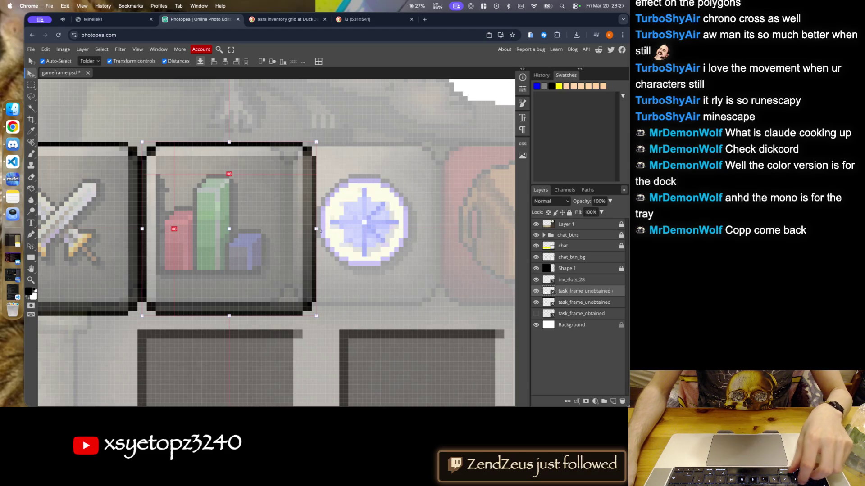
key(ctrl+t)
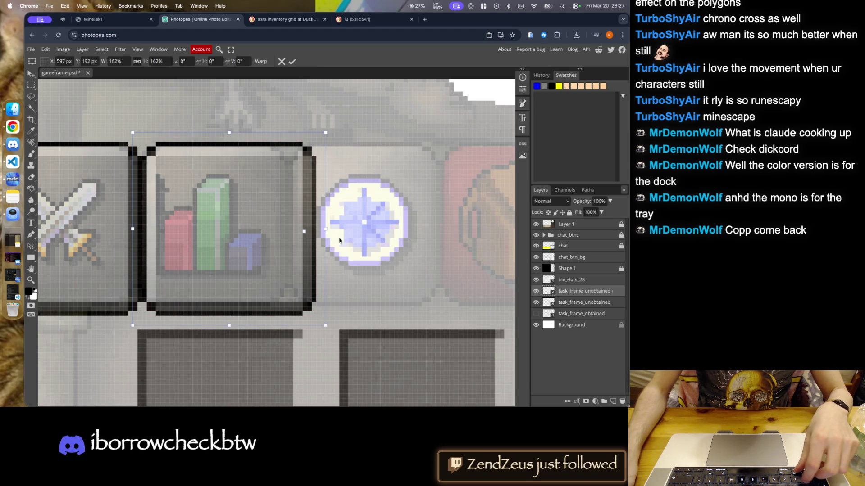
key(Return)
key(ctrl+t)
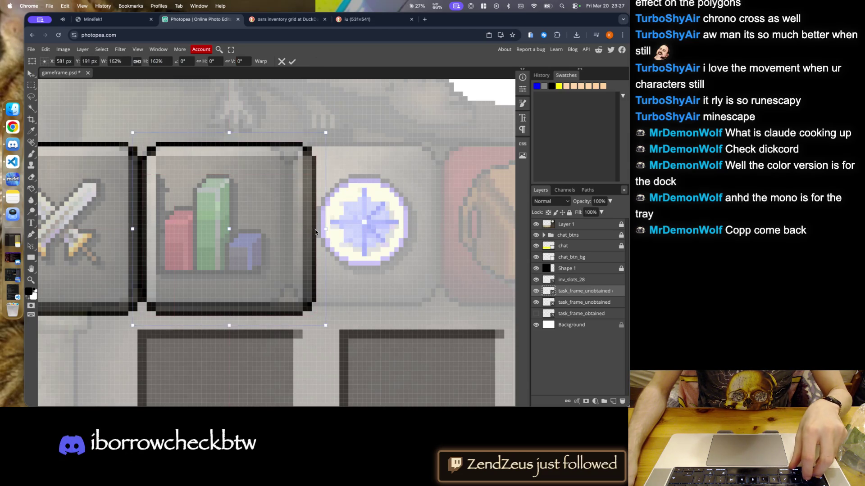
drag(323, 229, 301, 230)
key(Escape)
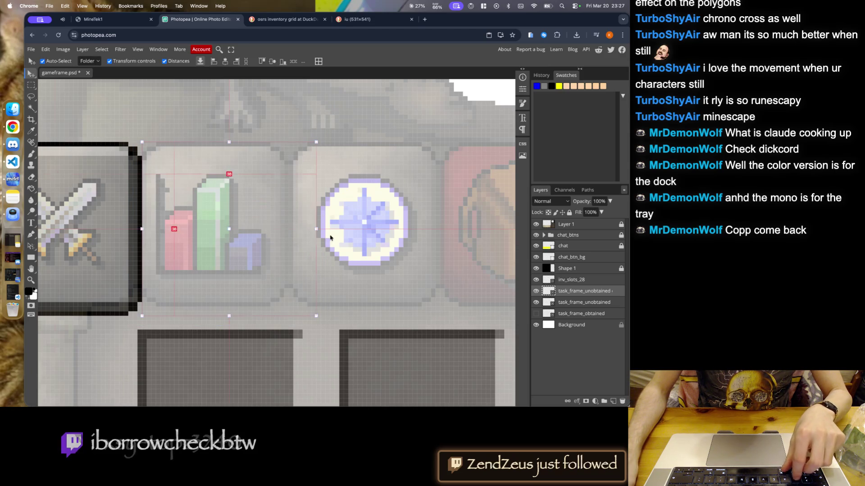
drag(106, 221, 321, 233)
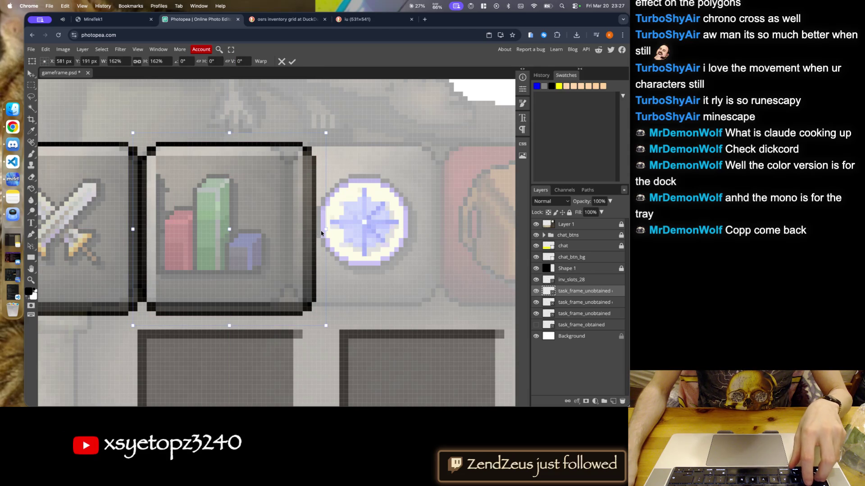
mouse_move(325, 231)
mouse_down()
mouse_move(278, 229)
mouse_move(295, 228)
mouse_up()
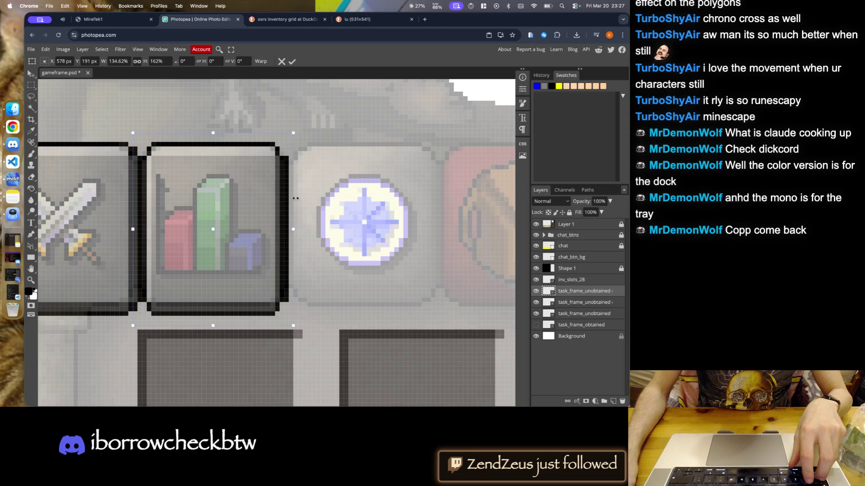
click(280, 62)
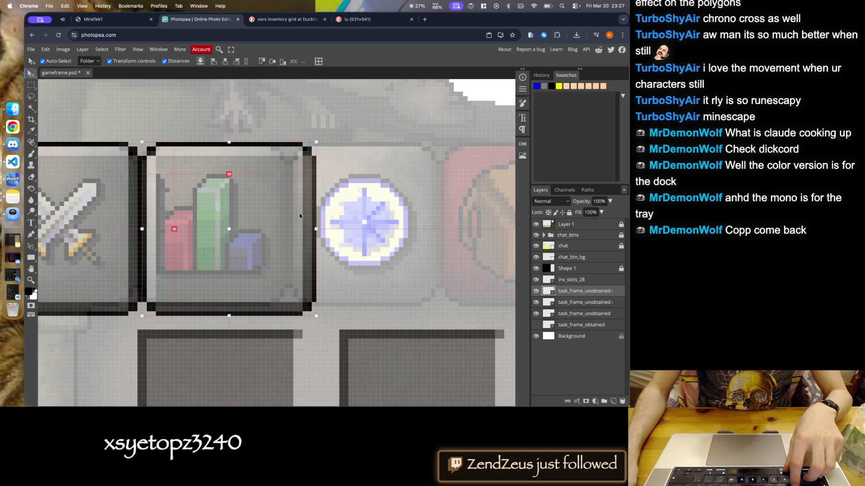
- Narrow the chart frame with Edit > Free Transform by lowering W a few steps, then commit
click(46, 50)
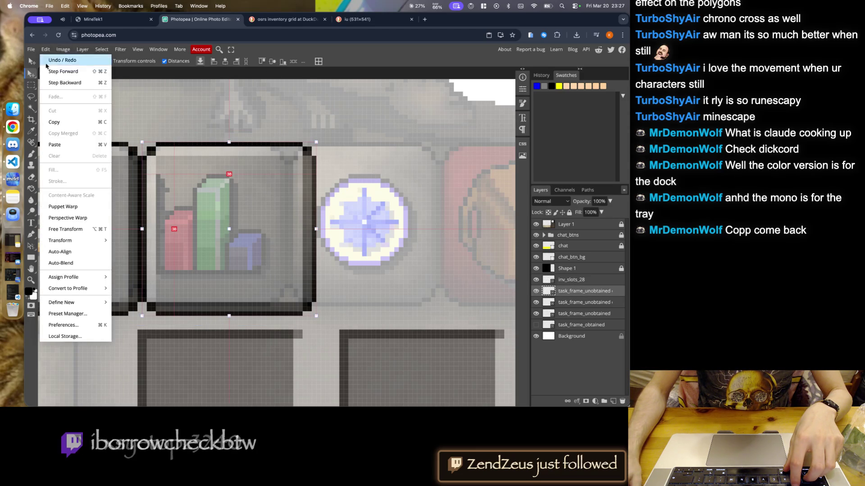
click(59, 163)
key(Up)
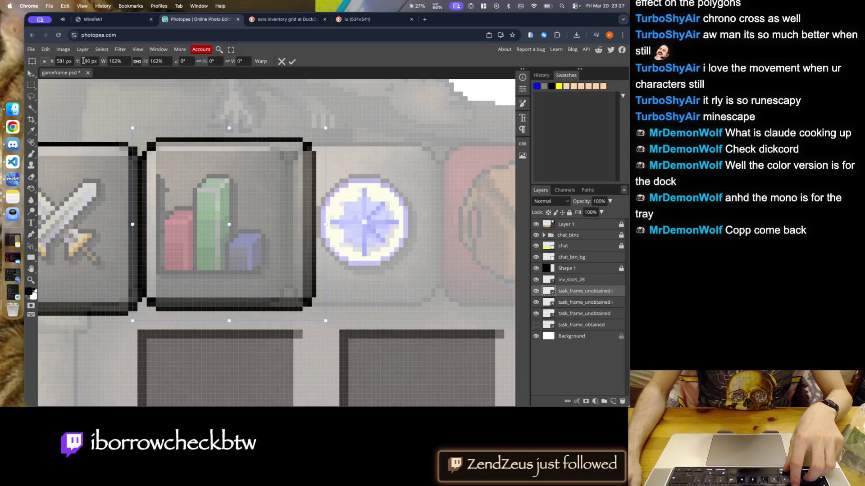
key(Down)
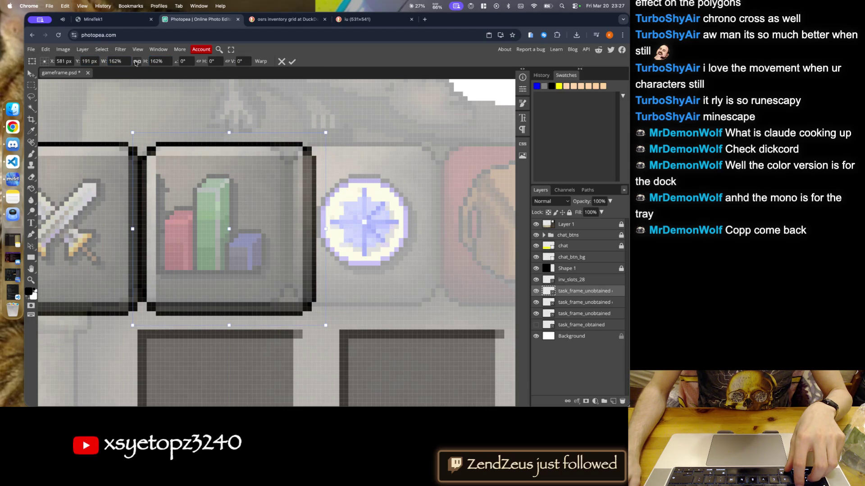
key(Down)
key(Down)
key(Down)
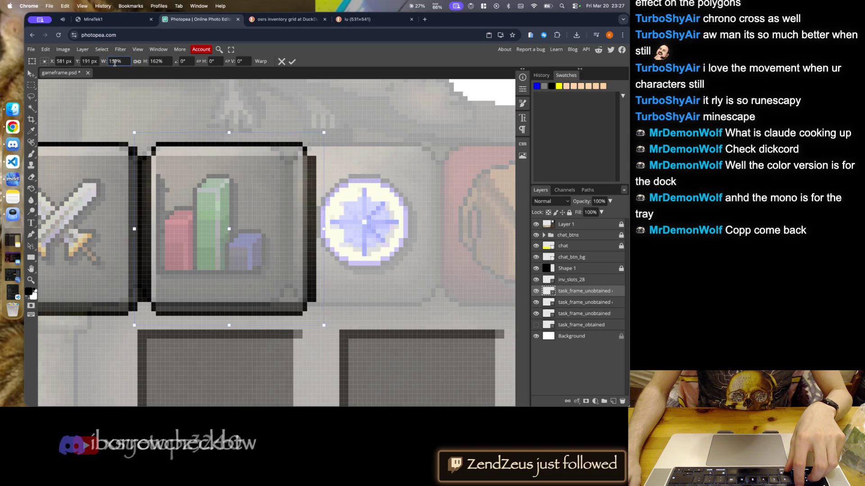
key(Down)
key(Down)
key(Down)
key(Down)
key(Down)
key(Down)
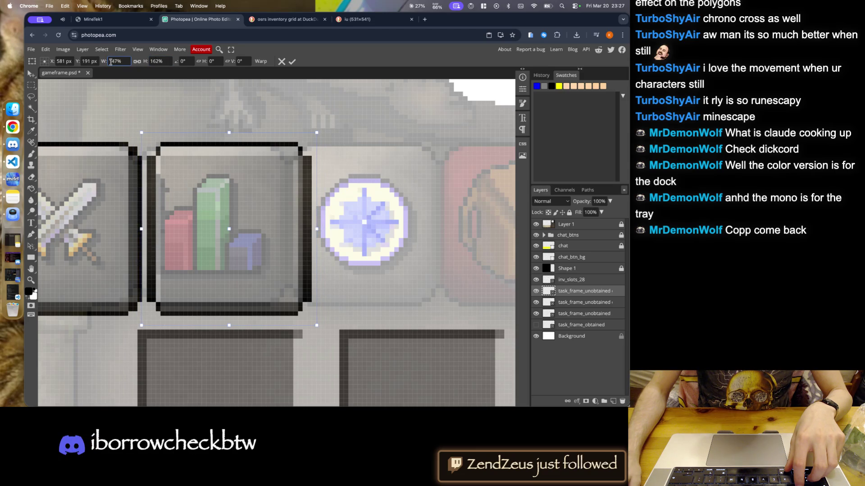
key(Down)
key(Down)
key(Down)
key(Down)
key(Down)
key(Down)
key(Down)
key(Down)
key(Down)
key(Down)
key(Down)
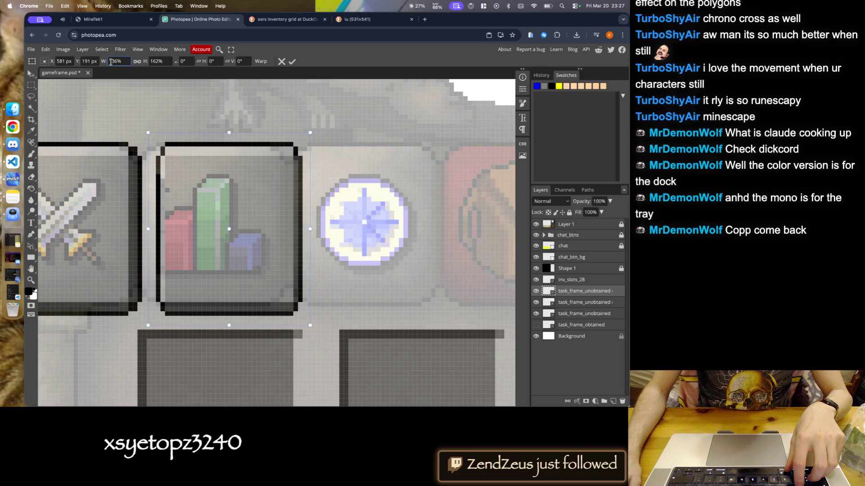
click(293, 63)
scroll(292, 132, down, 3)
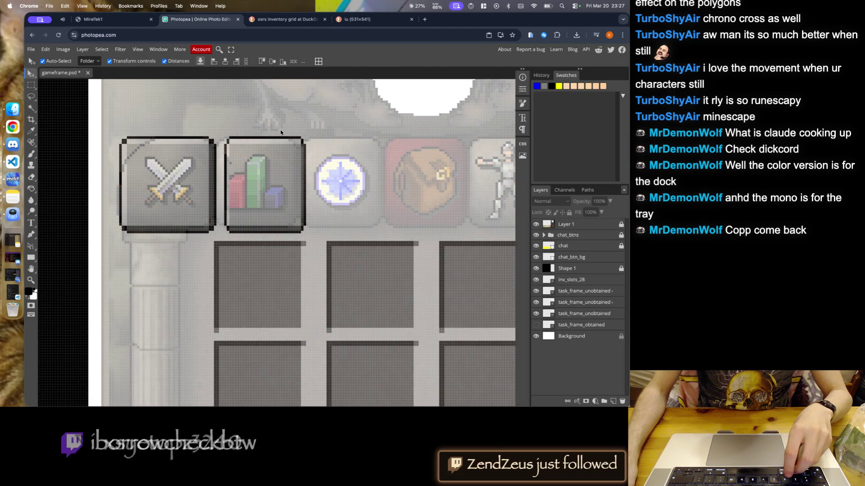
- Nudge the chart frame left beside the swords frame
scroll(293, 133, up, 3)
scroll(249, 185, up, 2)
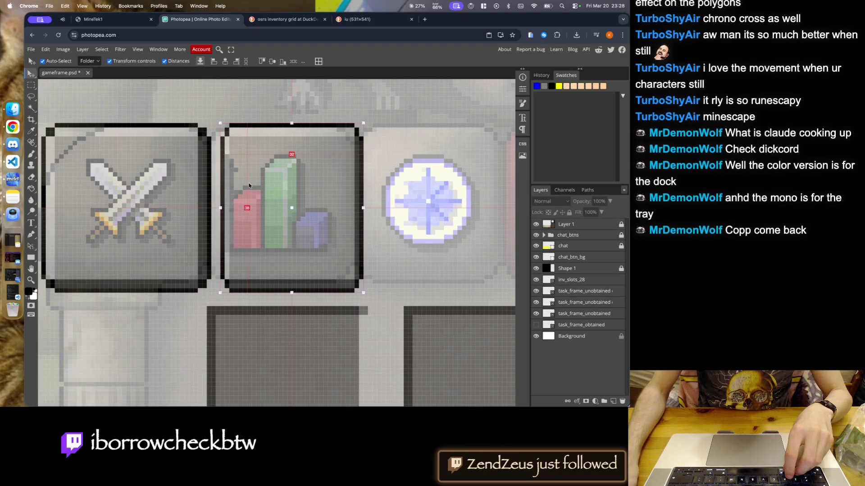
key(Left)
key(Left)
scroll(189, 203, down, 3)
key(ctrl+alt+c)
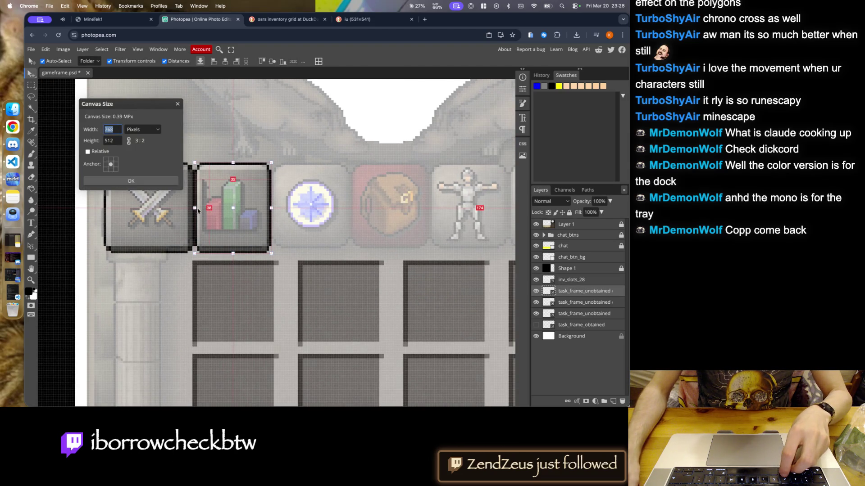
click(177, 104)
- Delete the extra task_frame_unobtained layer
click(581, 299)
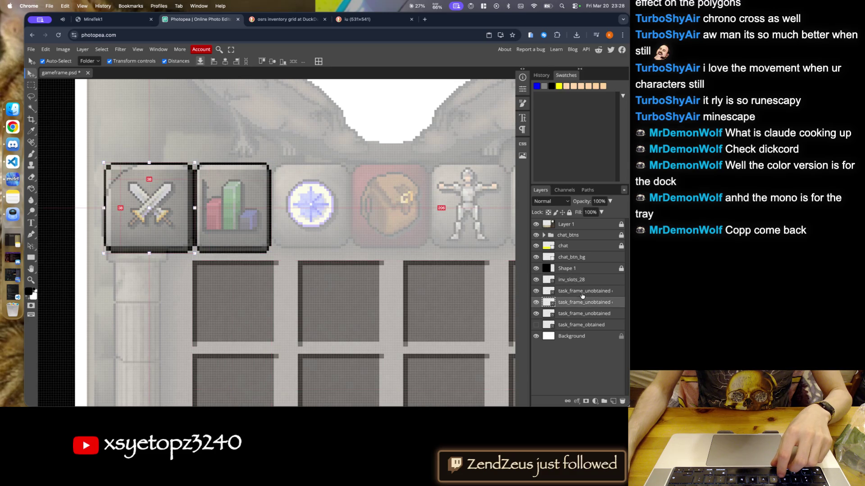
click(583, 314)
click(622, 402)
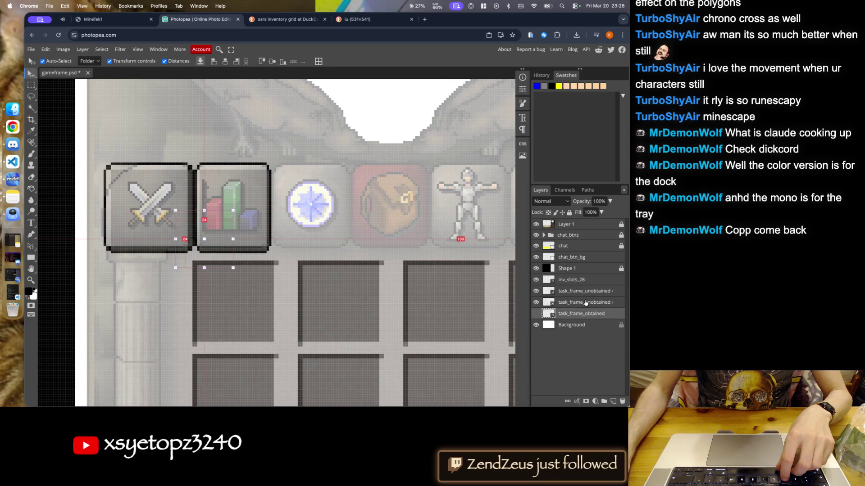
click(587, 303)
- Rename the swords frame layer tab_frame_corner and the chart frame layer tab_frame
double_click(603, 303)
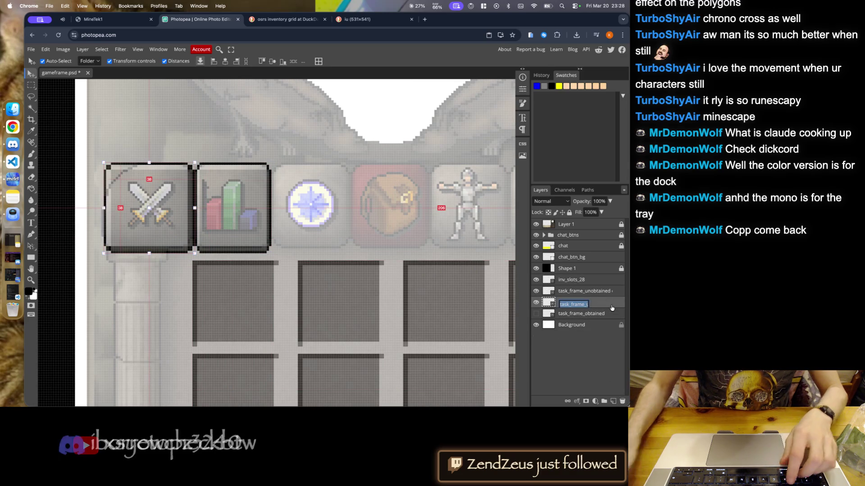
text(frame_t)
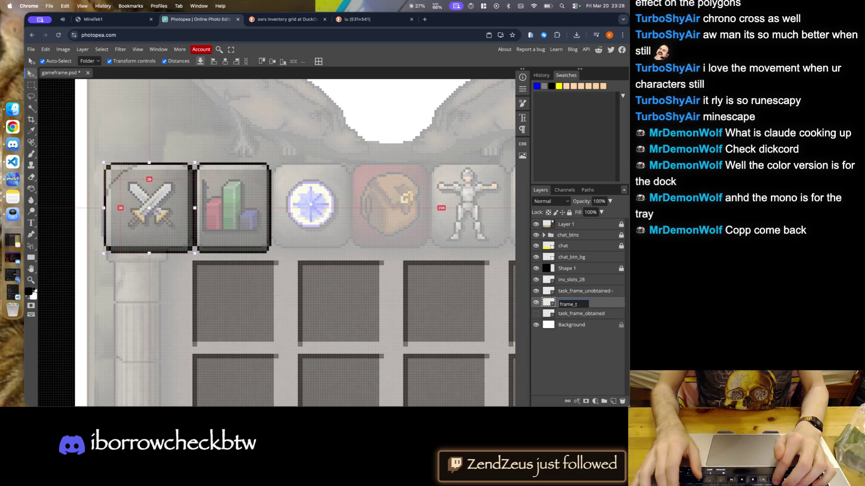
key(BackSpace)
key(BackSpace)
text(ta)
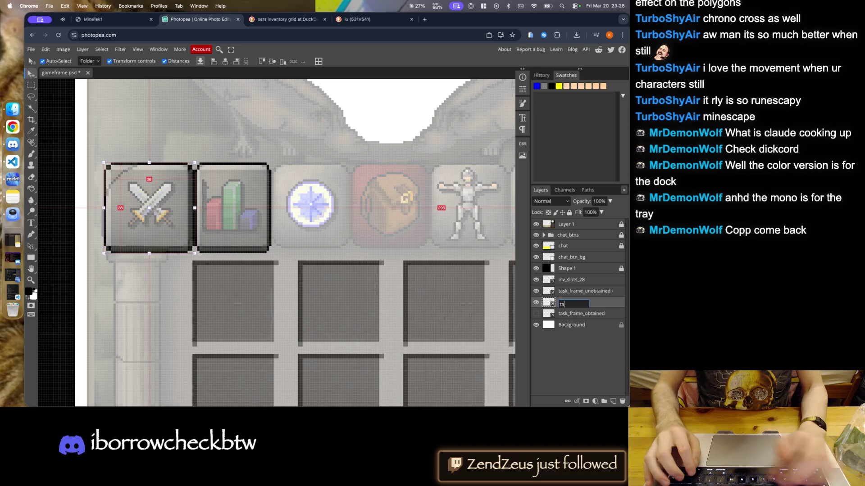
text(b_frame_big)
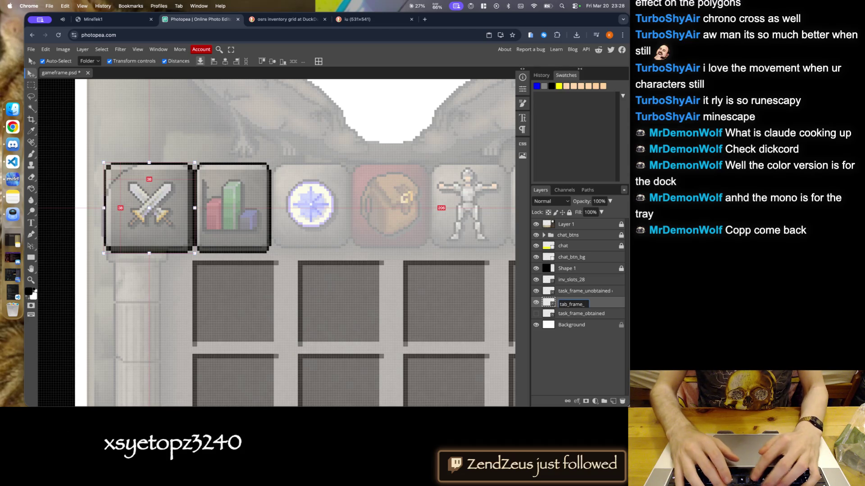
key(BackSpace)
key(BackSpace)
key(BackSpace)
text(corner)
key(Return)
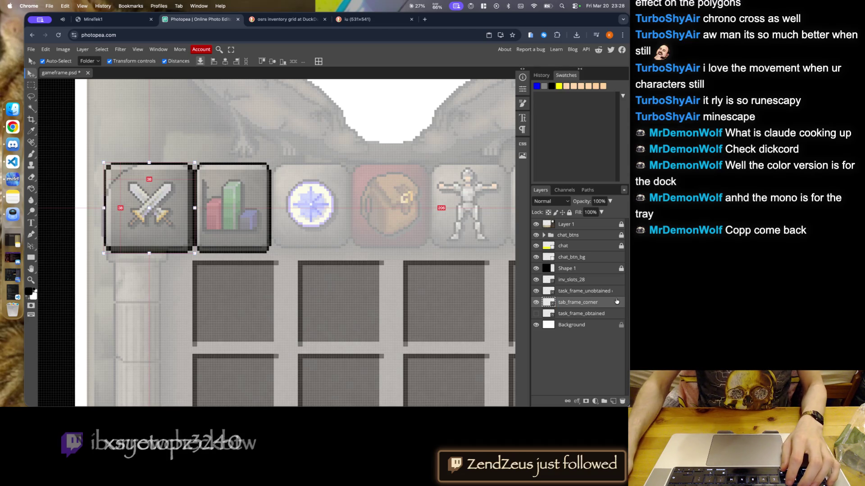
click(603, 292)
text(tab_frame)
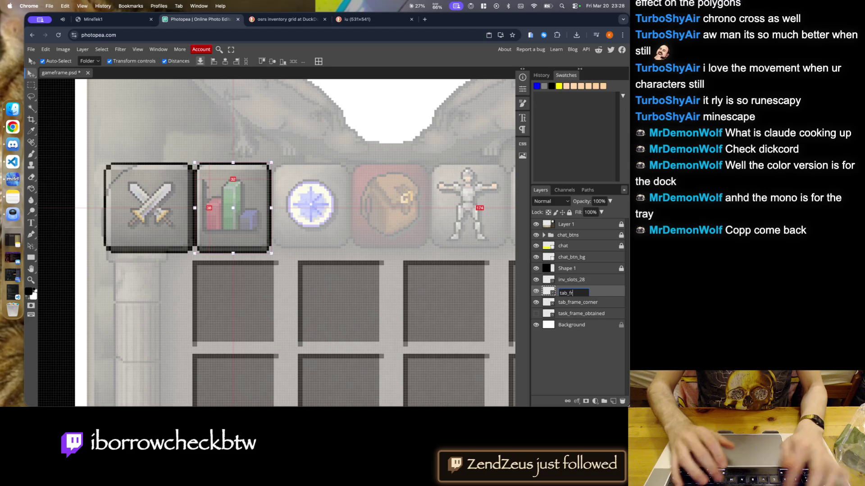
key(Return)
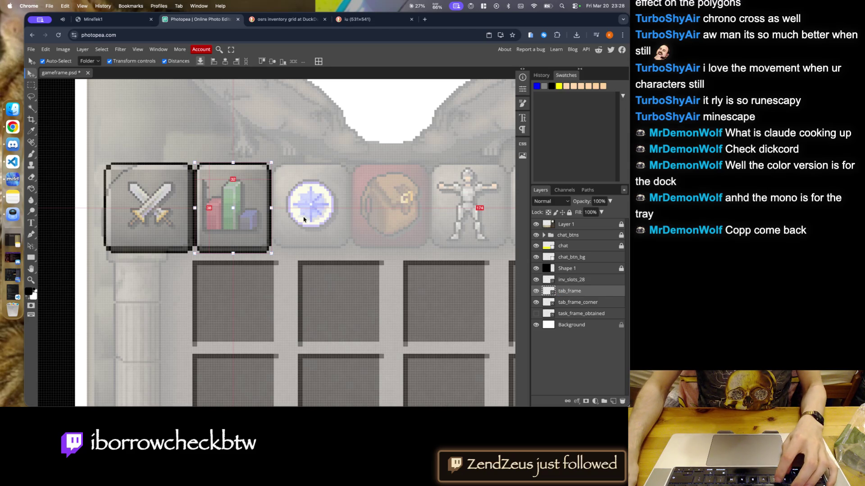
scroll(270, 215, up, 2)
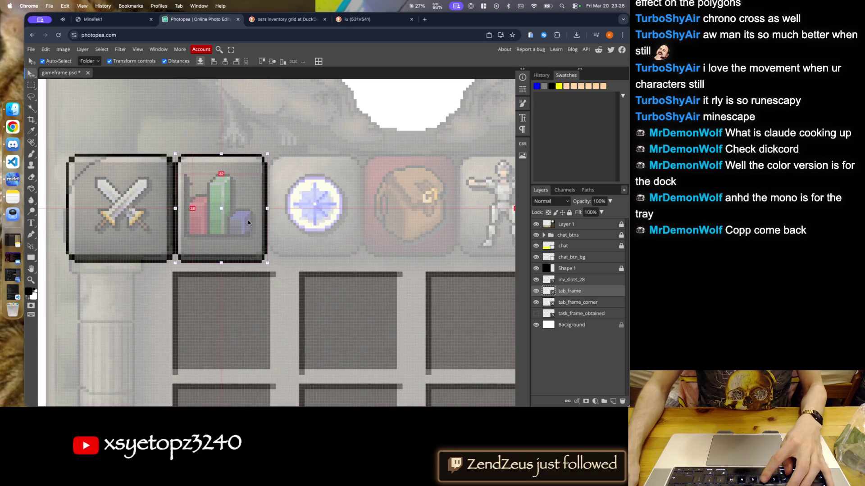
- Duplicate tab_frame onto the compass and bag icon slots
scroll(248, 220, down, 3)
scroll(230, 240, down, 2)
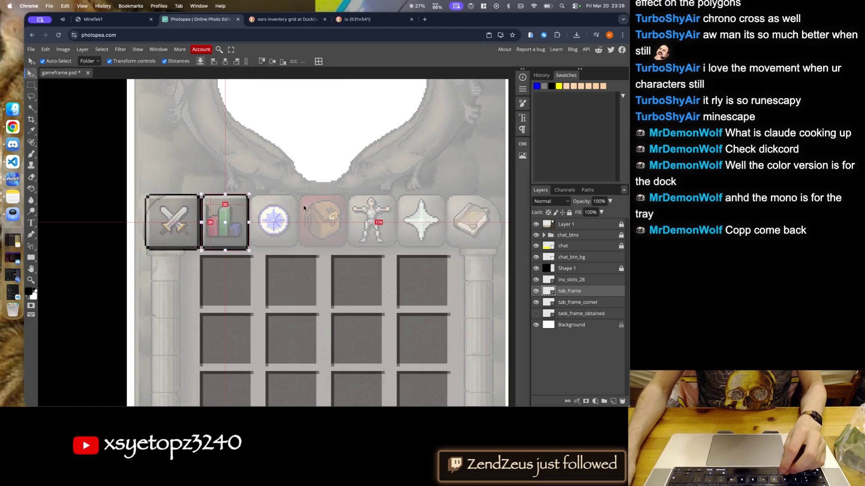
scroll(271, 212, up, 2)
key(ctrl+j)
key(shift+Right)
key(shift+Right)
key(shift+Right)
key(Left)
key(Left)
key(ctrl+j)
drag(213, 269, 381, 267)
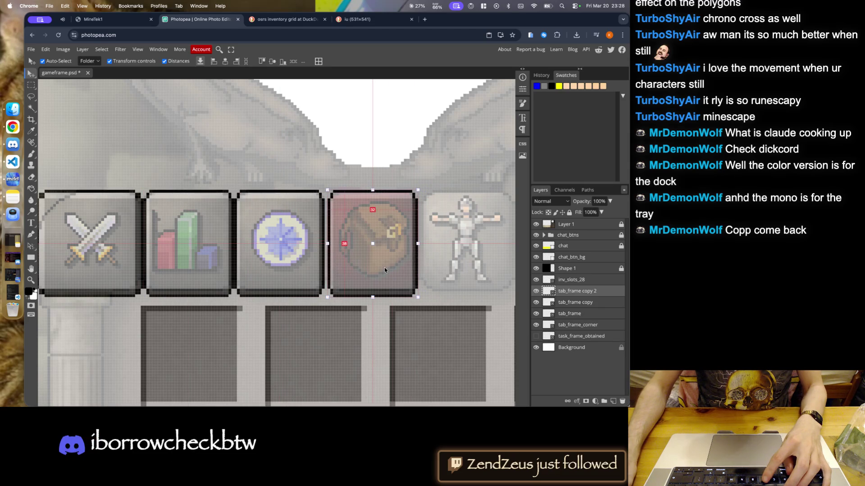
- Add tab_frame copies over the armour and star icons
scroll(171, 266, down, 2)
scroll(171, 265, up, 2)
key(ctrl+j)
drag(270, 272, 437, 273)
key(ctrl+j)
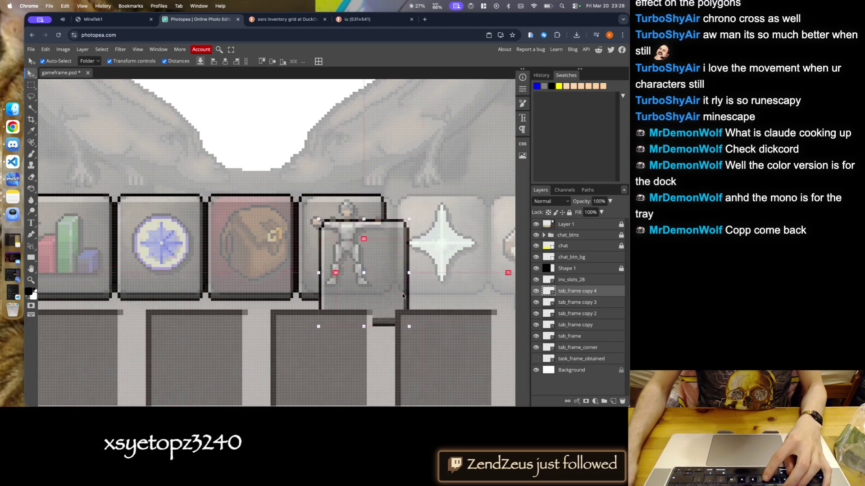
scroll(386, 271, down, 3)
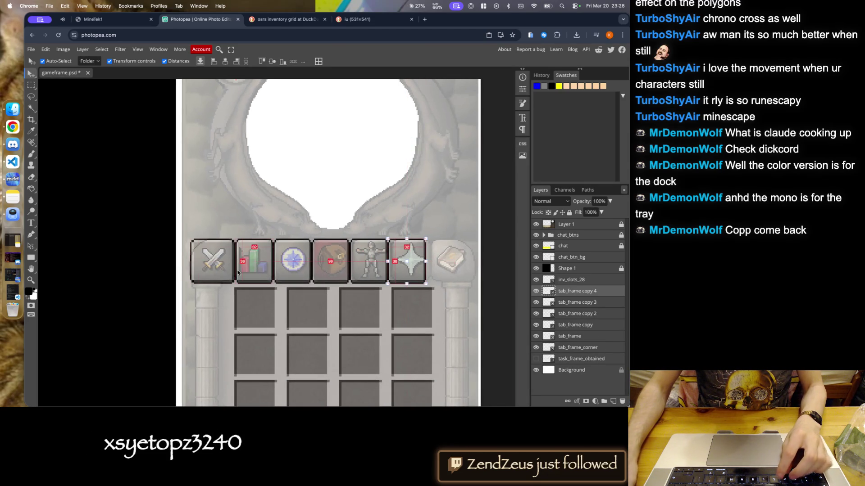
- Duplicate tab_frame_corner onto the book icon and nudge it left into place
click(210, 272)
key(ctrl+j)
drag(210, 272, 447, 276)
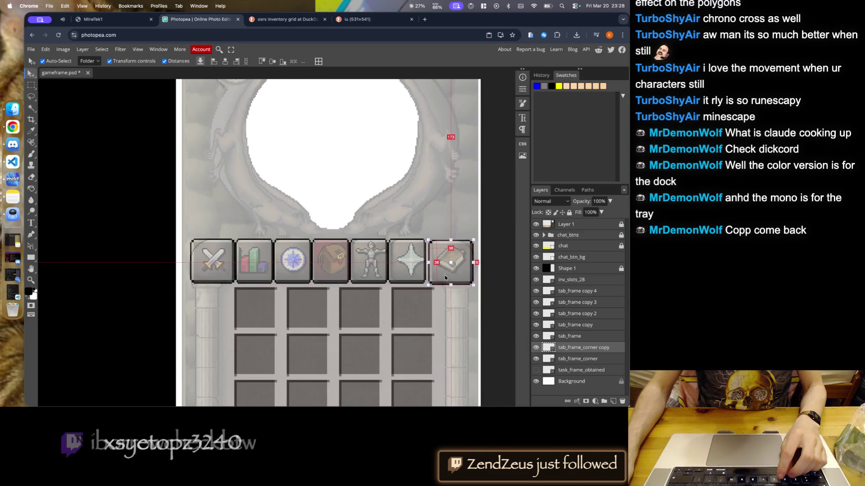
scroll(447, 276, up, 2)
scroll(447, 275, up, 2)
key(Left)
key(Left)
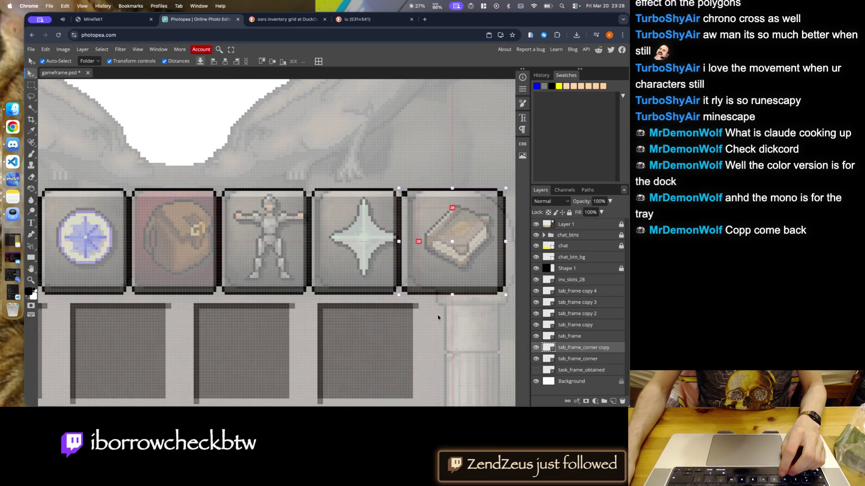
scroll(387, 303, down, 3)
scroll(386, 303, down, 1)
scroll(331, 309, down, 2)
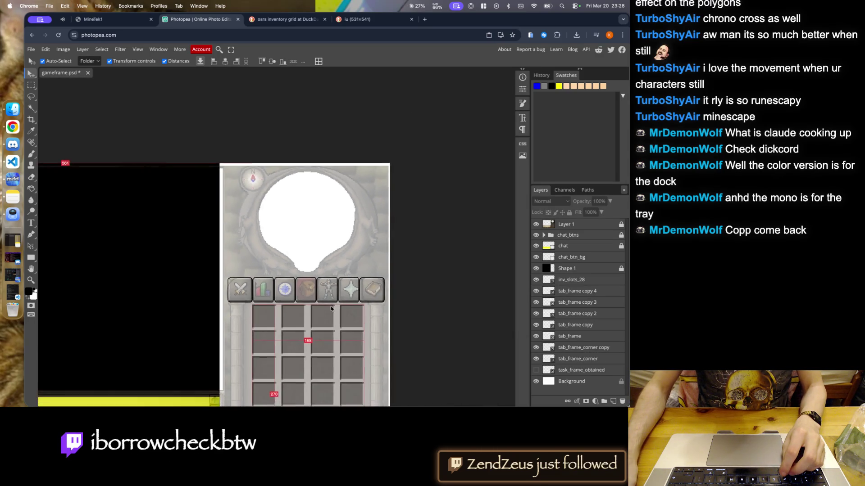
- Check and delete the task_frame_obtained layer
scroll(331, 308, down, 2)
scroll(315, 234, down, 1)
scroll(306, 223, up, 2)
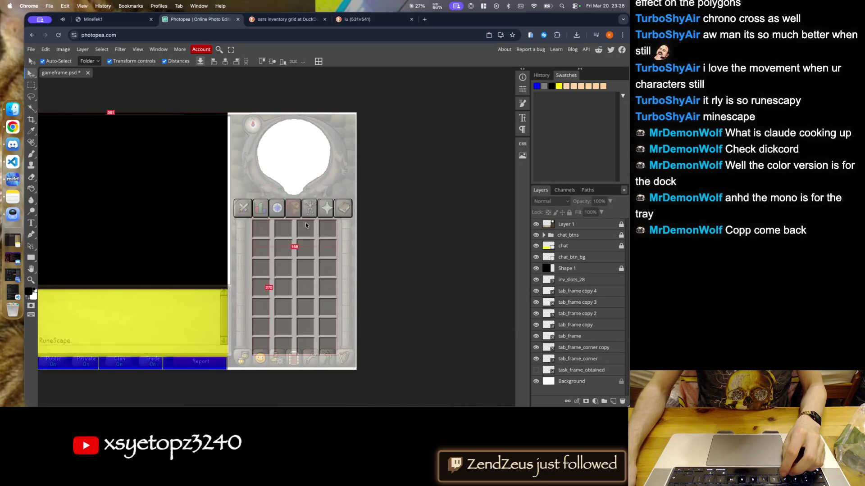
click(575, 372)
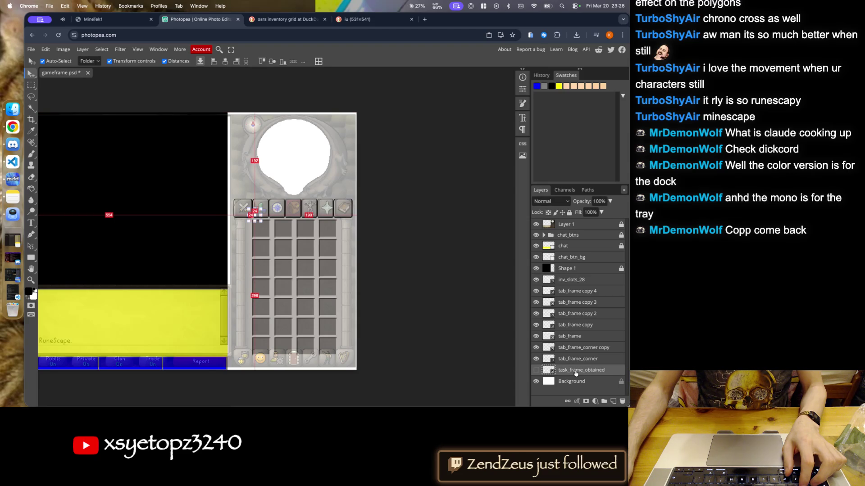
click(537, 370)
drag(625, 402, 606, 387)
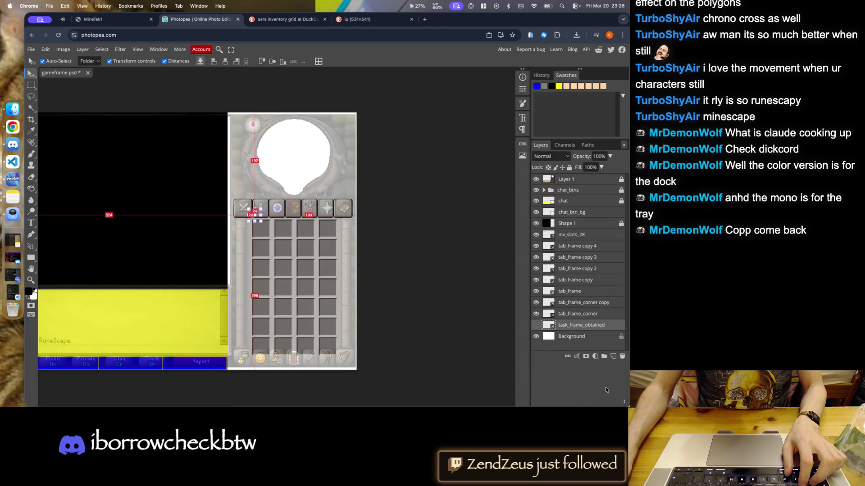
click(623, 356)
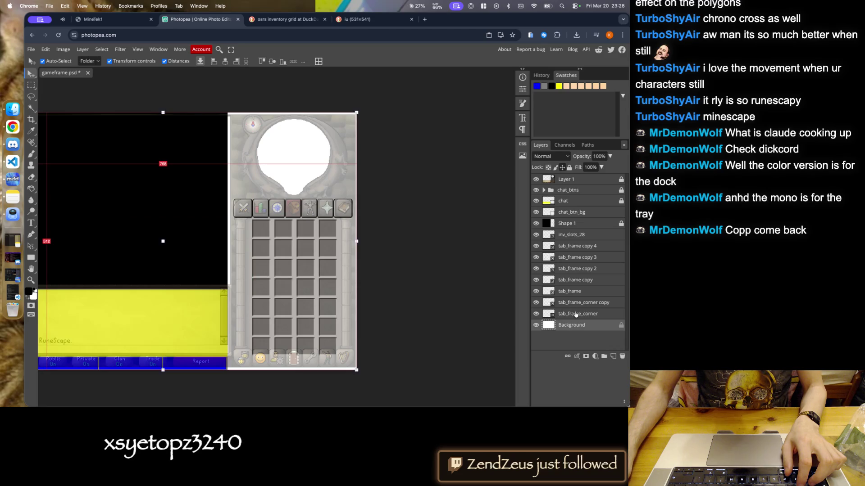
- Select all tab frame layers, convert them to a smart object, and start renaming it
click(576, 314)
shift+click(574, 246)
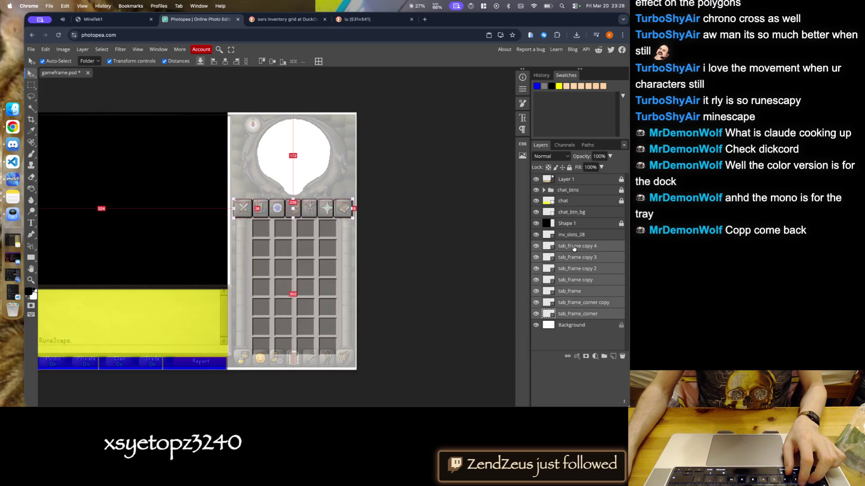
right_click(574, 246)
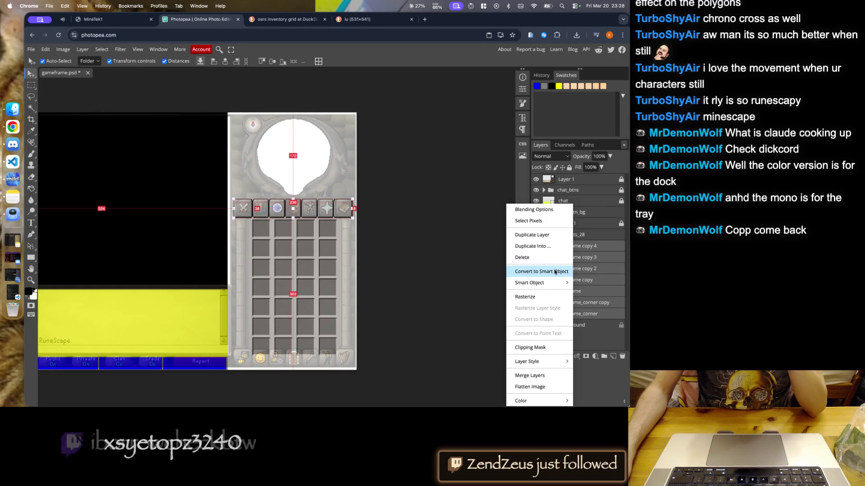
click(554, 271)
double_click(604, 249)
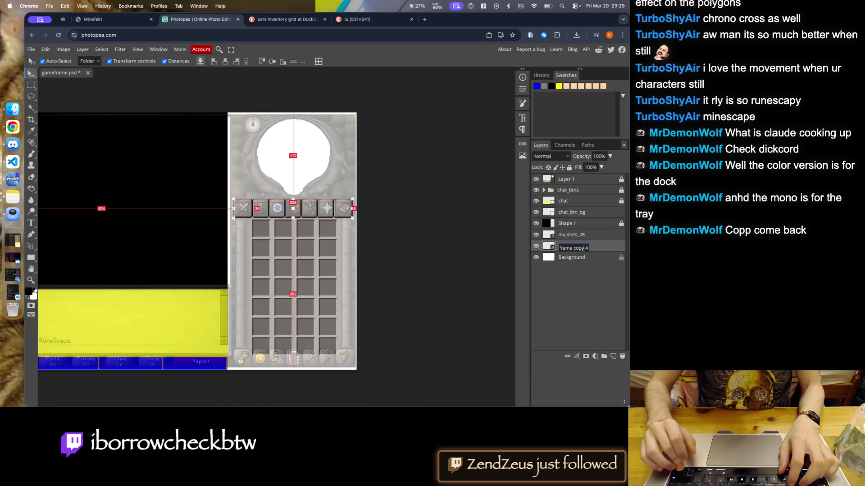
key(super+Left)
key(super+a)
- Name the smart object tab_frames and drag a copy down toward the bottom tab row
text(tab_frames)
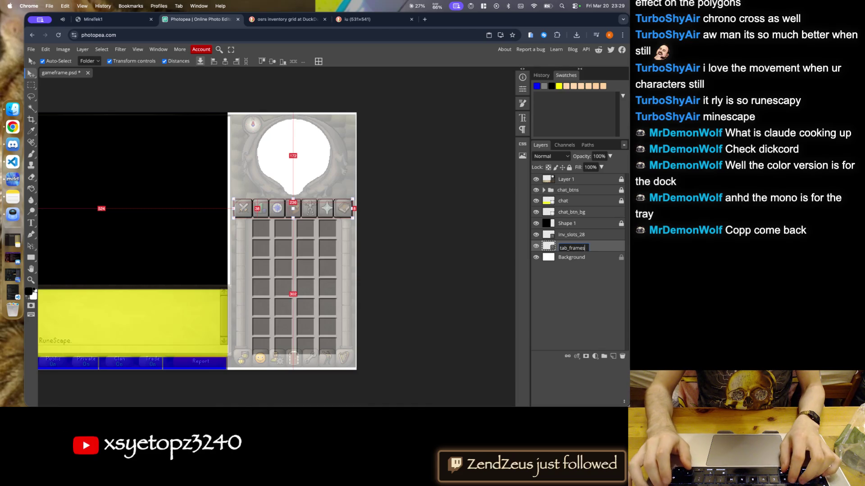
key(Return)
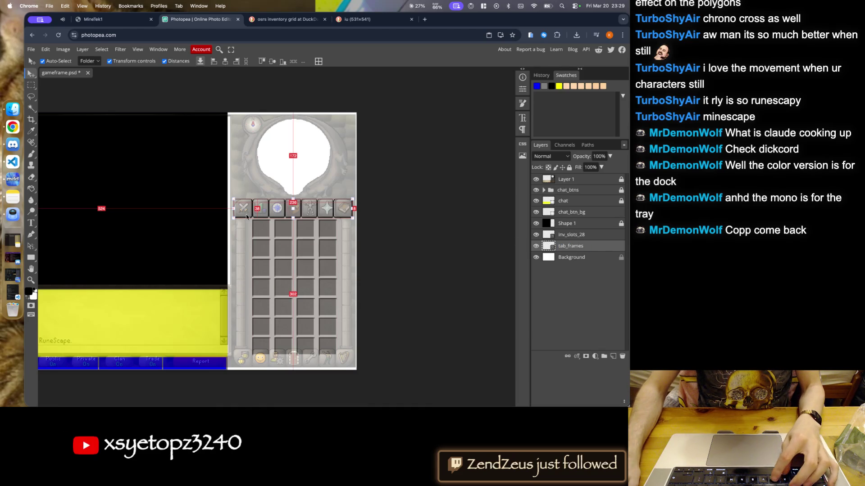
alt+drag(259, 212, 247, 372)
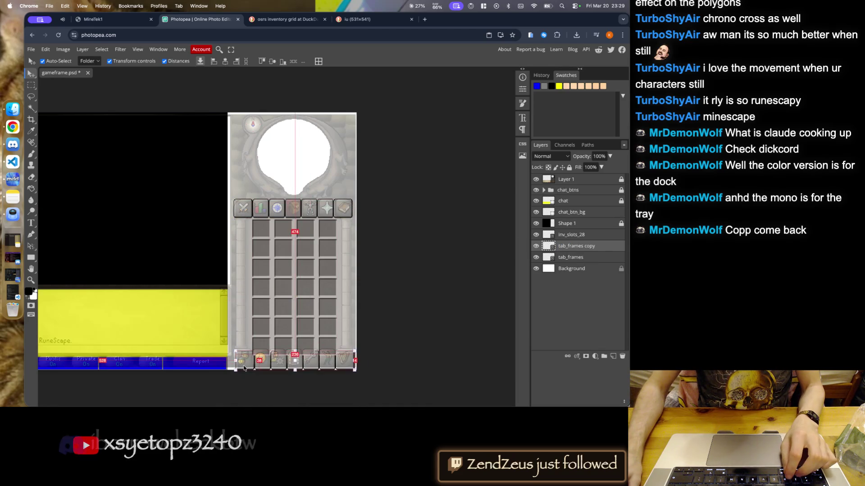
scroll(265, 365, left, 5)
scroll(423, 370, up, 5)
scroll(414, 356, up, 2)
scroll(405, 342, down, 2)
- Align the tab_frames copy with the bottom row of tab icons
mouse_move(404, 337)
mouse_down()
mouse_move(410, 252)
mouse_move(403, 348)
mouse_up()
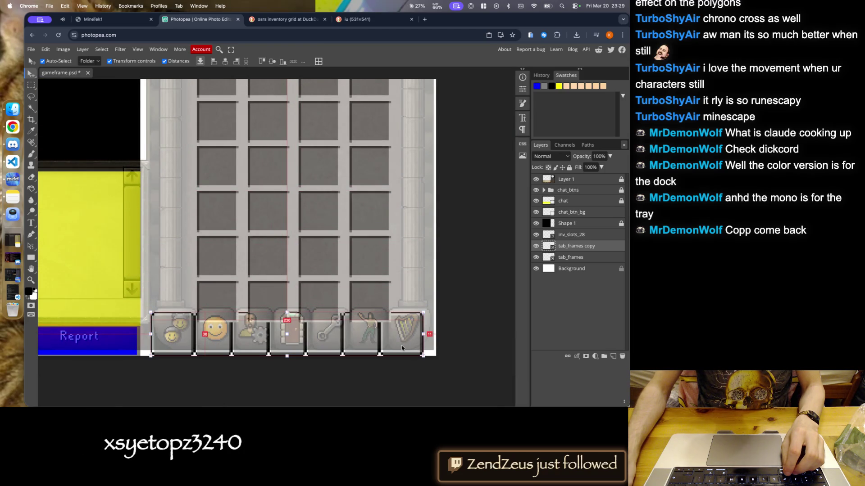
scroll(401, 347, down, 3)
scroll(387, 351, up, 2)
scroll(378, 337, up, 2)
scroll(375, 334, up, 2)
mouse_move(376, 333)
mouse_down()
mouse_move(366, 312)
mouse_move(385, 297)
mouse_up()
scroll(384, 297, up, 2)
drag(357, 335, 386, 337)
scroll(390, 339, down, 3)
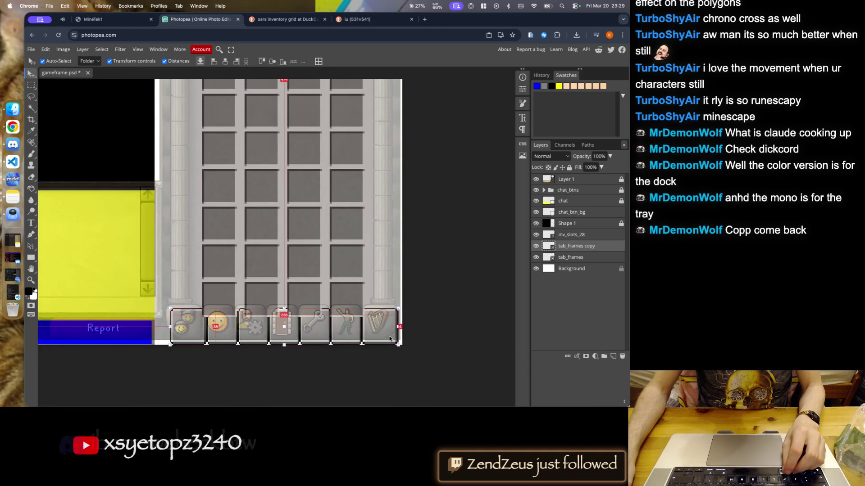
scroll(138, 333, up, 3)
scroll(138, 333, down, 4)
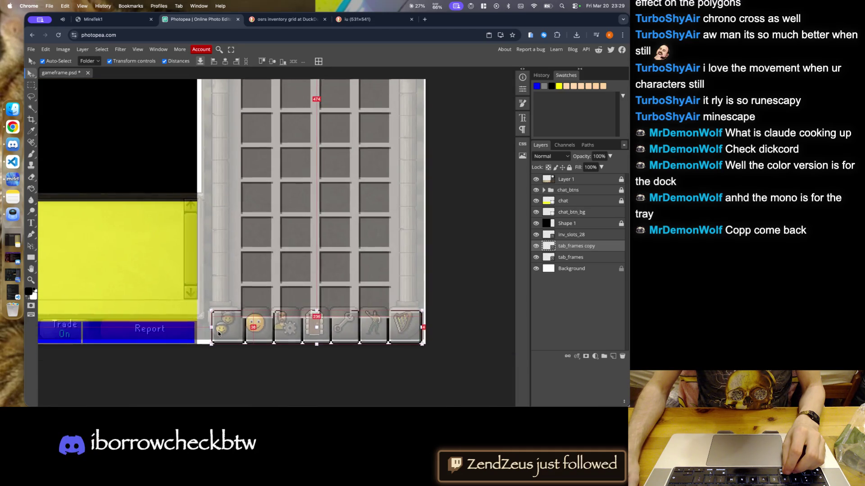
scroll(233, 342, up, 2)
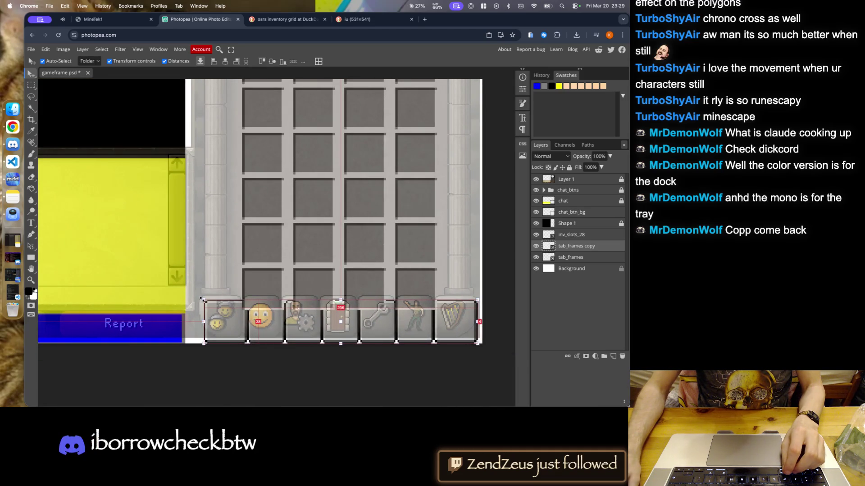
- Resize the bottom frame row by dragging, then cancel a further left stretch
mouse_move(203, 298)
mouse_down()
mouse_move(188, 287)
mouse_move(197, 289)
mouse_up()
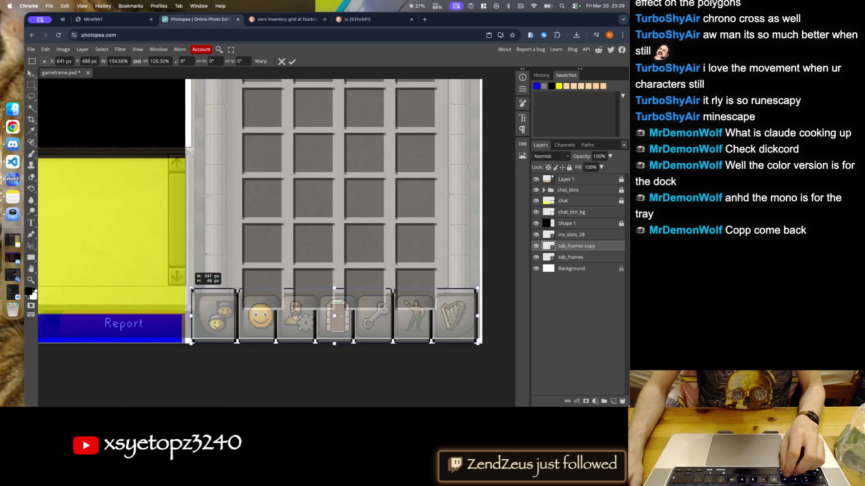
drag(197, 289, 192, 294)
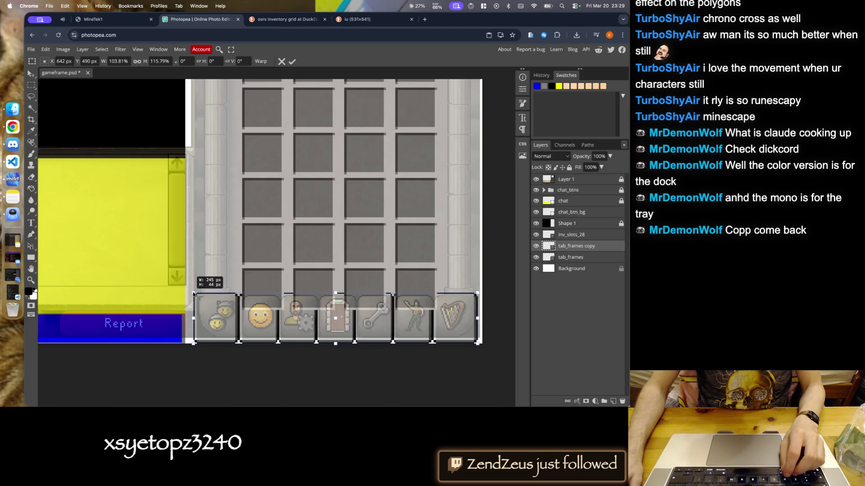
drag(193, 293, 195, 295)
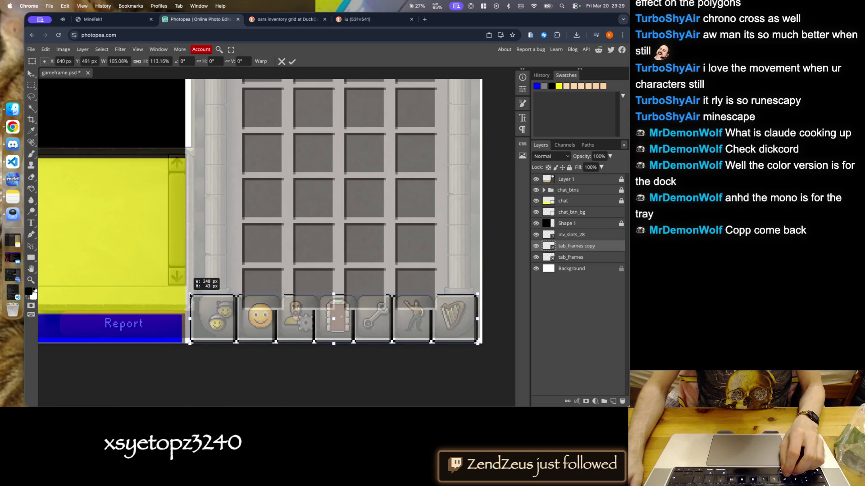
key(Return)
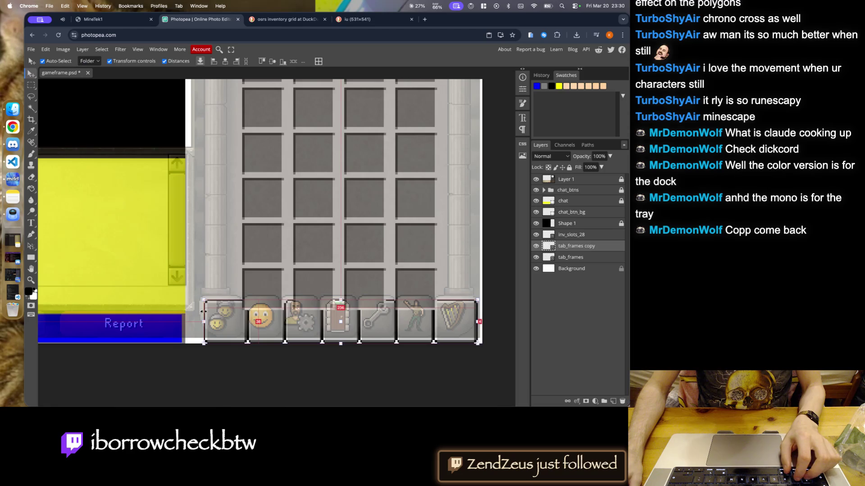
drag(203, 322, 193, 322)
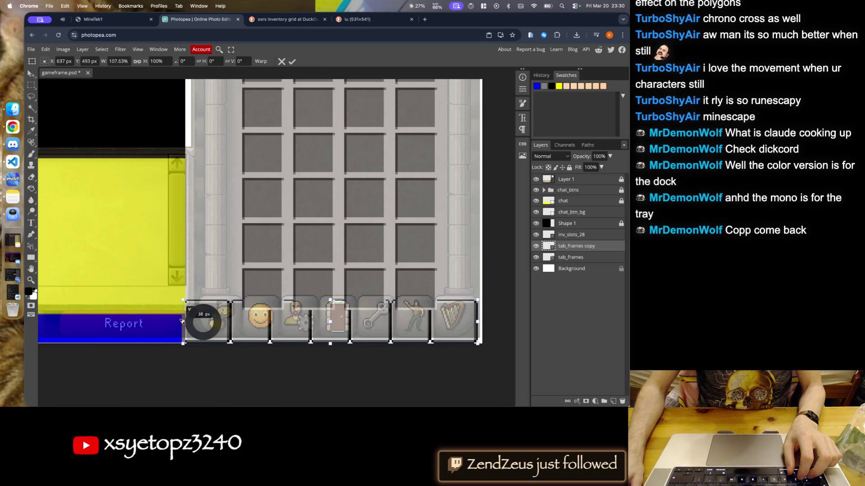
key(Escape)
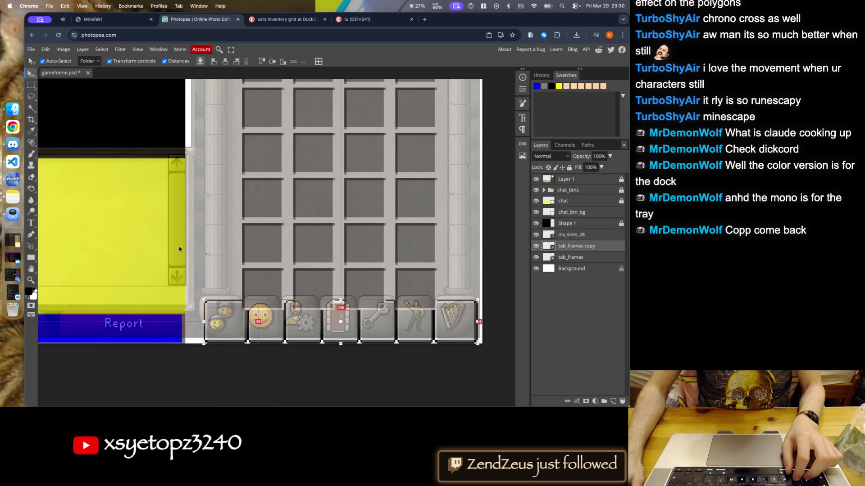
- Widen the bottom frame row to 103% via Free Transform, shift it left, and hide inv_slots_28
click(46, 49)
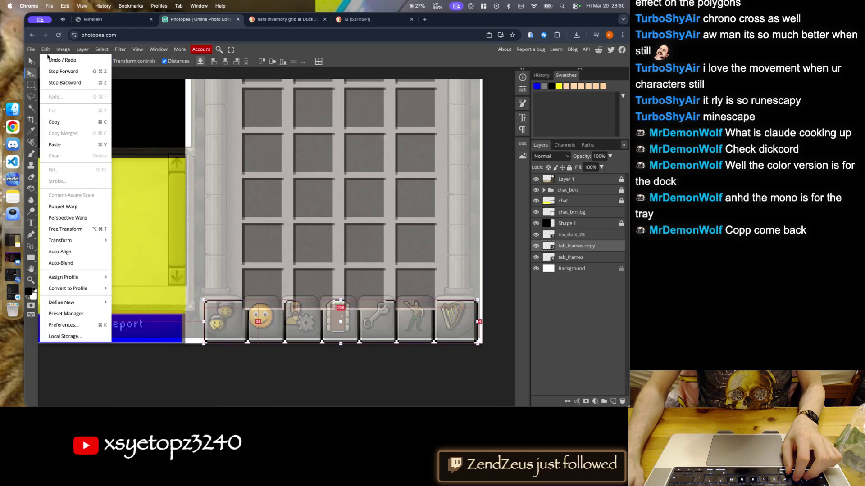
click(78, 228)
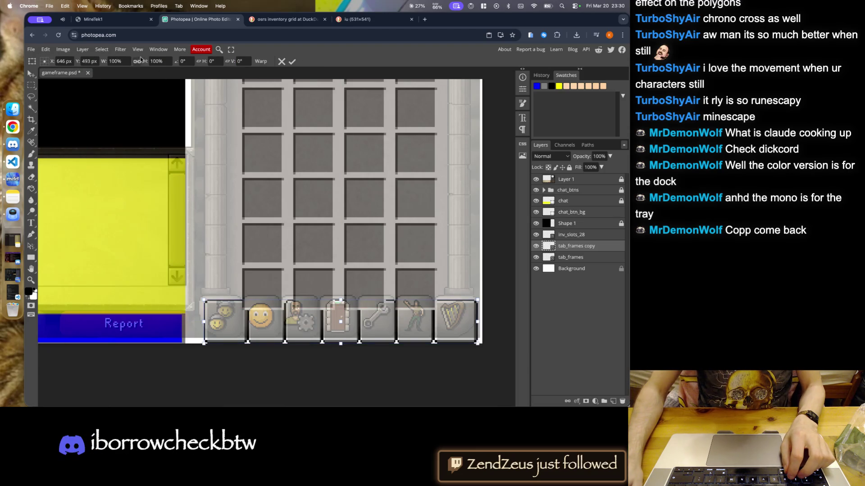
click(118, 61)
key(Up)
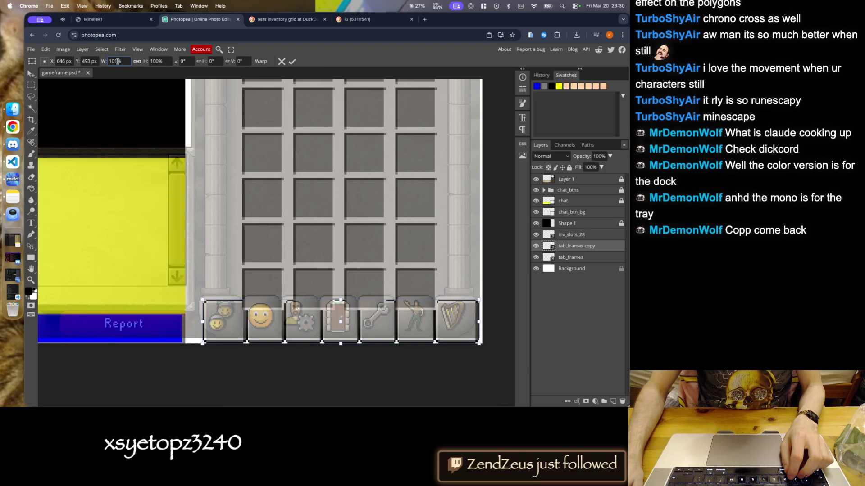
key(Up)
key(Up)
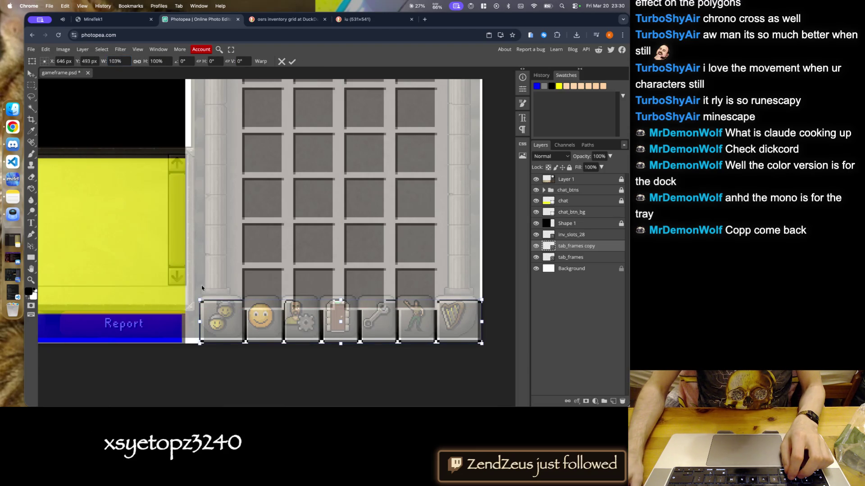
drag(229, 336, 219, 336)
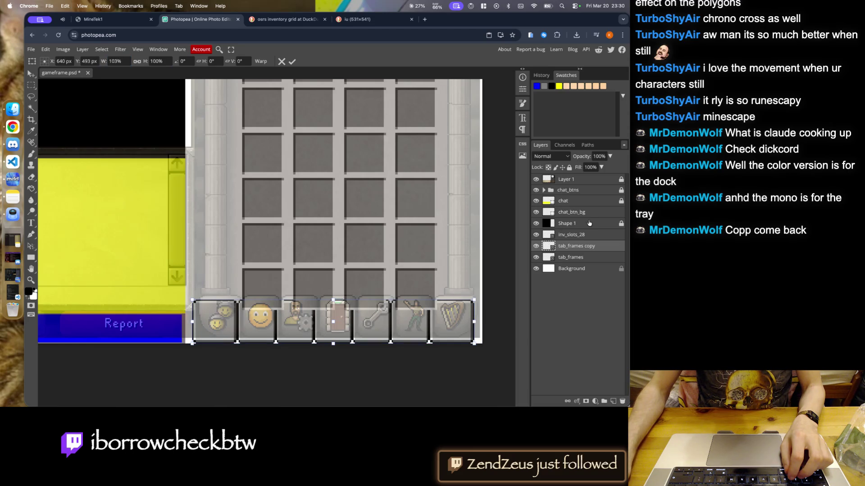
click(536, 235)
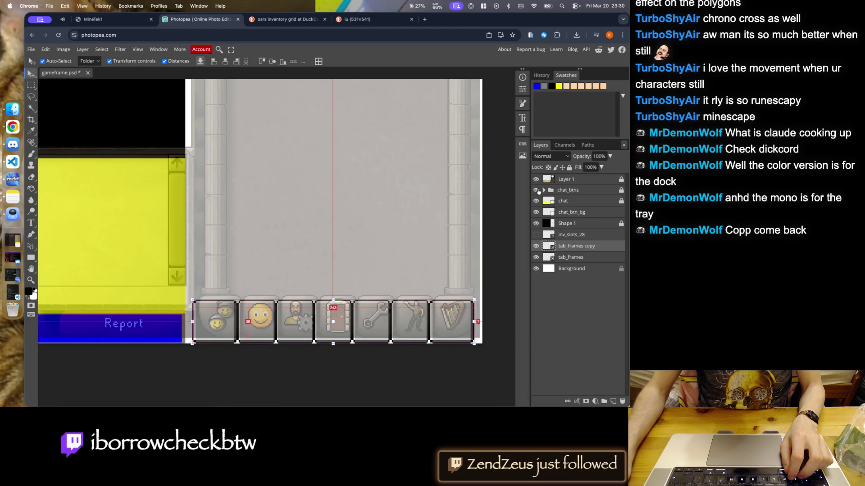
- Hide the textured Layer 1 overlay and nudge the bottom frame row into position
click(537, 190)
click(536, 191)
click(535, 180)
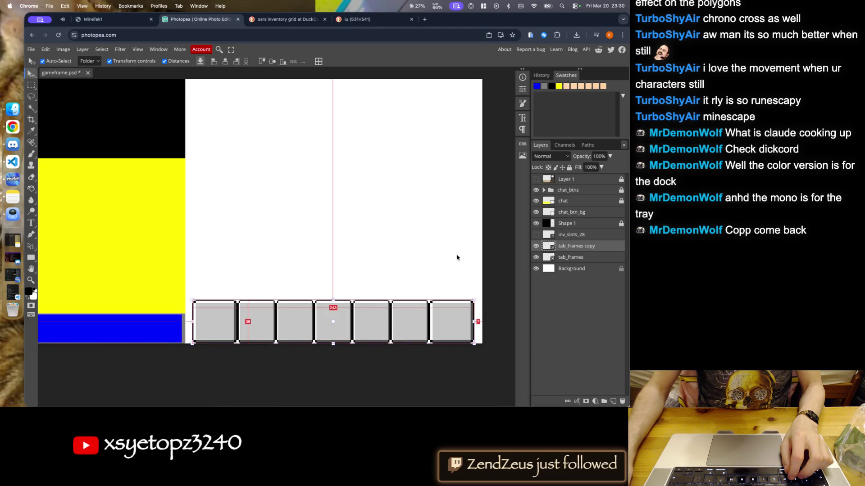
key(Left)
key(Left)
key(Left)
key(Left)
key(Left)
key(Left)
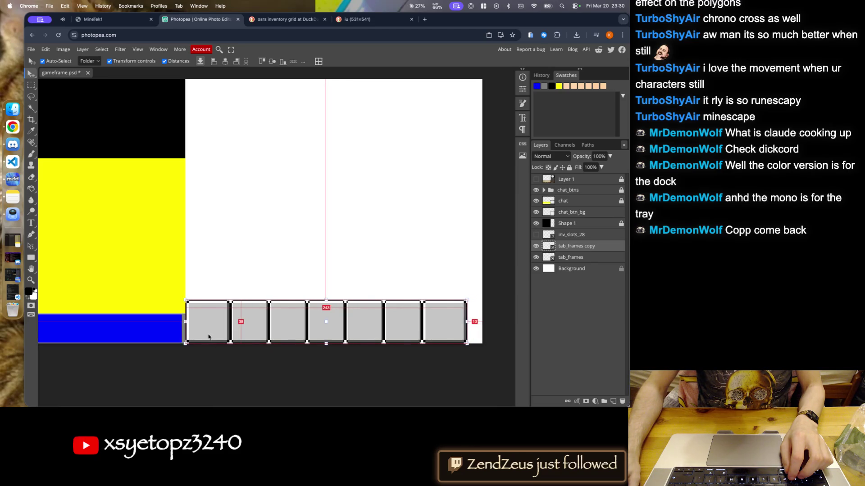
key(Right)
key(Right)
key(Right)
key(Right)
key(Right)
key(Right)
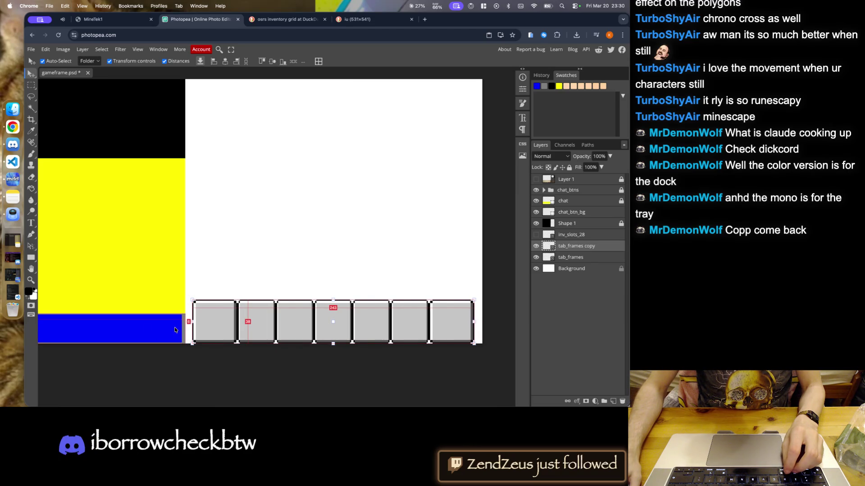
key(Right)
key(Right)
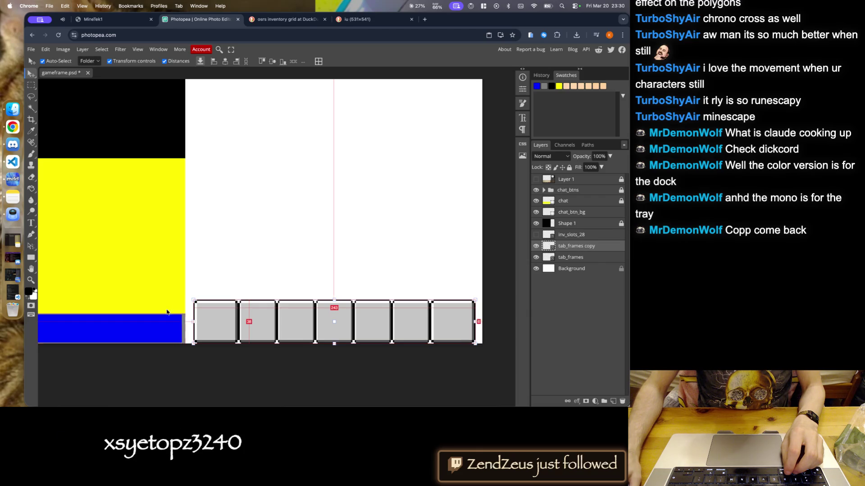
- Widen the bottom frame row to 105% with Free Transform and align it over the icons
click(45, 49)
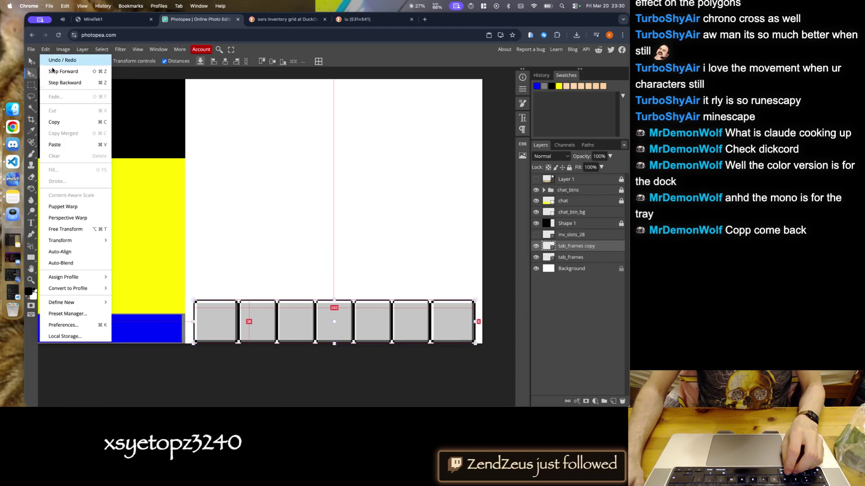
click(68, 229)
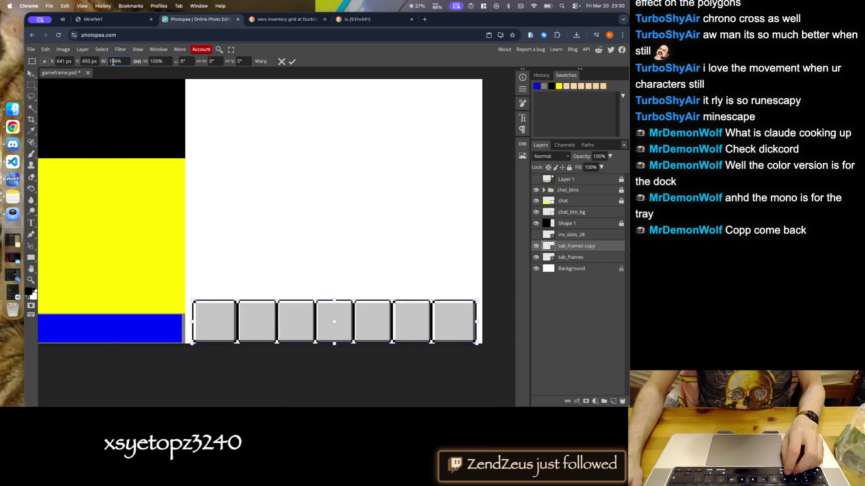
drag(193, 322, 192, 327)
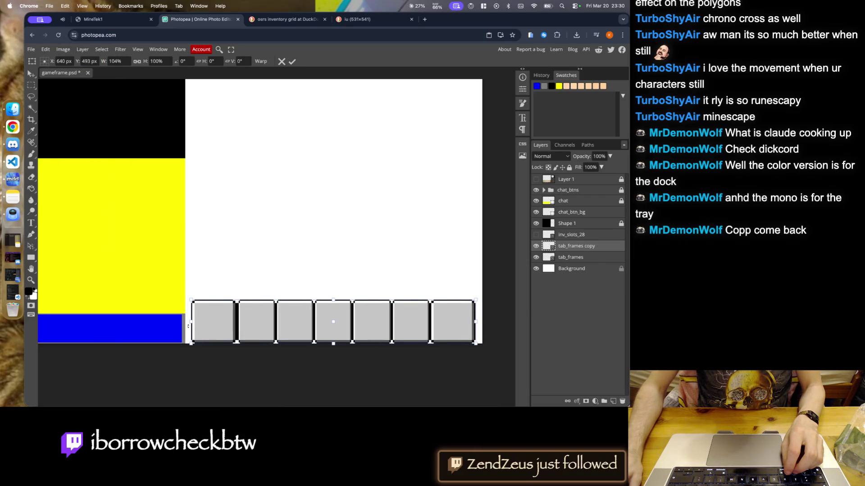
key(Right)
key(Left)
key(Right)
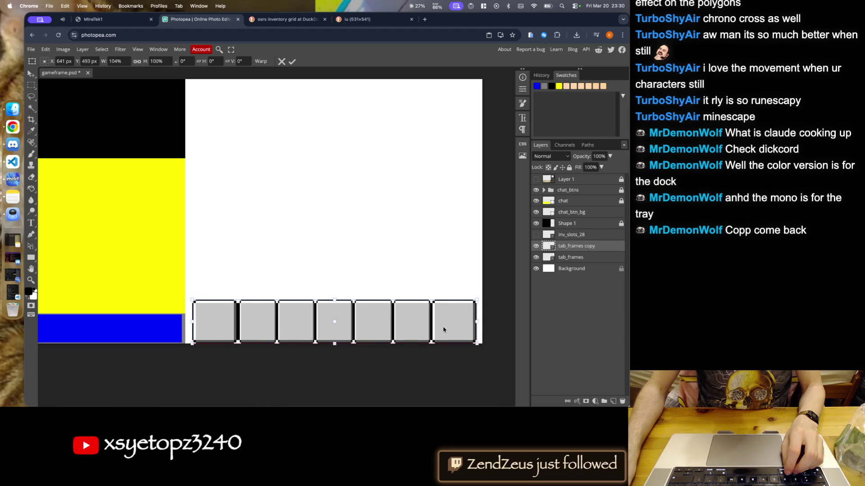
key(Left)
key(Left)
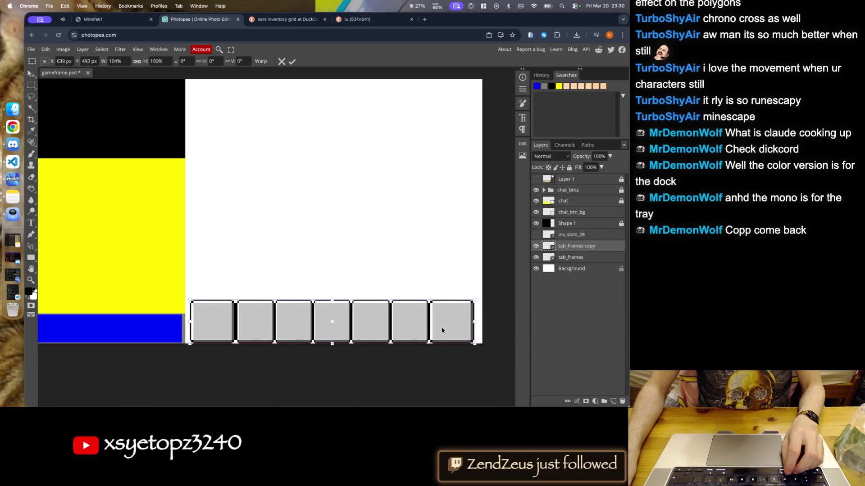
key(Right)
key(Right)
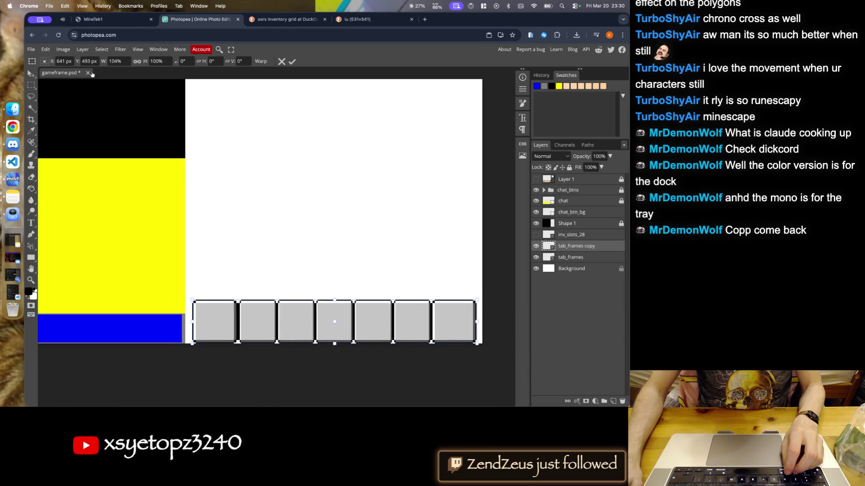
scroll(114, 62, up, 1)
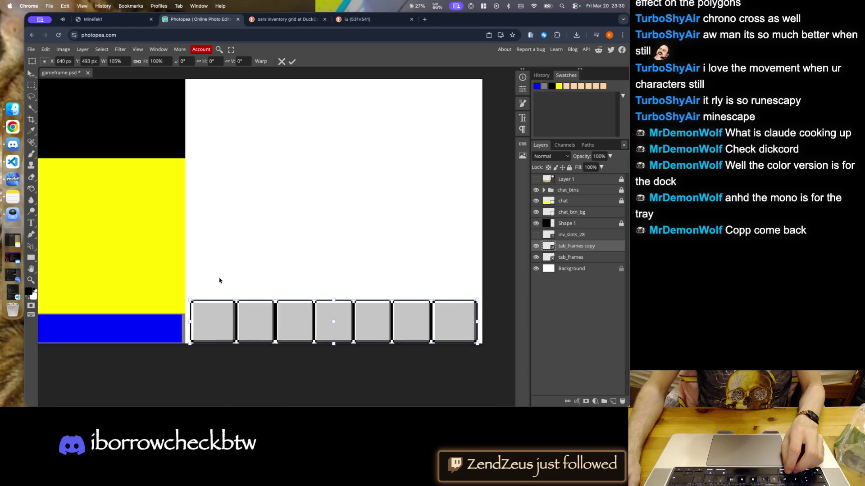
- Commit the 105% transform and fine-tune the row's position by one pixel
click(293, 62)
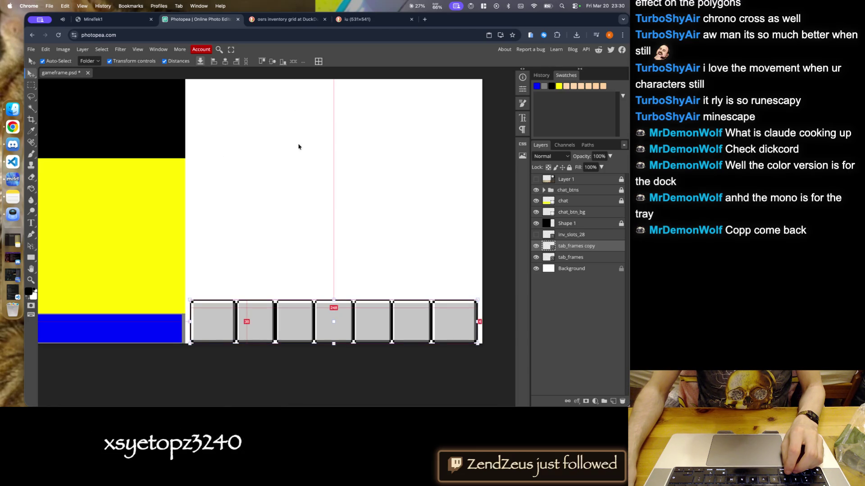
key(Left)
key(Right)
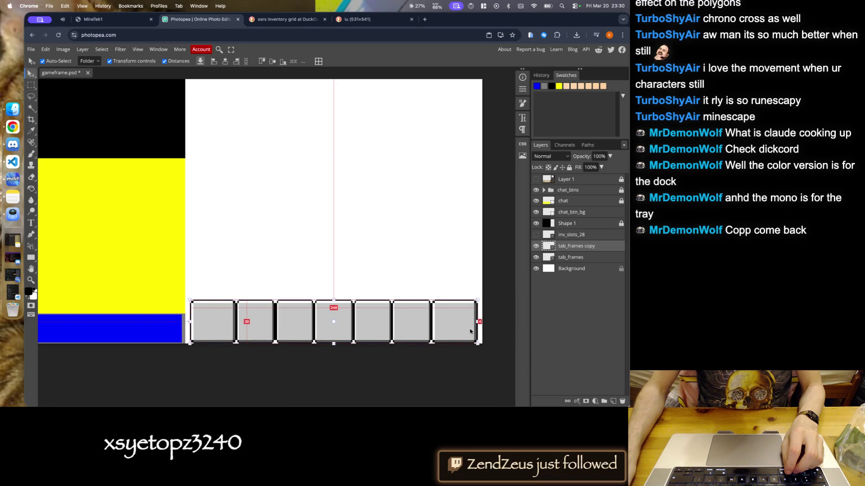
scroll(327, 362, down, 3)
scroll(320, 320, up, 2)
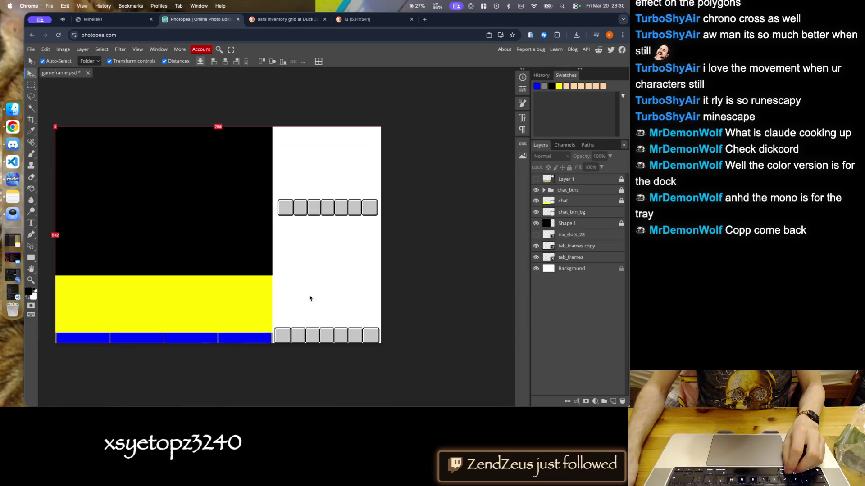
- Delete the old tab_frames layer and rename its copy to tab_frames_bottom
click(289, 204)
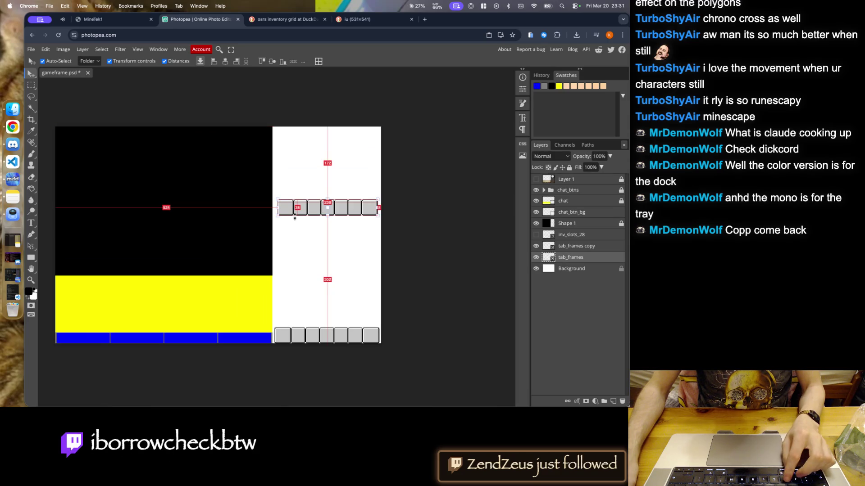
click(622, 401)
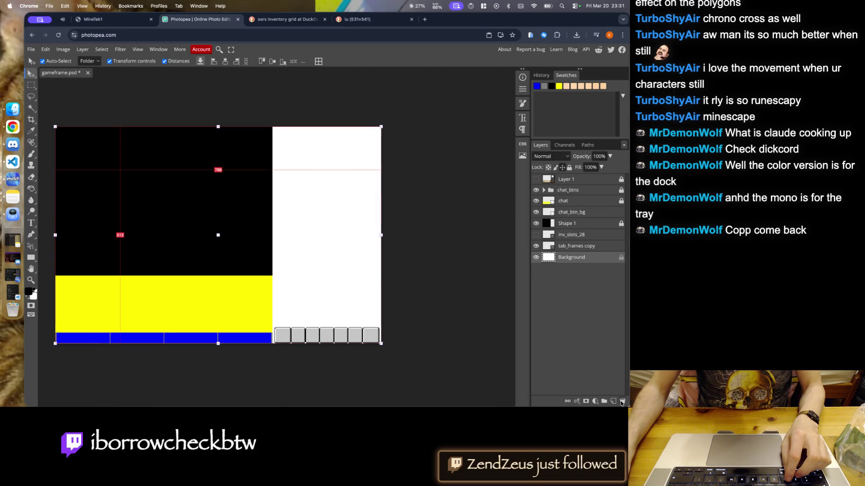
click(598, 248)
key(Right)
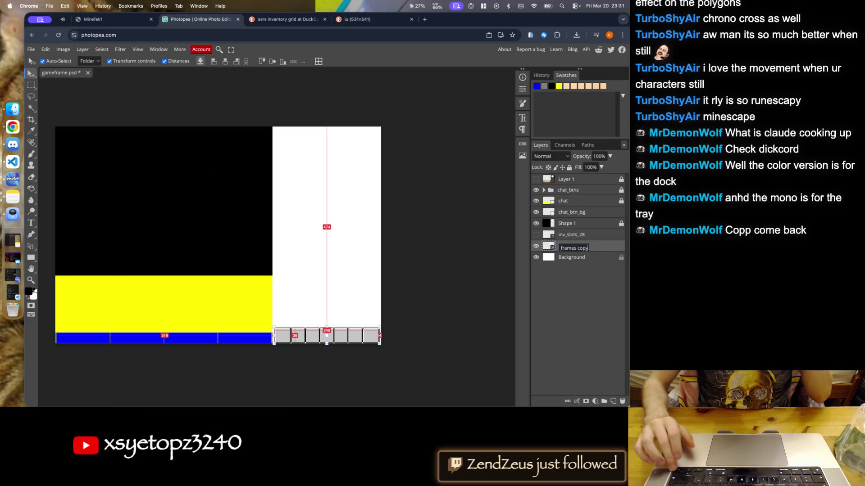
key(BackSpace)
key(BackSpace)
key(BackSpace)
key(BackSpace)
key(BackSpace)
text(_bottom)
key(Return)
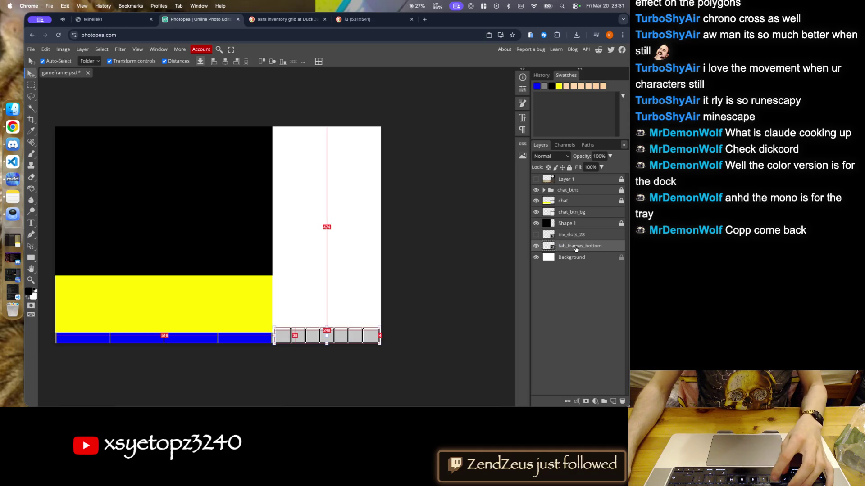
- Duplicate tab_frames_bottom and name the new layer tab_frames_top
key(super+j)
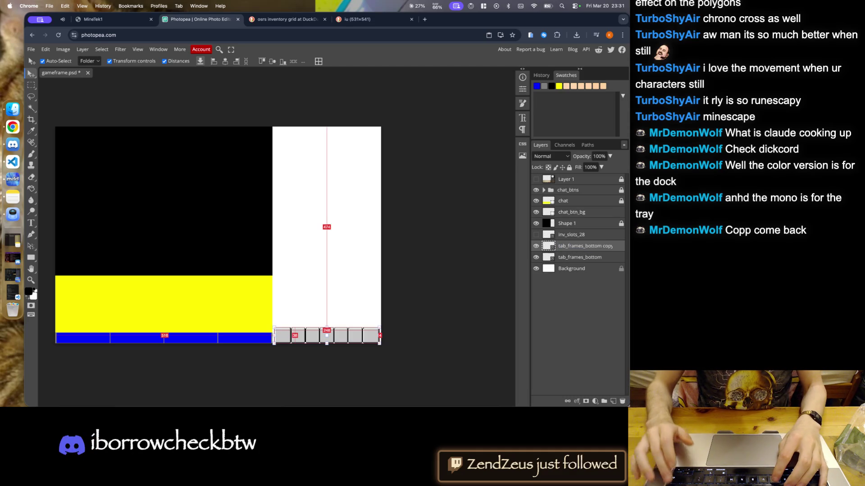
double_click(603, 250)
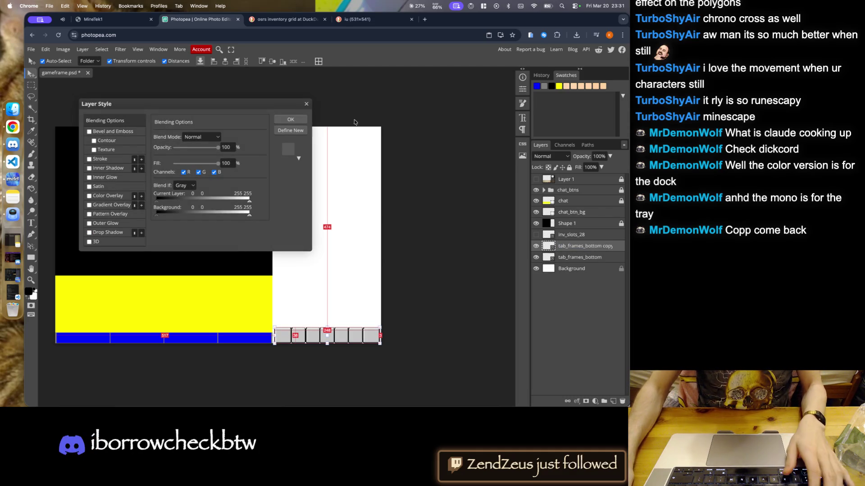
key(Escape)
double_click(603, 247)
text(tab_frames_t)
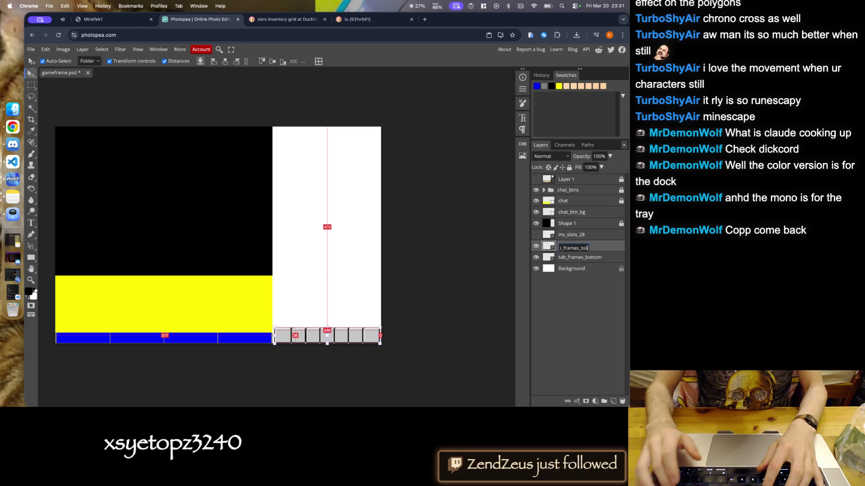
text(op)
key(Return)
- Move the tab_frames_top row up into the right panel, then lower it about 20 px
mouse_move(368, 329)
mouse_down()
mouse_move(326, 320)
mouse_move(328, 221)
mouse_up()
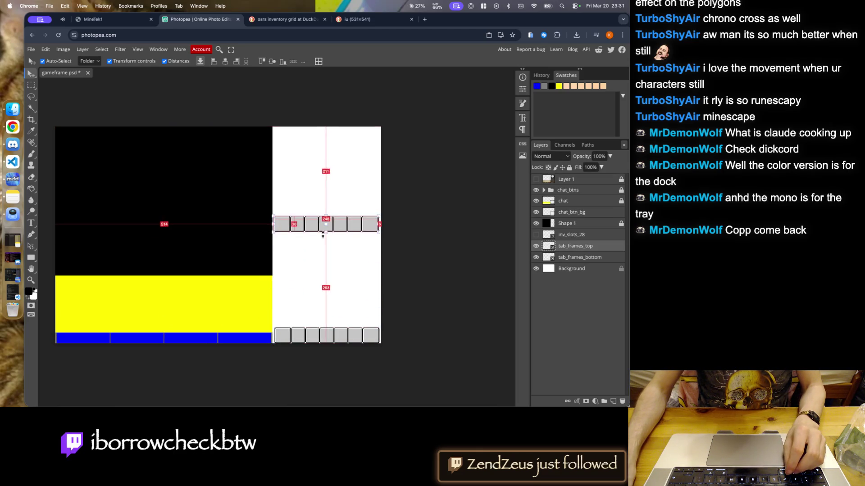
scroll(328, 230, up, 3)
scroll(256, 239, down, 4)
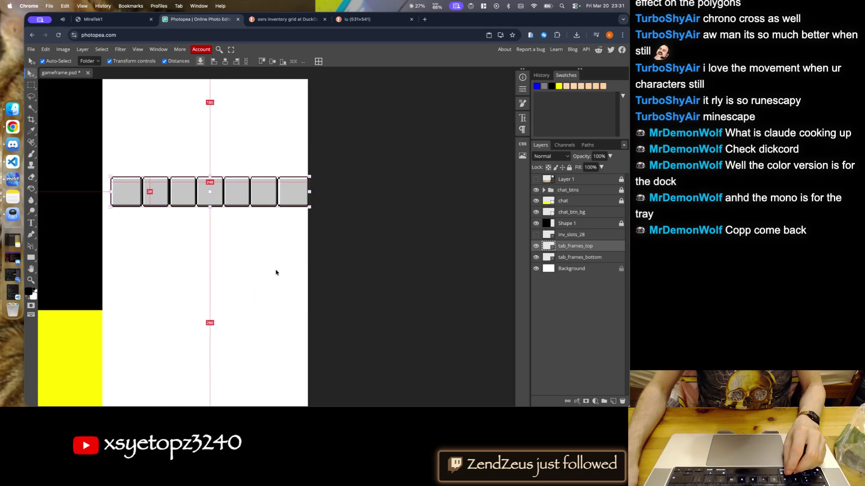
click(277, 256)
drag(238, 216, 239, 225)
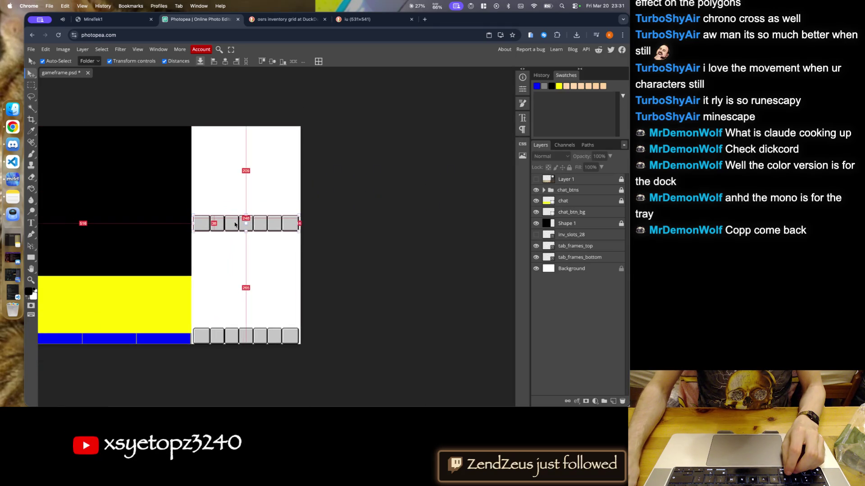
scroll(345, 244, down, 3)
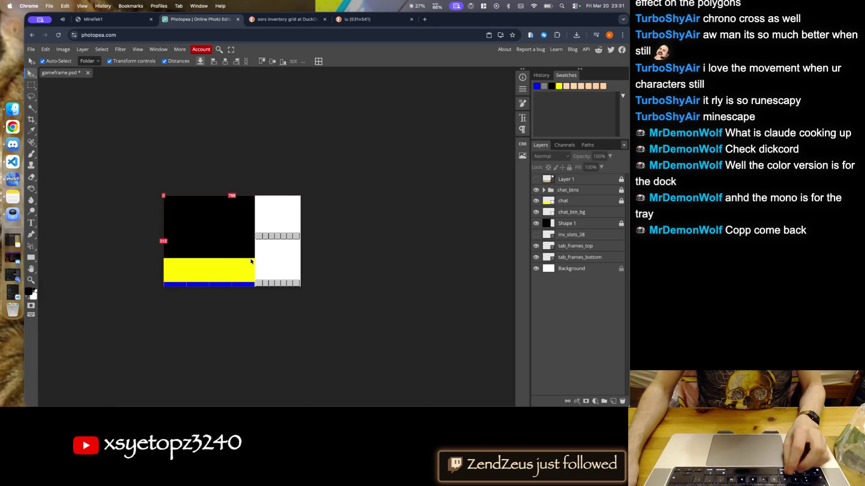
scroll(260, 261, up, 2)
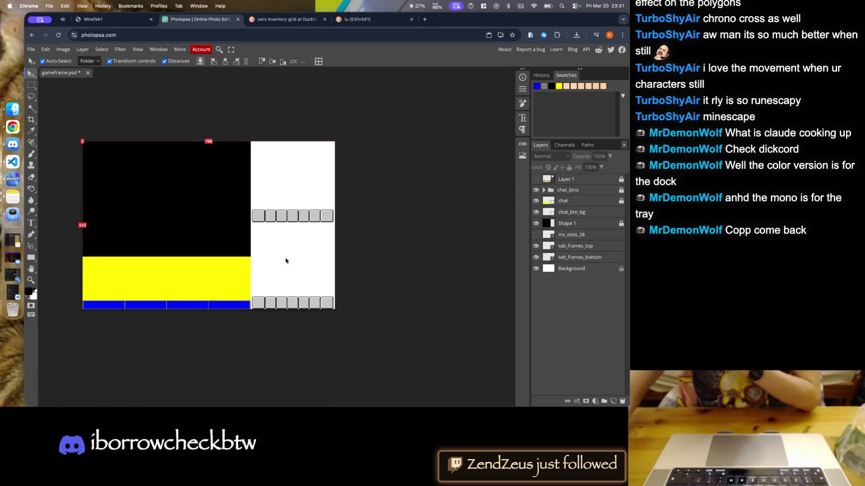
- Bring Visual Studio Code's funtimes project window to the front from the Dock
click(13, 162)
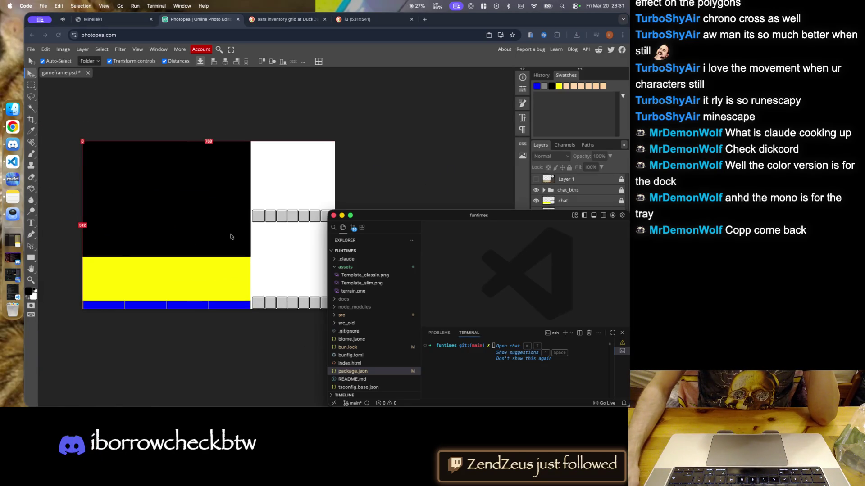
right_click(12, 161)
click(76, 255)
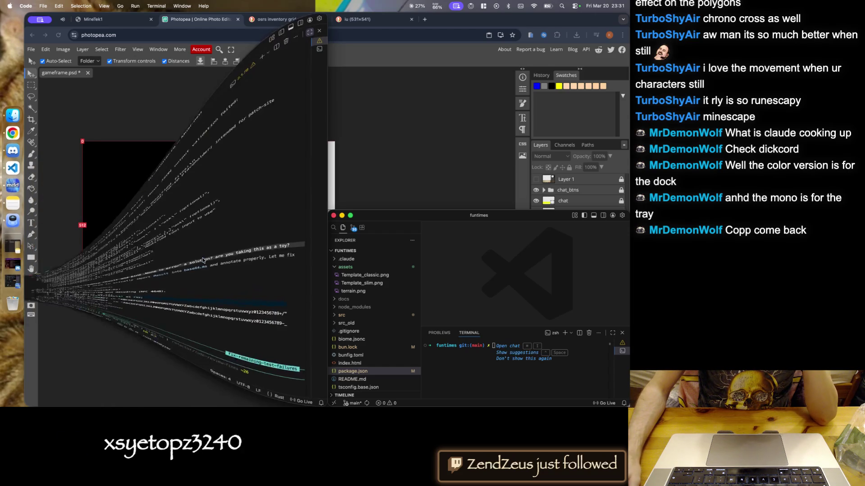
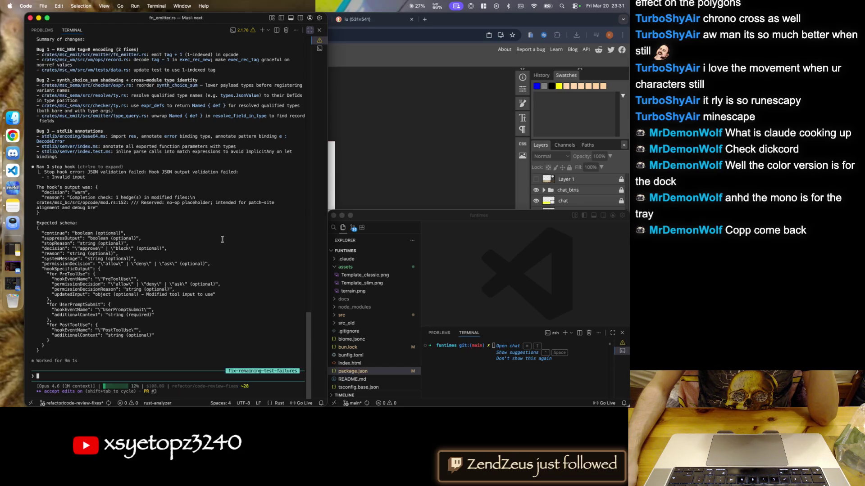
- Scroll back through the Claude Code output to review the latest results
scroll(222, 239, up, 3)
scroll(222, 239, up, 3)
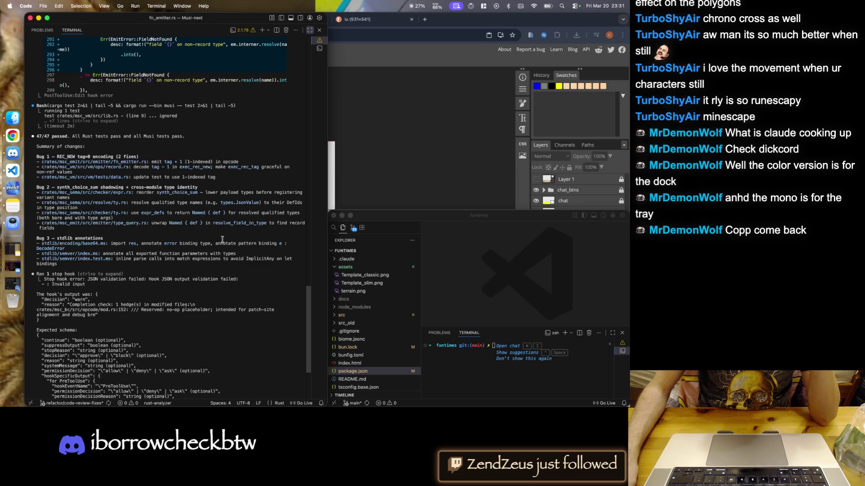
scroll(220, 240, up, 5)
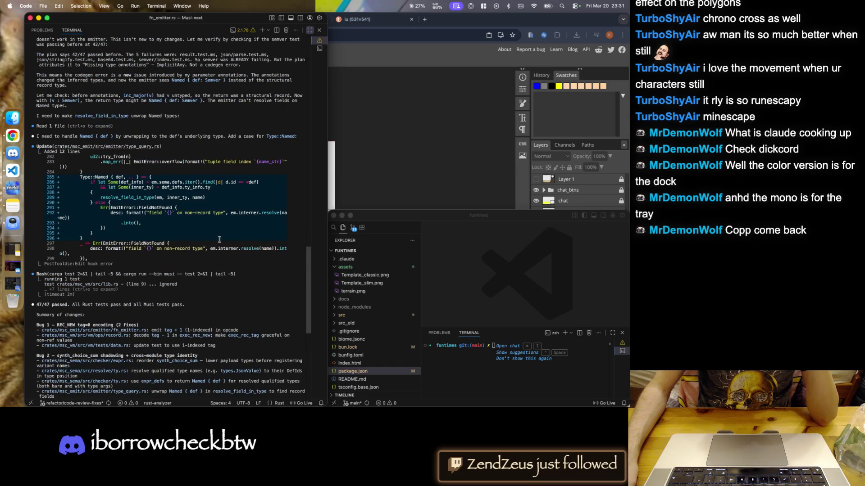
scroll(219, 239, down, 10)
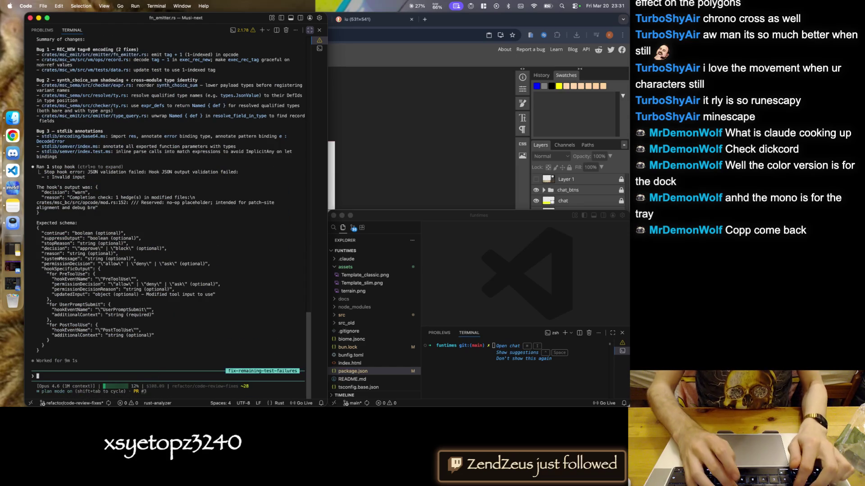
- Ask the assistant whether the passing tests rely on workarounds instead of the planned implementation
text(now, c)
text(oguh all pass, we)
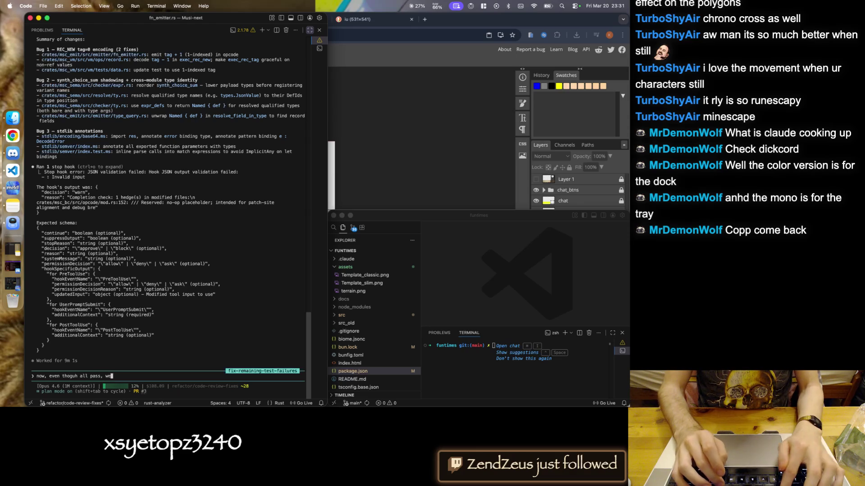
text(re you dong workarou)
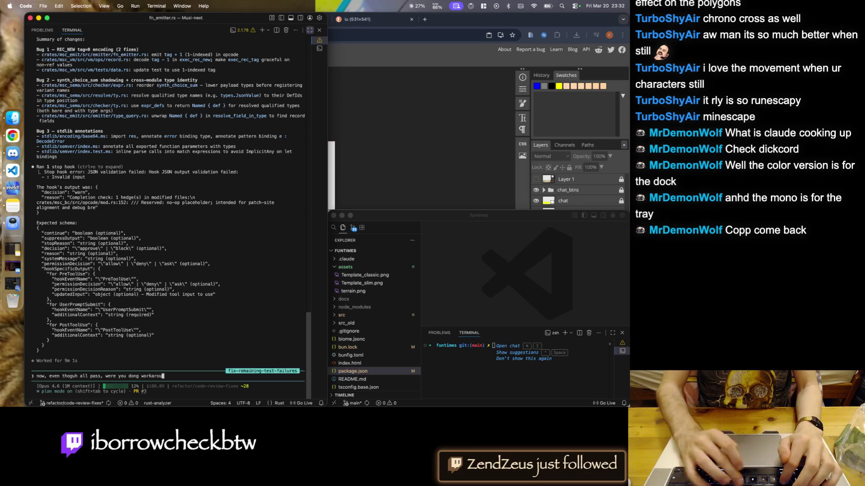
key(BackSpace)
key(BackSpace)
key(BackSpace)
key(BackSpace)
key(BackSpace)
text(ing )
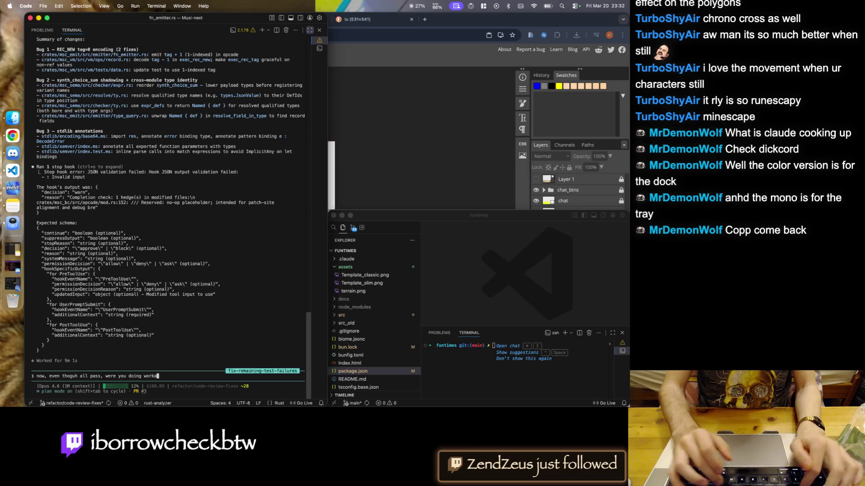
text(ead of fixing i)
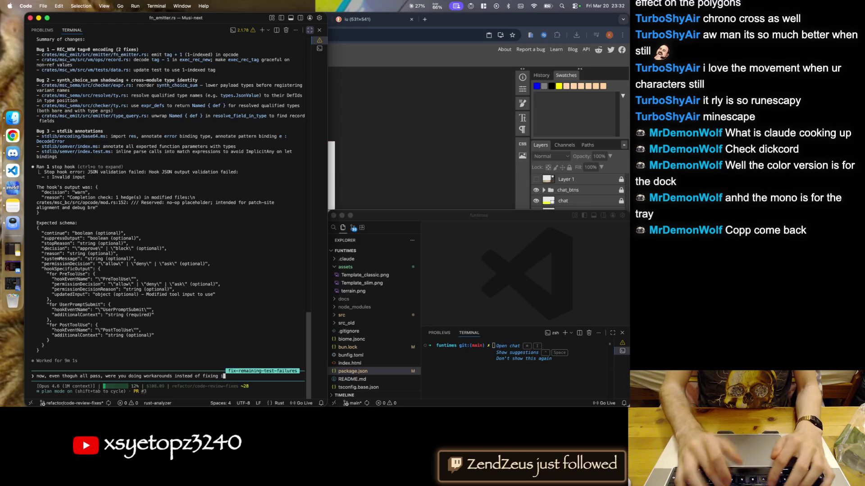
text(ultrathink we'd like to look ar)
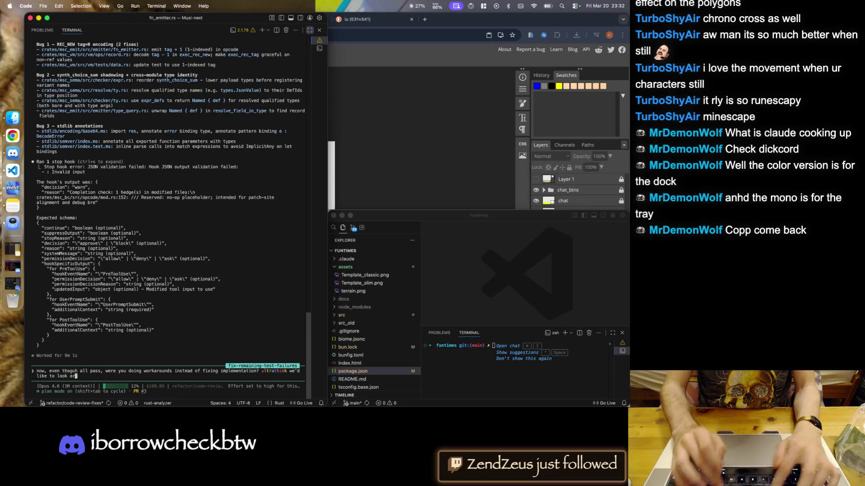
text(impl)
key(Return)
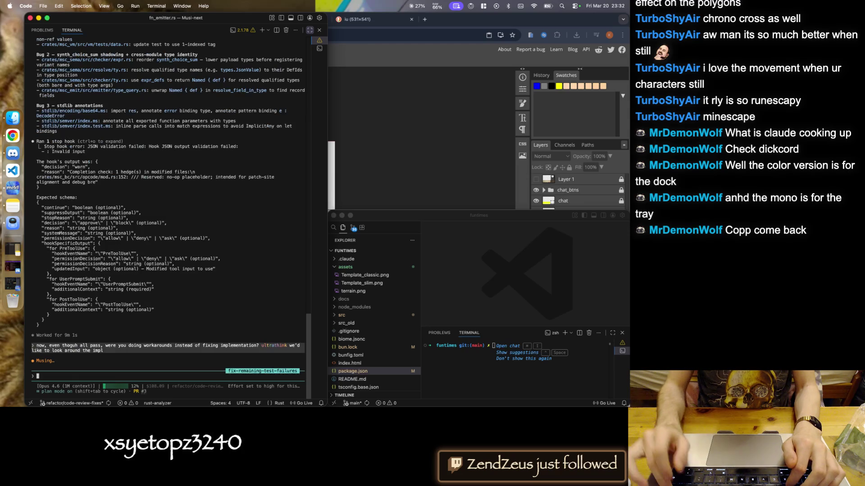
key(super+Tab)
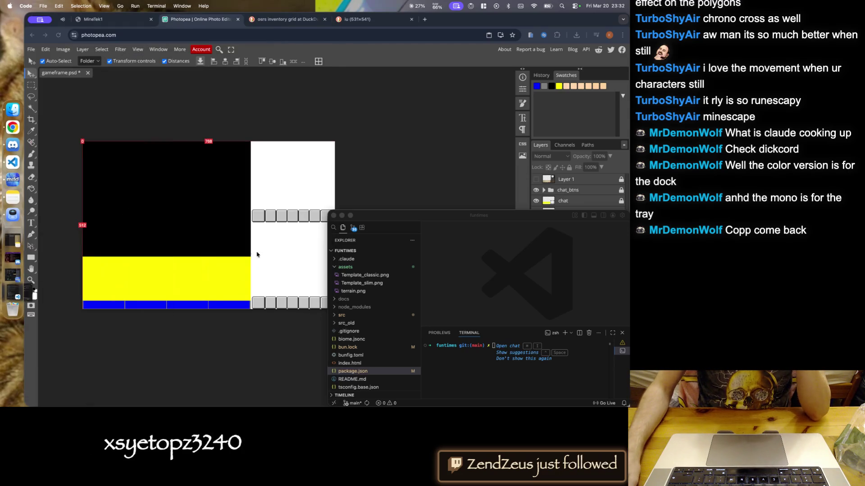
- Show the inv_slots_28 grid and nudge it slightly left and down
scroll(333, 306, up, 2)
click(537, 236)
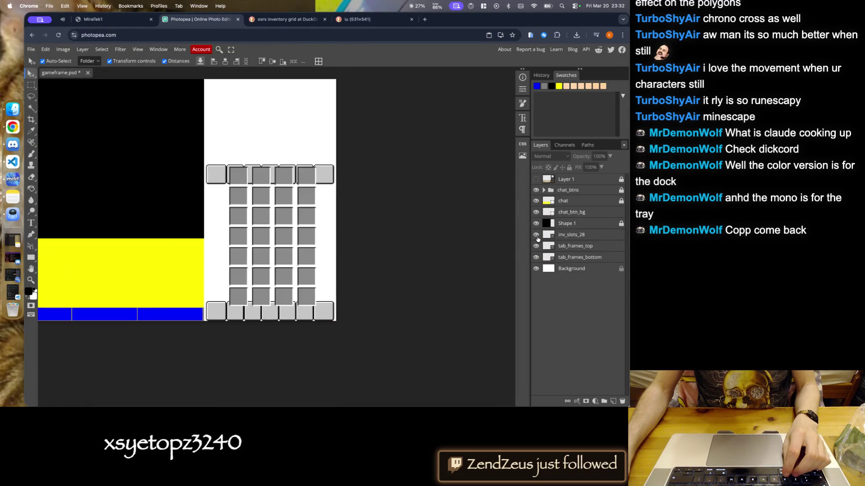
scroll(218, 274, up, 3)
drag(269, 331, 268, 334)
key(Left)
key(Left)
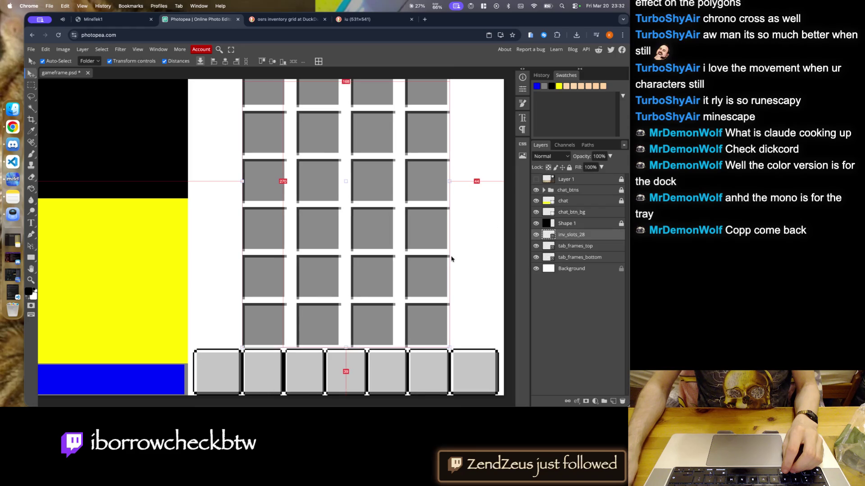
- Toggle the reference inventory art and slot grid to compare alignment, leaving the reference hidden
click(536, 179)
scroll(294, 297, down, 2)
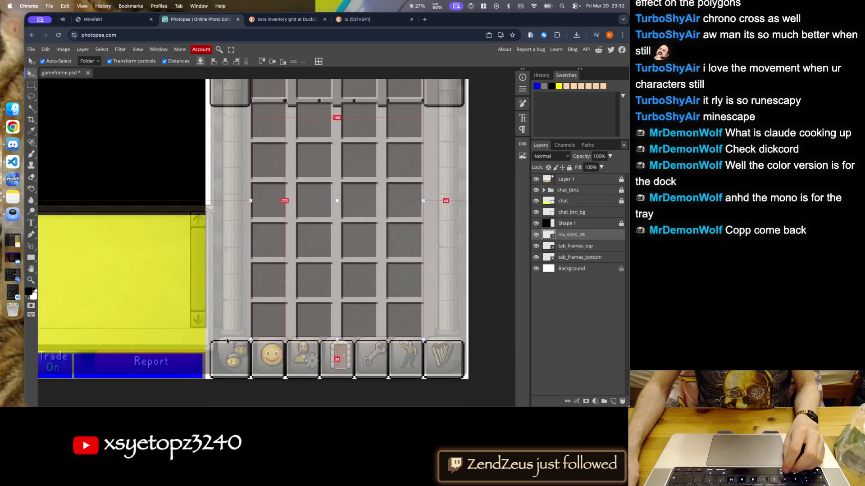
click(536, 235)
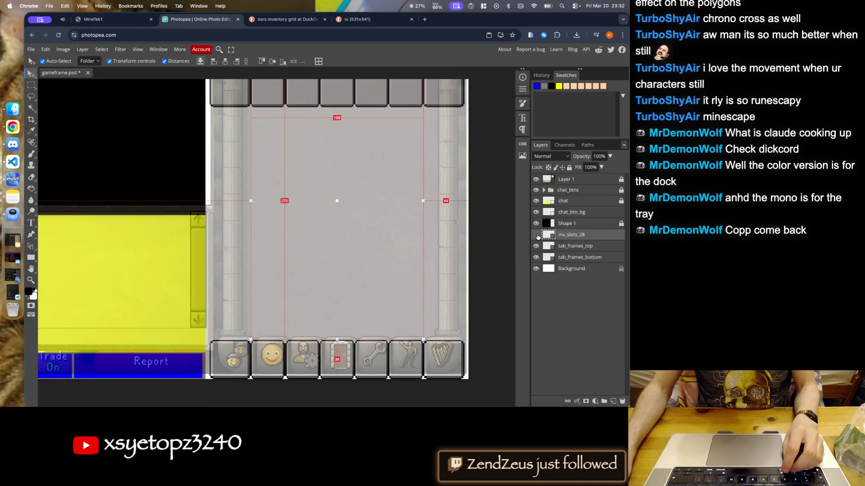
click(536, 235)
click(536, 180)
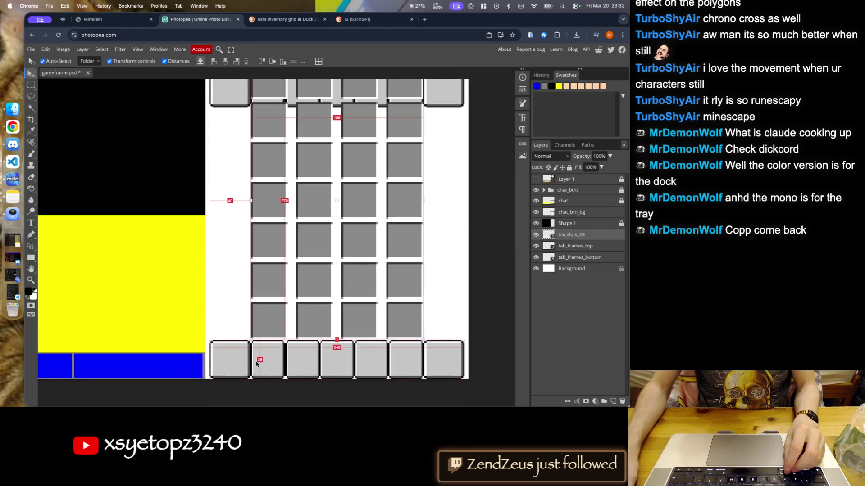
scroll(280, 312, up, 5)
scroll(275, 306, up, 3)
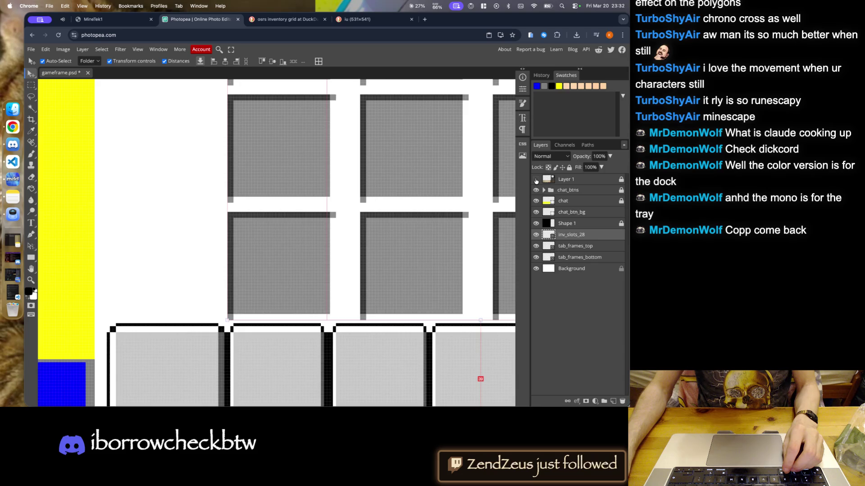
click(536, 179)
click(536, 179)
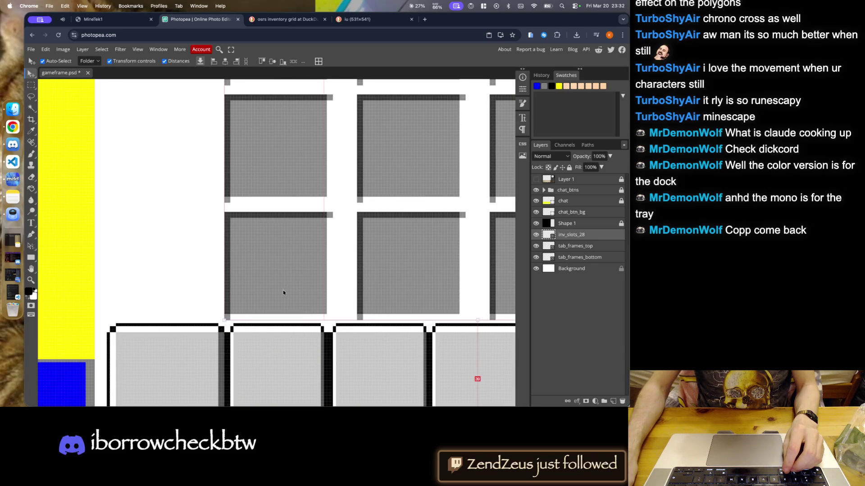
scroll(213, 283, down, 3)
scroll(378, 324, up, 2)
scroll(332, 269, up, 2)
scroll(346, 266, up, 2)
- Shift the slot grid about 9 px left
drag(351, 270, 351, 269)
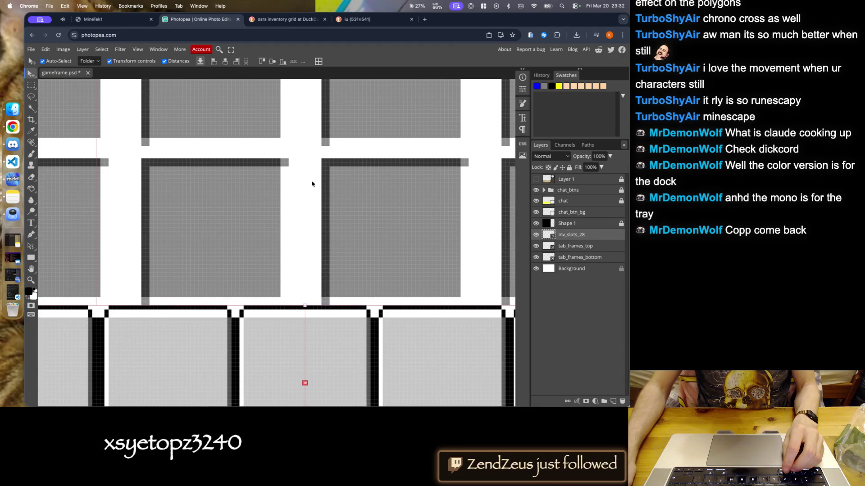
scroll(305, 149, down, 2)
scroll(305, 156, down, 2)
scroll(311, 202, down, 2)
scroll(315, 262, down, 2)
- Clear the layer selection, then reselect the inv_slots_28 layer for a rectangular selection
click(315, 263)
scroll(307, 127, up, 2)
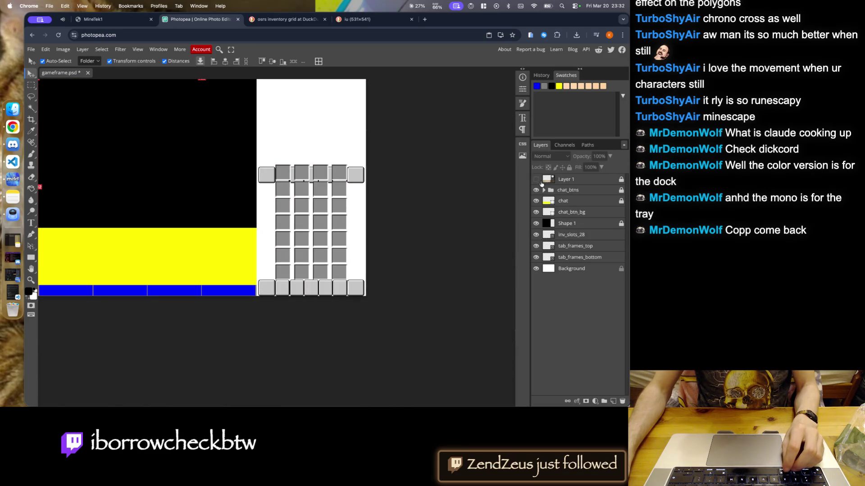
scroll(319, 141, up, 2)
scroll(303, 147, up, 3)
scroll(309, 164, down, 3)
scroll(332, 126, up, 3)
scroll(269, 216, up, 1)
scroll(248, 241, down, 3)
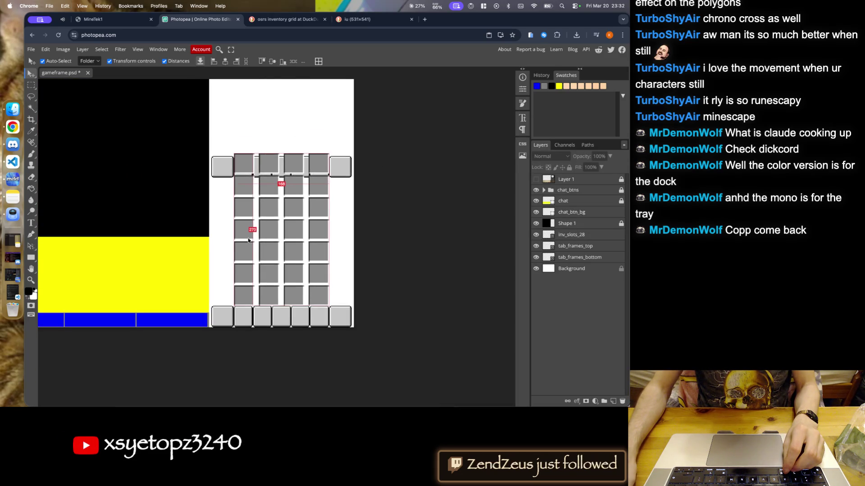
scroll(248, 240, up, 2)
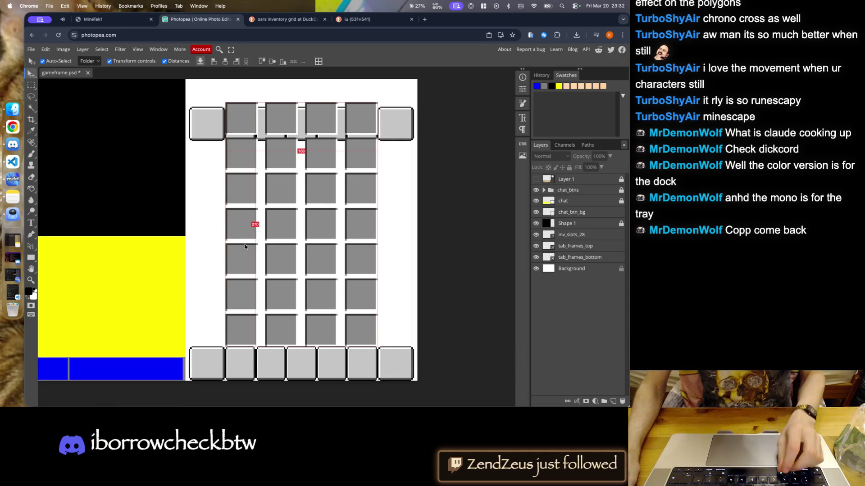
scroll(290, 309, up, 5)
scroll(302, 310, down, 3)
scroll(303, 311, down, 1)
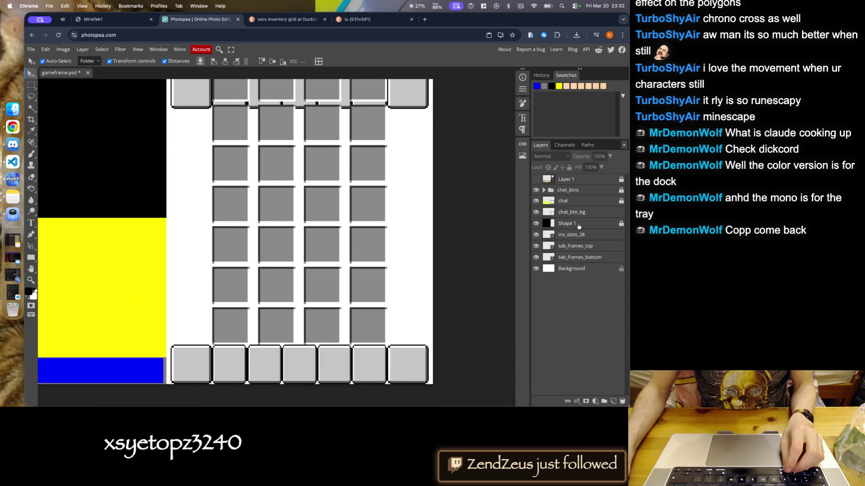
click(571, 235)
scroll(282, 133, down, 1)
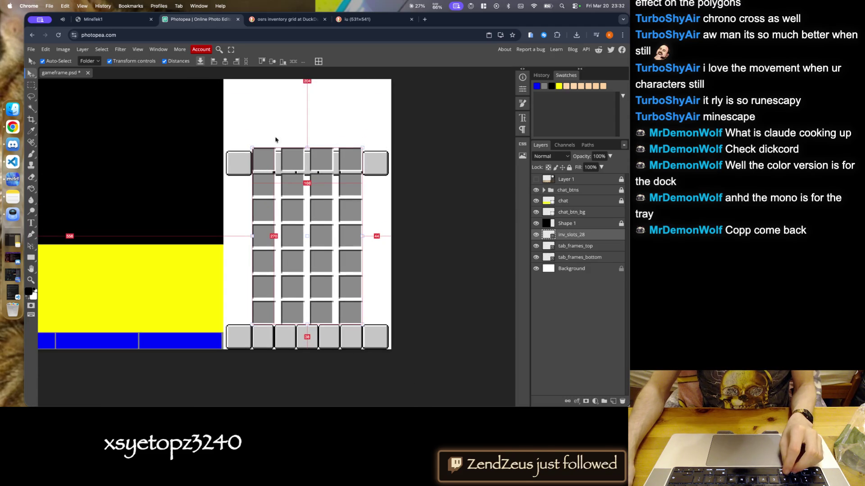
scroll(286, 224, up, 3)
scroll(286, 224, up, 1)
click(30, 86)
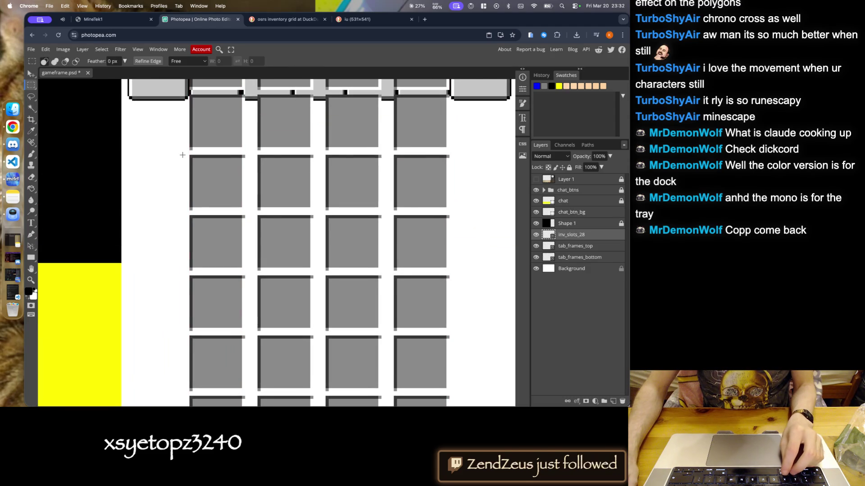
- Cut the top row of four slots into a new layer and delete the original inv_slots_28 layer
scroll(192, 153, up, 2)
scroll(192, 153, up, 2)
drag(231, 186, 459, 289)
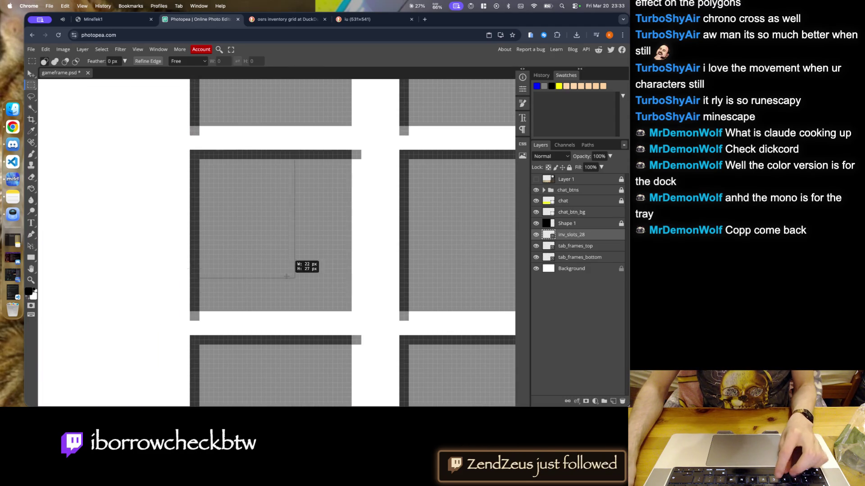
scroll(211, 247, down, 4)
scroll(459, 289, up, 2)
scroll(459, 285, up, 2)
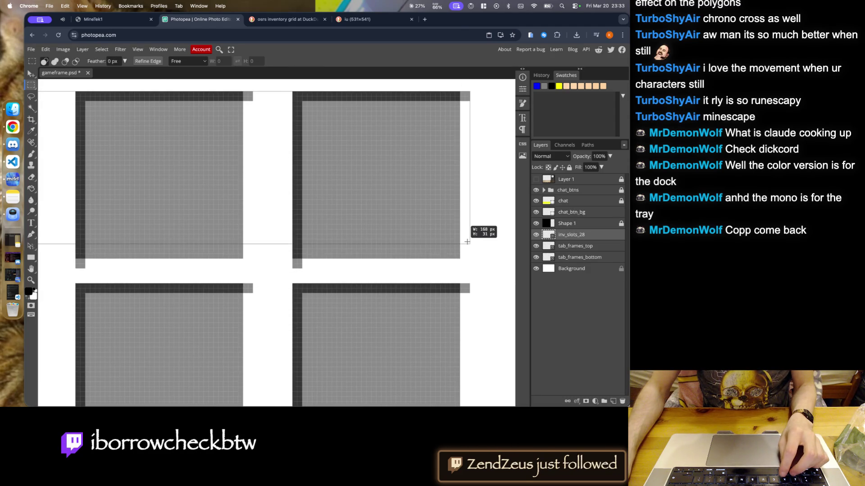
drag(460, 284, 463, 268)
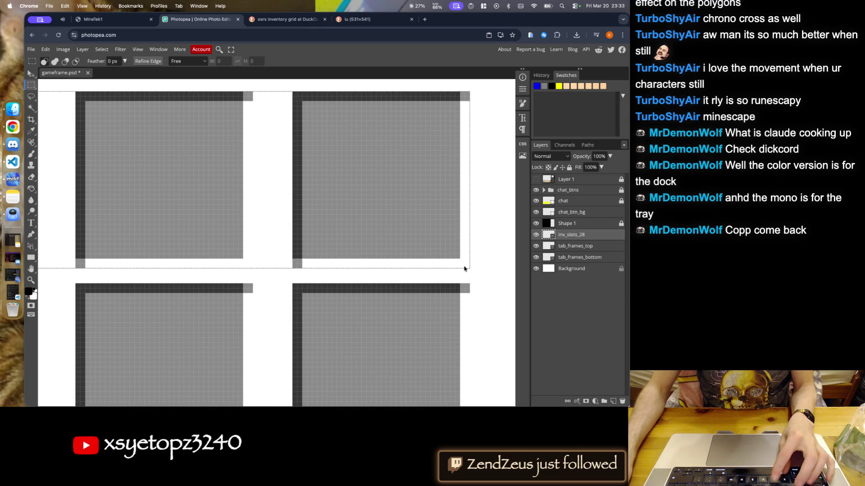
key(cmd+x)
key(cmd+v)
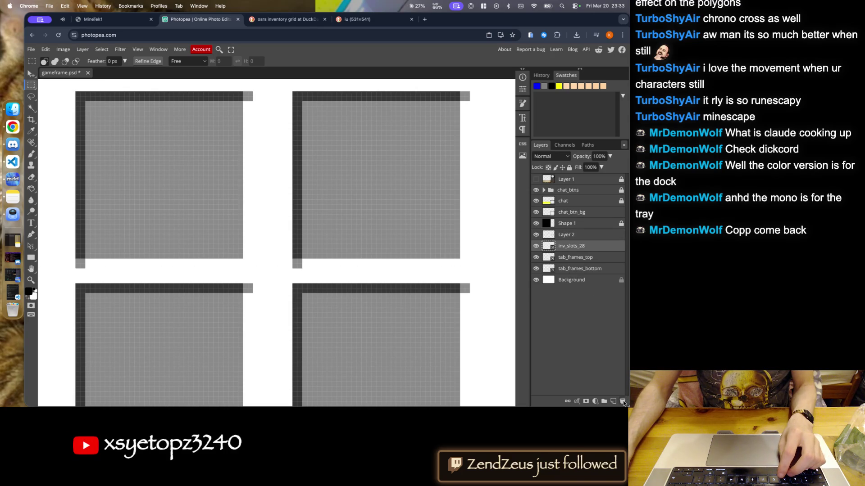
click(623, 402)
- Drop the stray column selection and return to the Move tool
scroll(285, 193, down, 5)
drag(283, 188, 290, 325)
click(30, 72)
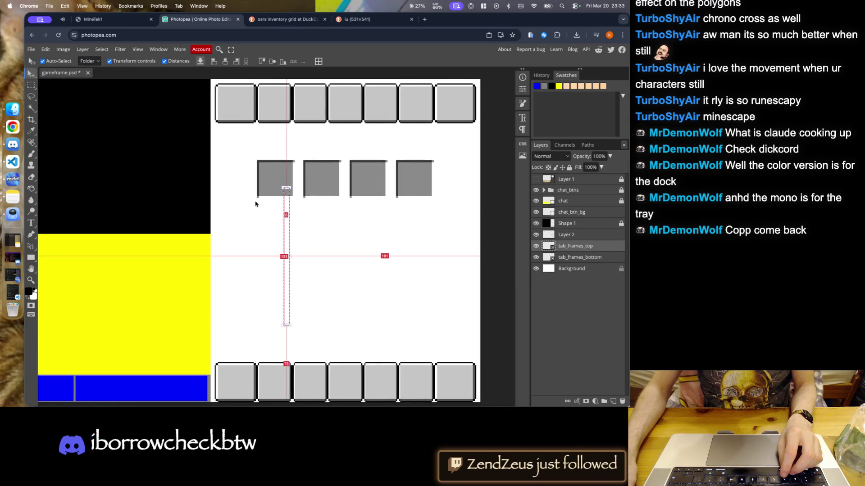
click(72, 130)
key(m)
click(56, 123)
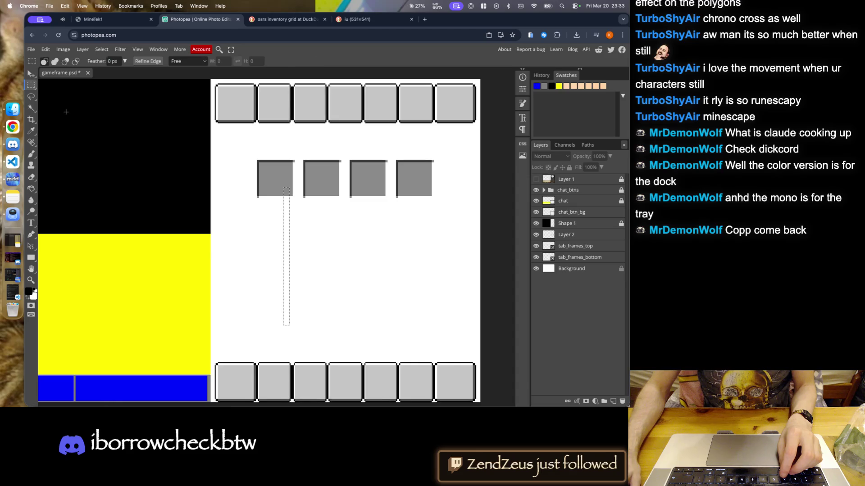
key(v)
- Move the four grey boxes down just above the bottom tab row, checking against the frame artwork
drag(310, 180, 323, 347)
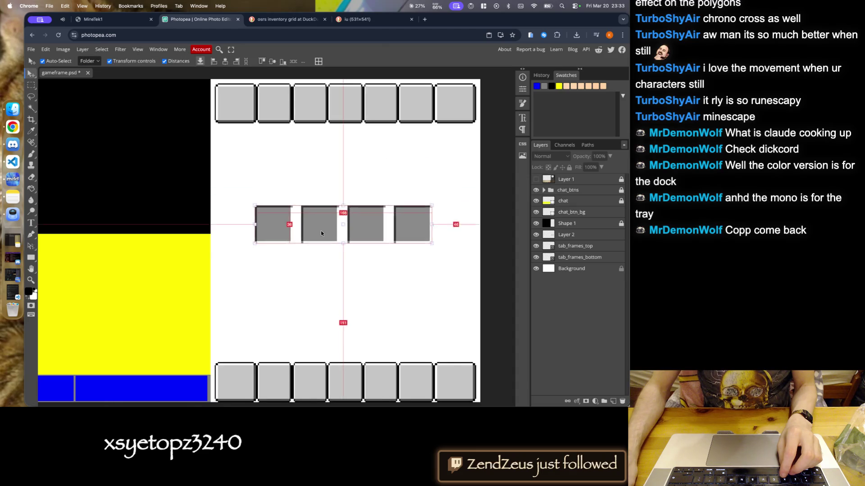
scroll(306, 327, up, 5)
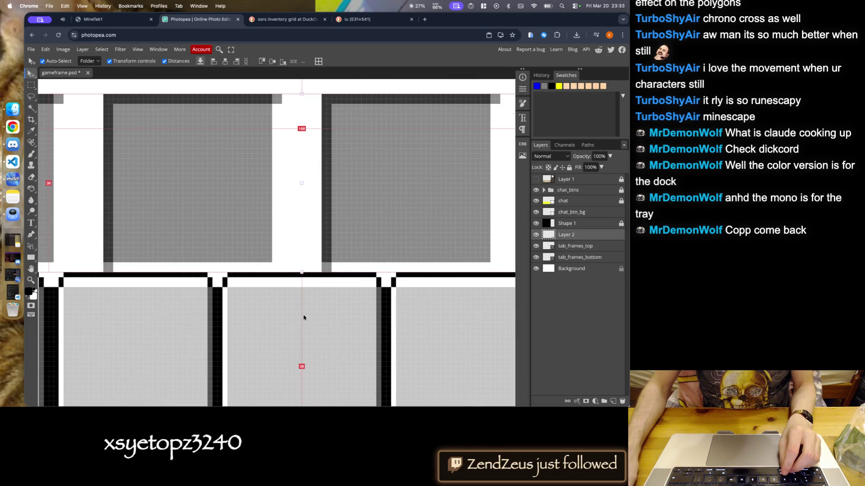
click(536, 179)
click(535, 180)
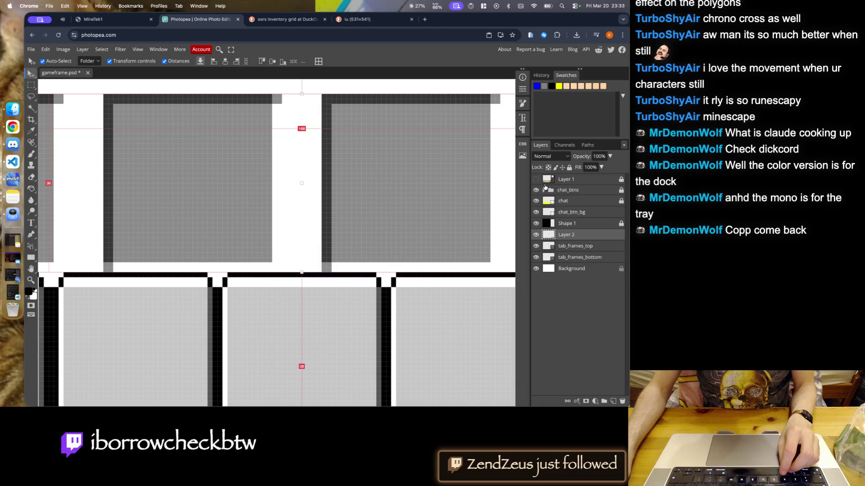
scroll(436, 256, down, 8)
scroll(436, 255, down, 3)
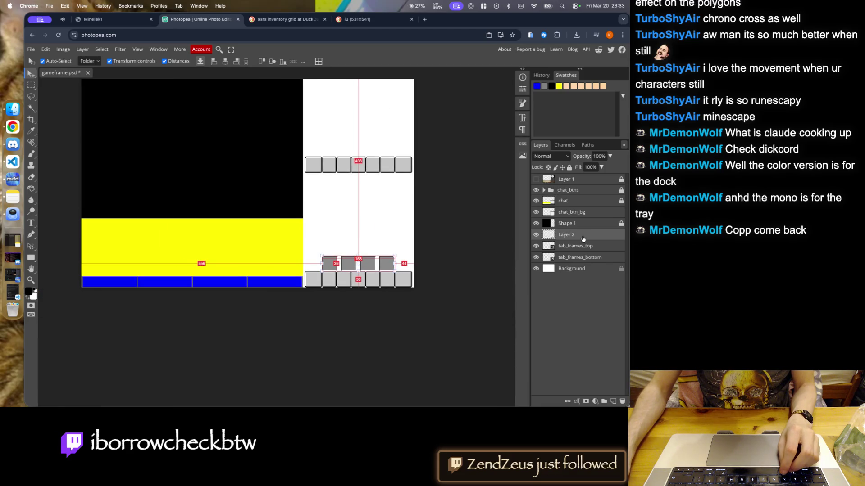
- Drag the four grey slots down about 57 px, then back up and adjust slightly
scroll(412, 283, up, 3)
scroll(360, 279, up, 3)
scroll(292, 275, up, 3)
scroll(255, 271, up, 2)
drag(255, 271, 252, 297)
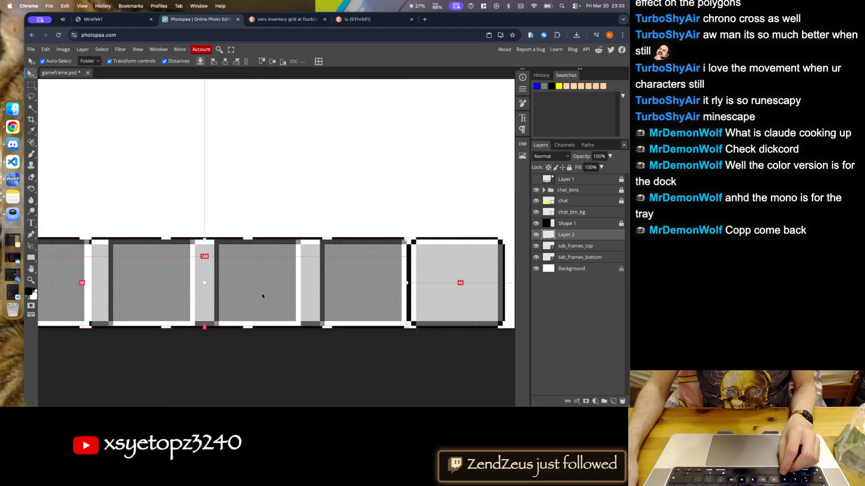
scroll(239, 298, down, 2)
scroll(245, 303, down, 1)
scroll(206, 298, up, 2)
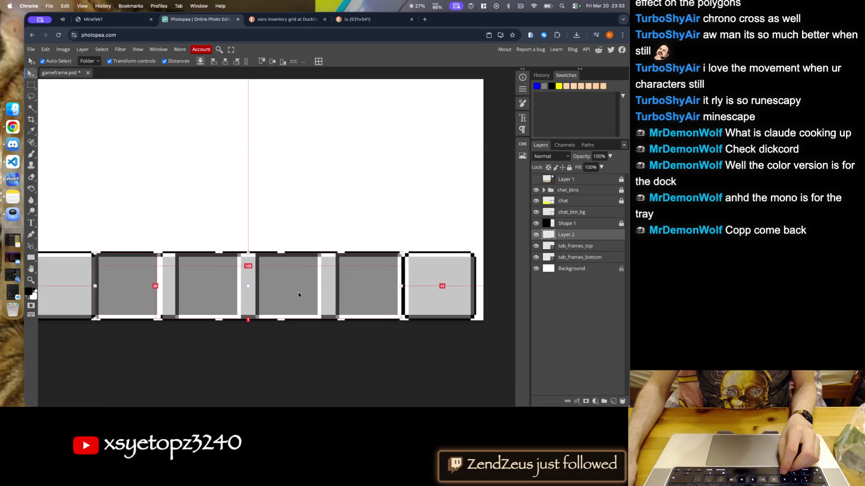
mouse_move(298, 294)
mouse_down()
mouse_move(300, 264)
mouse_move(300, 294)
mouse_up()
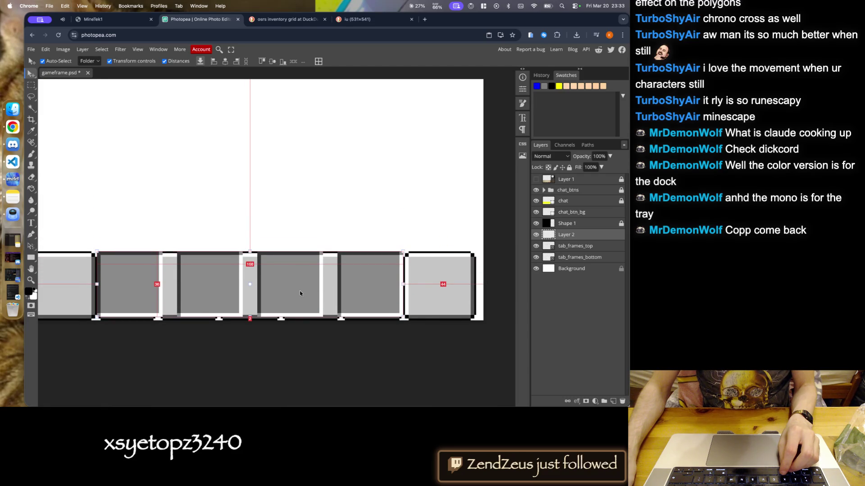
drag(300, 291, 299, 293)
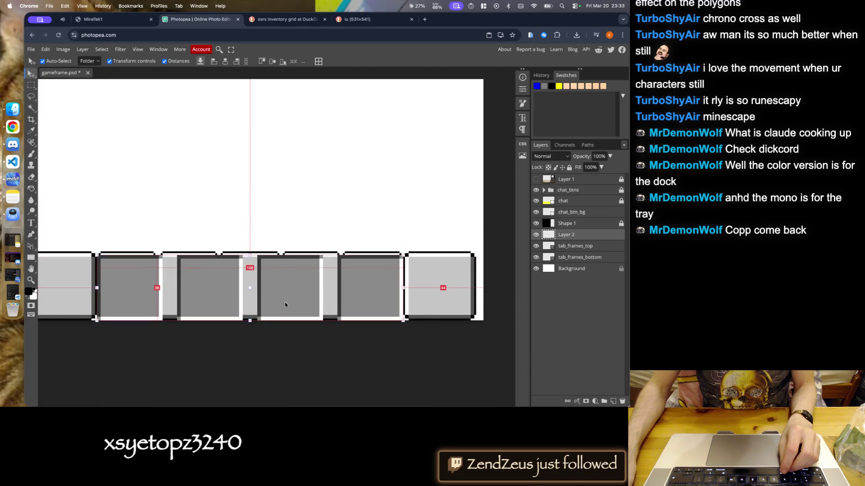
- Toggle the Layer 1 reference artwork on and off to check the slots' alignment
scroll(292, 299, up, 4)
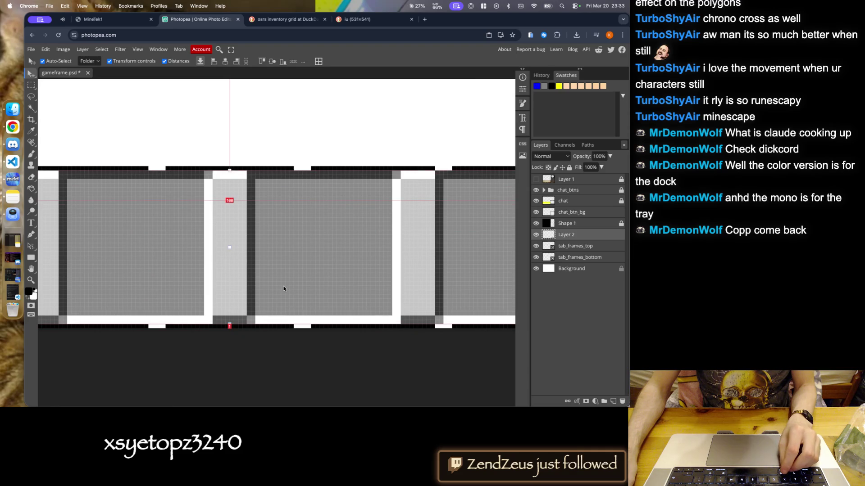
scroll(326, 235, down, 3)
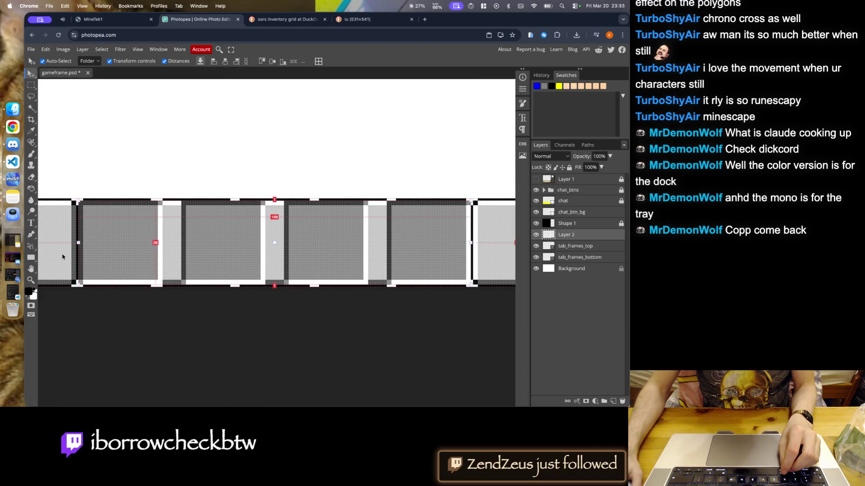
scroll(66, 249, up, 4)
scroll(500, 235, left, 10)
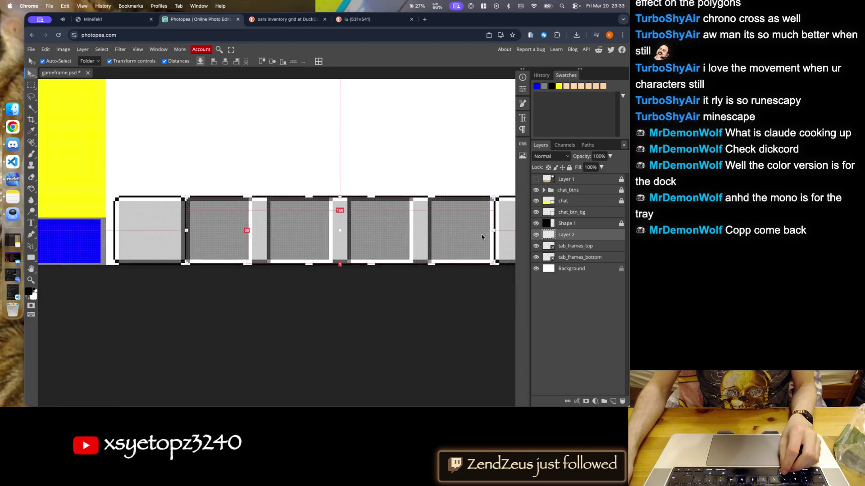
scroll(504, 230, right, 12)
scroll(504, 230, down, 3)
scroll(307, 220, up, 3)
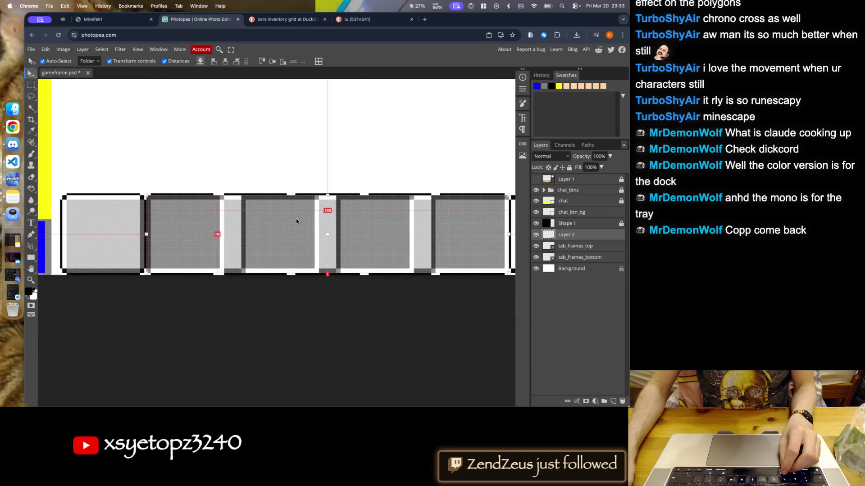
scroll(315, 214, up, 2)
scroll(396, 297, down, 1)
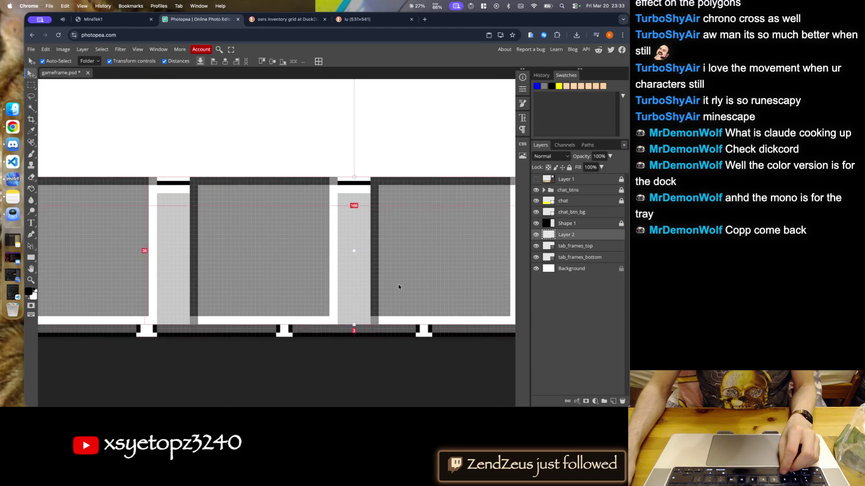
scroll(399, 284, down, 1)
scroll(399, 266, down, 2)
scroll(394, 249, down, 1)
scroll(394, 239, down, 2)
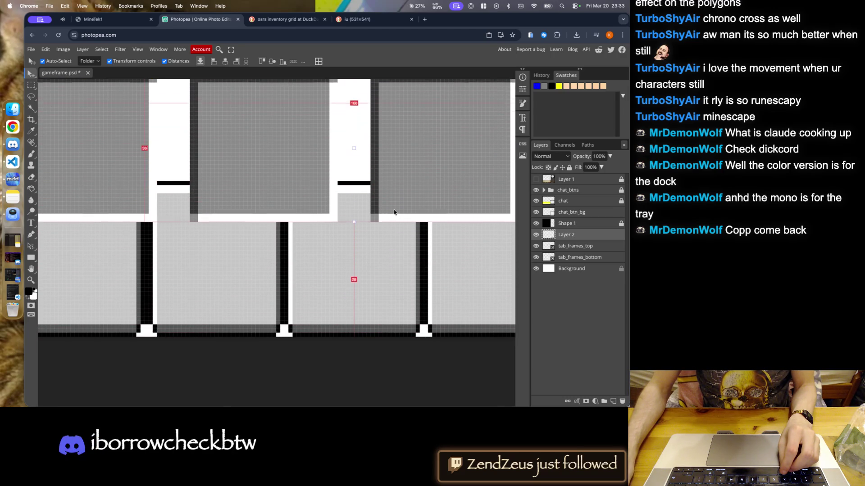
scroll(394, 216, down, 1)
scroll(394, 214, down, 1)
scroll(325, 258, down, 3)
scroll(325, 258, down, 2)
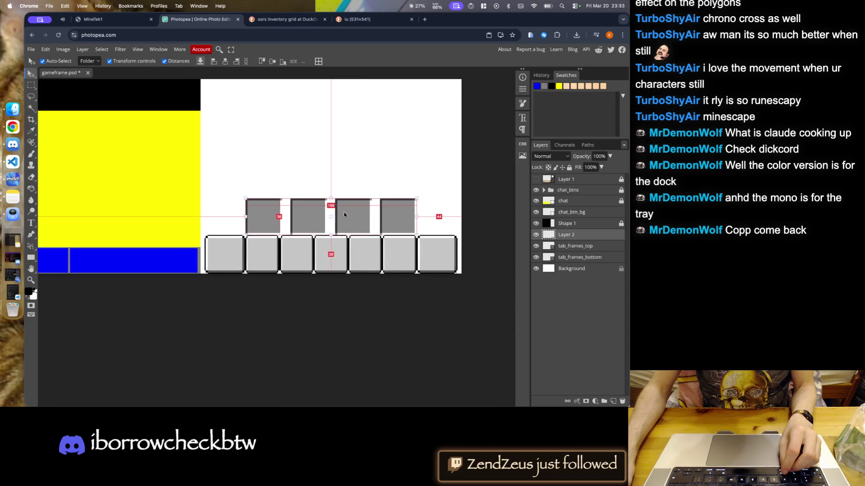
scroll(329, 251, up, 3)
click(536, 180)
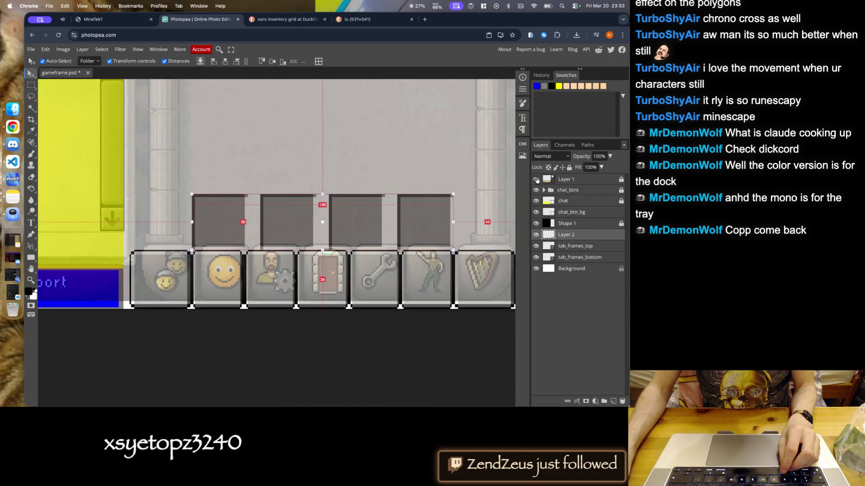
click(536, 180)
scroll(537, 180, up, 2)
click(537, 180)
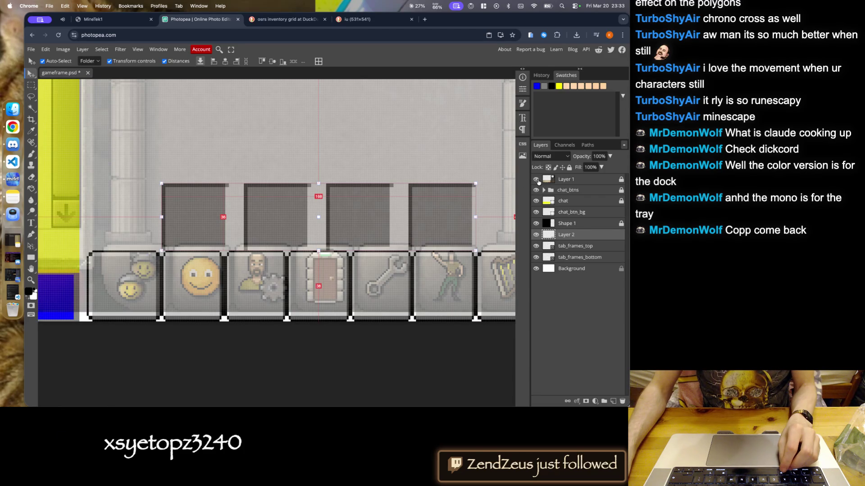
click(536, 180)
- Nudge the grey boxes up a few pixels to leave a small gap above the tabs
scroll(344, 246, up, 1)
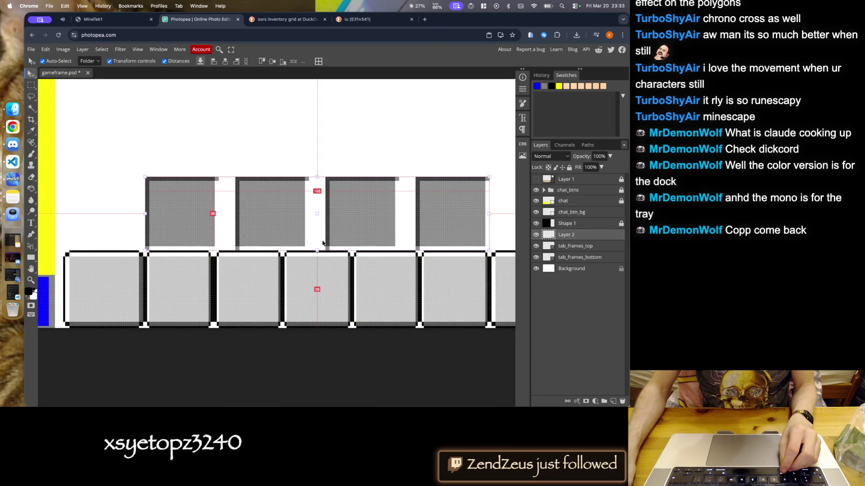
scroll(323, 244, down, 5)
scroll(318, 247, up, 5)
scroll(332, 282, up, 5)
drag(312, 231, 313, 211)
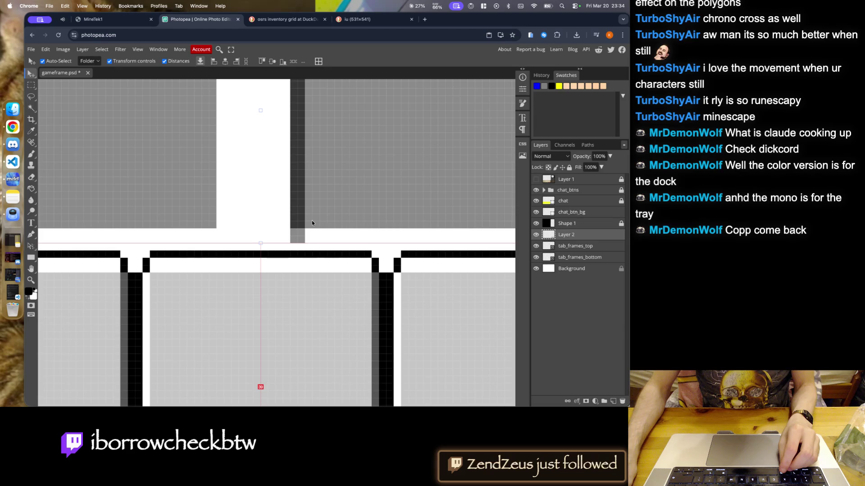
scroll(312, 211, down, 5)
scroll(320, 261, down, 5)
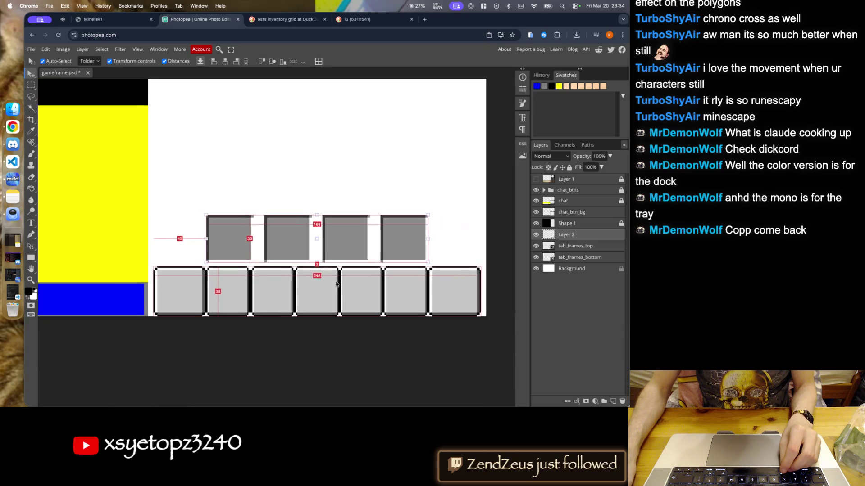
- Glance at the OSRS inventory reference image, then return to the gameframe document
click(425, 19)
click(373, 19)
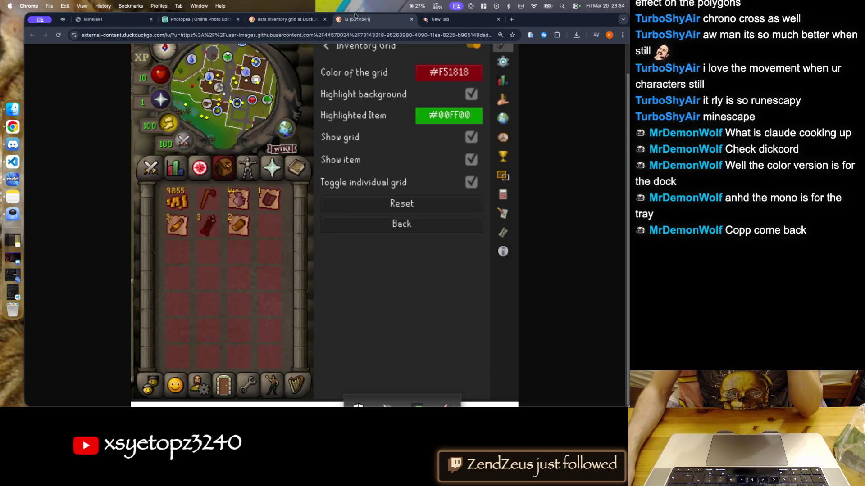
click(498, 19)
click(198, 19)
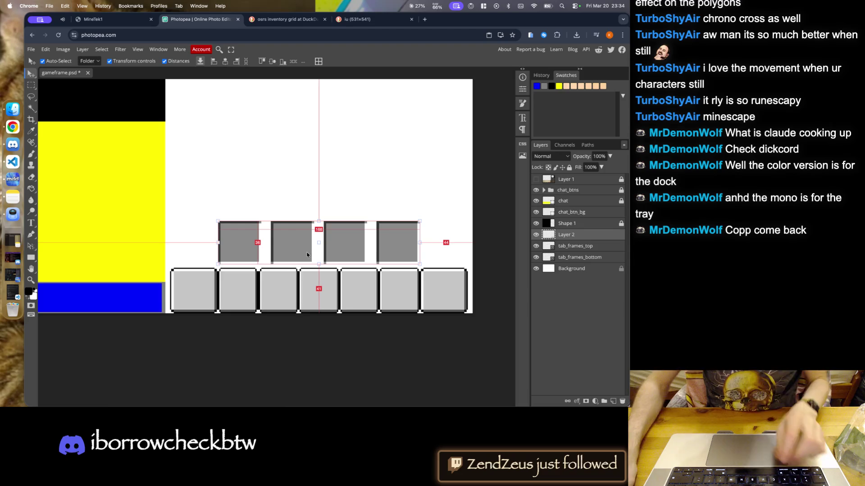
scroll(253, 255, up, 3)
scroll(200, 251, up, 3)
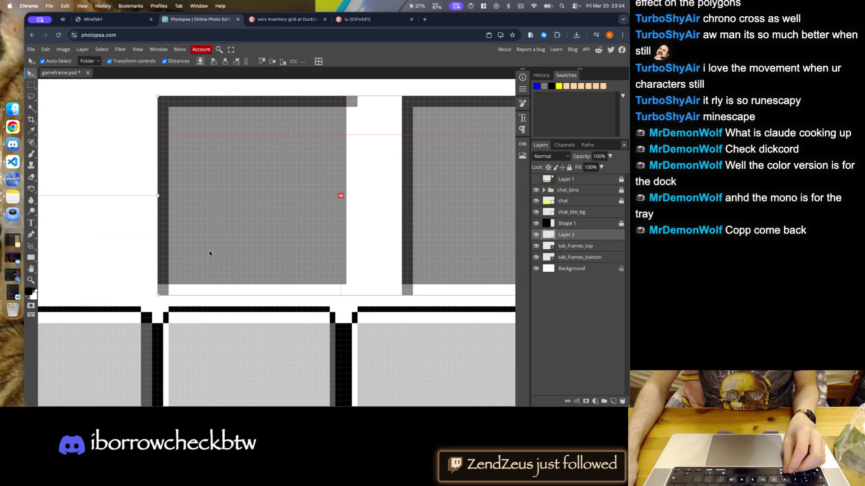
scroll(210, 252, down, 3)
scroll(252, 280, down, 3)
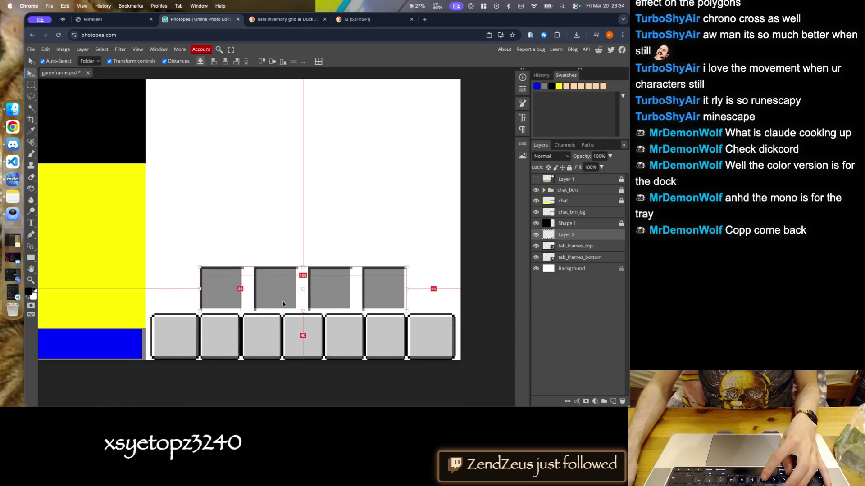
- Duplicate the grey slot row and place the copy above the original, nudged 1 px left
key(ctrl+j)
drag(282, 303, 264, 267)
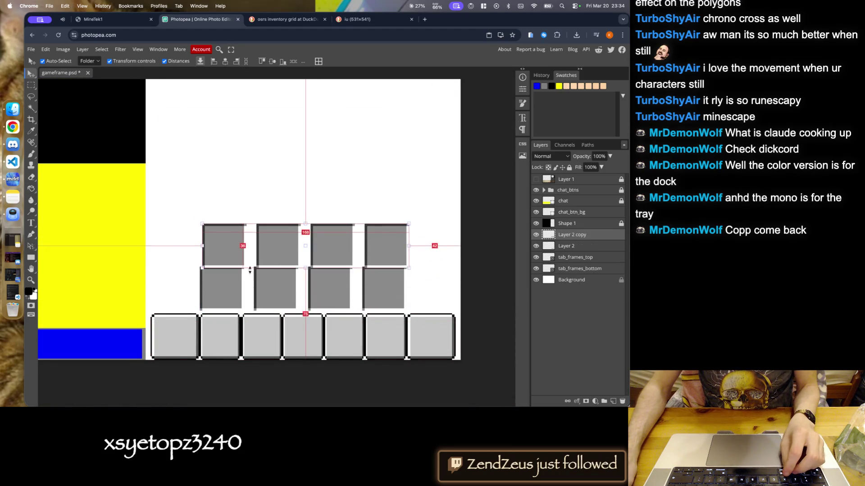
scroll(263, 267, up, 5)
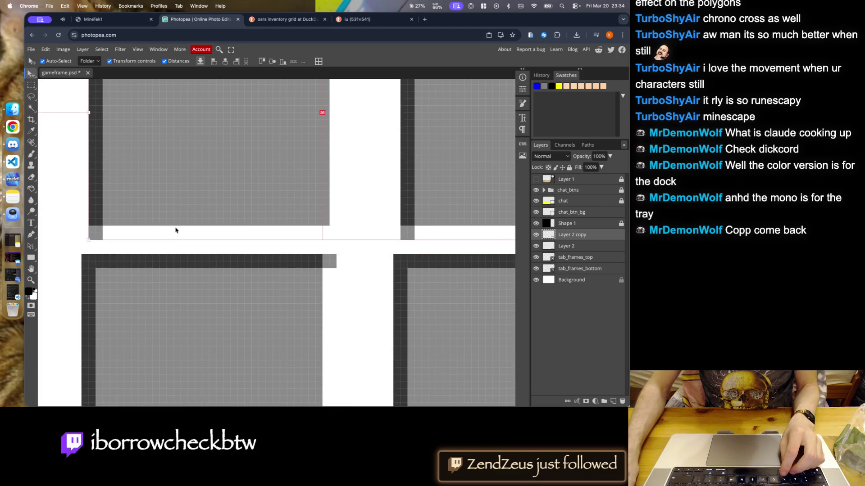
key(Left)
scroll(234, 319, down, 5)
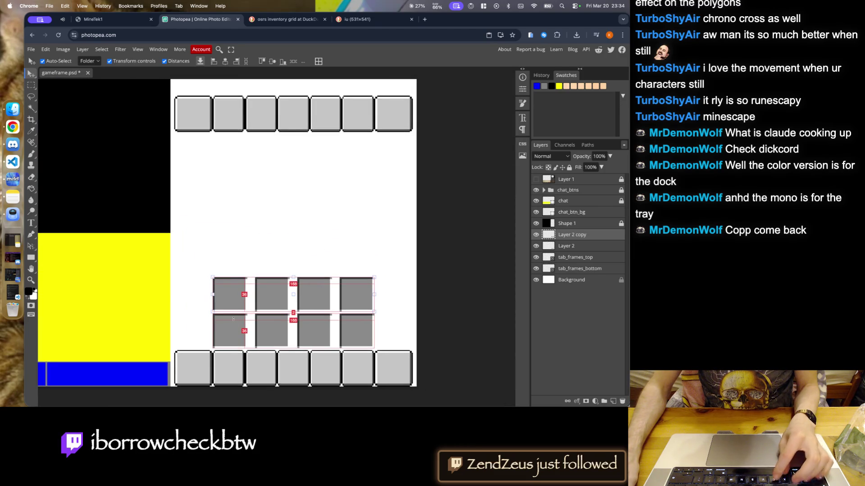
scroll(228, 293, up, 2)
scroll(234, 271, up, 2)
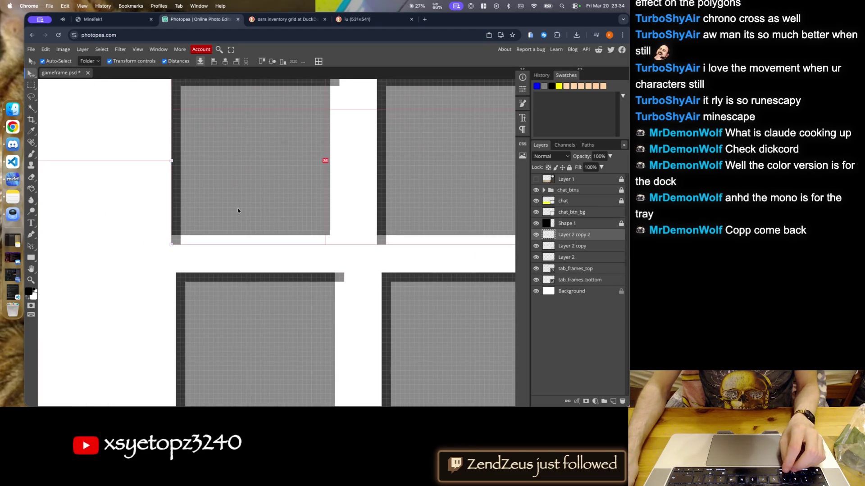
scroll(241, 235, up, 1)
- Add further copies of the slot row above, nudging each into place with a 2 px gap
key(alt+Up)
scroll(242, 234, down, 4)
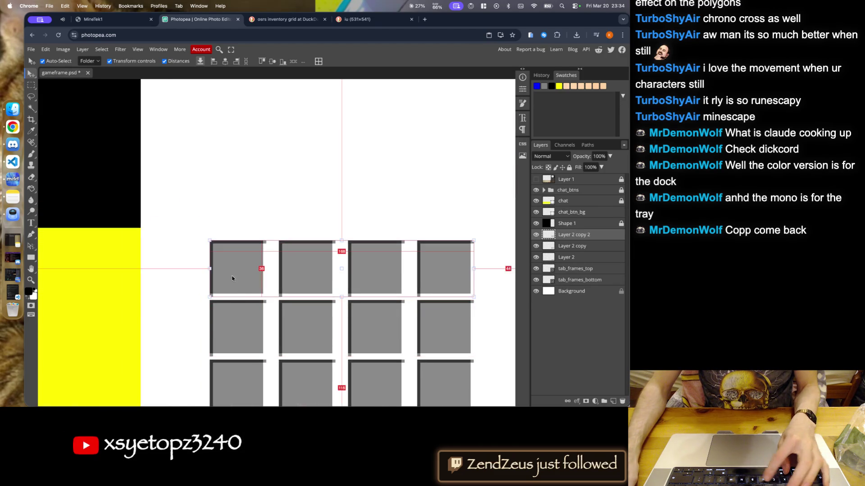
scroll(239, 232, up, 2)
scroll(225, 207, up, 2)
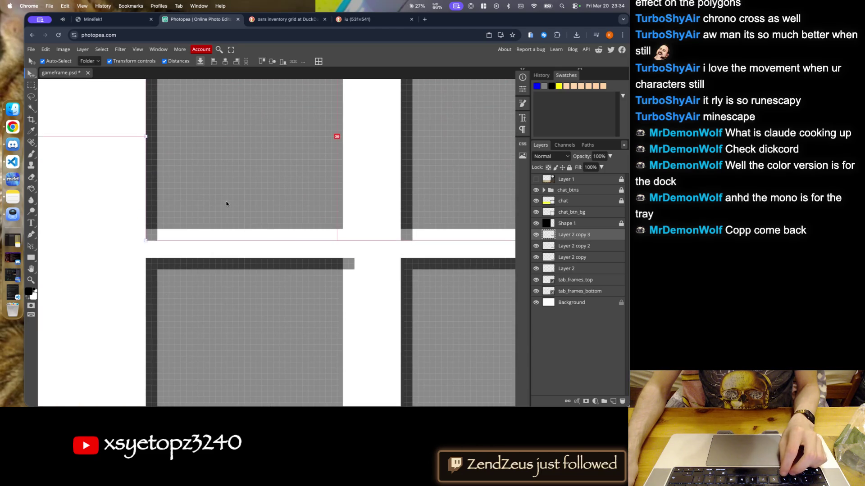
scroll(224, 225, down, 3)
drag(220, 281, 225, 210)
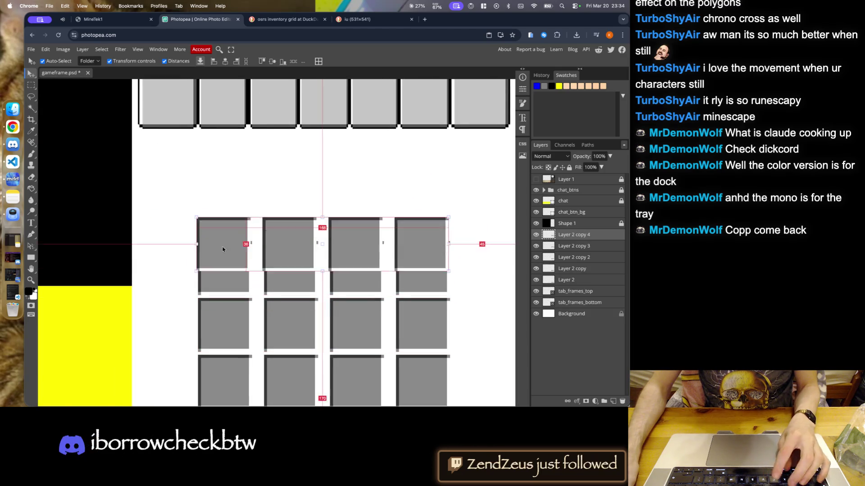
scroll(223, 216, up, 3)
key(Left)
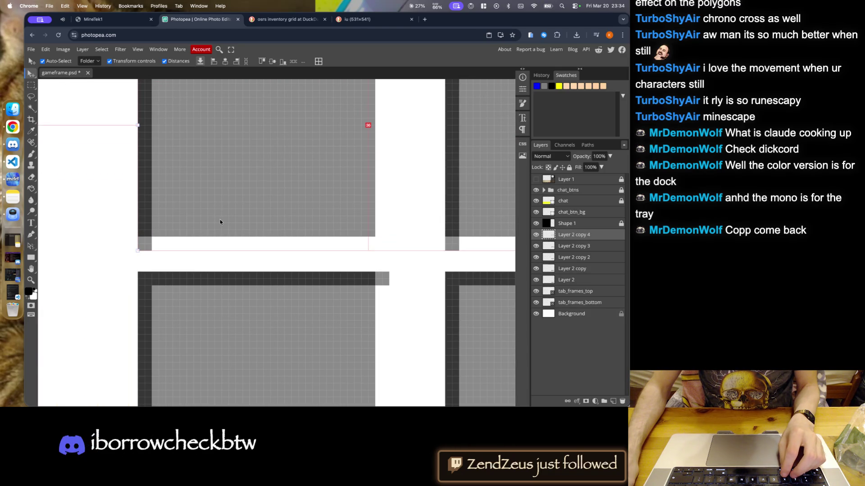
key(Down)
scroll(222, 221, down, 3)
scroll(223, 292, down, 5)
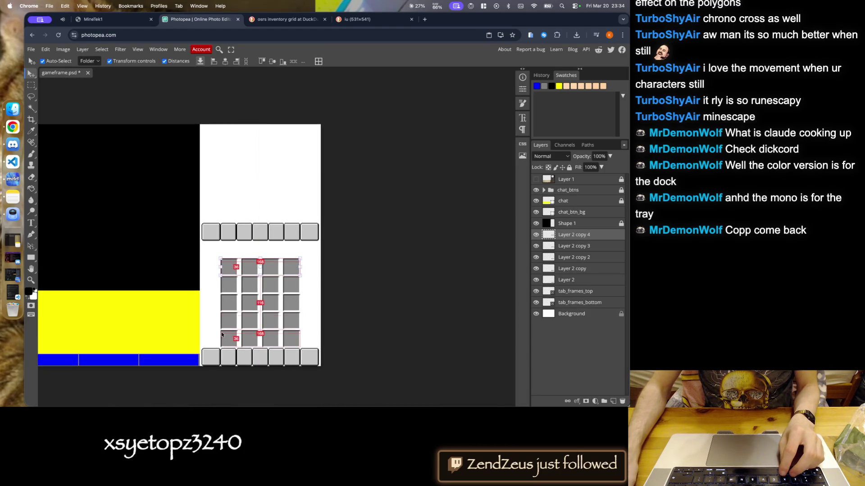
scroll(229, 263, up, 3)
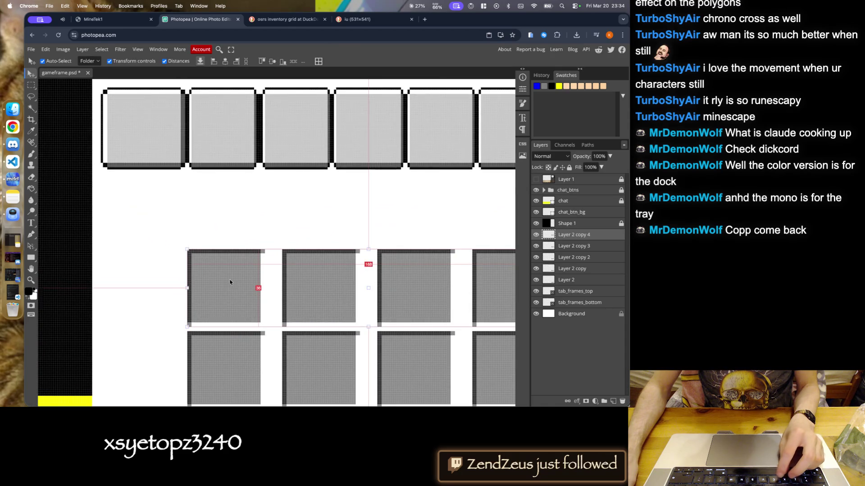
- Add another slot row just under the top tab frames
drag(228, 303, 227, 225)
scroll(227, 225, up, 3)
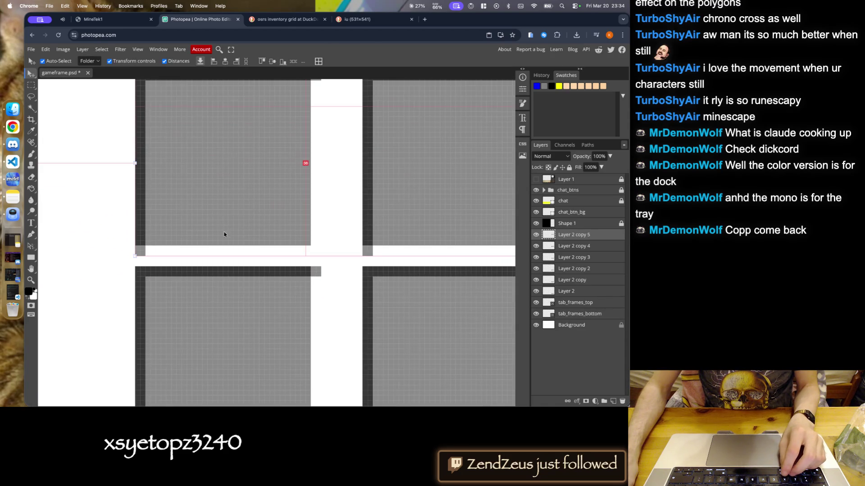
scroll(228, 228, down, 3)
scroll(236, 246, down, 2)
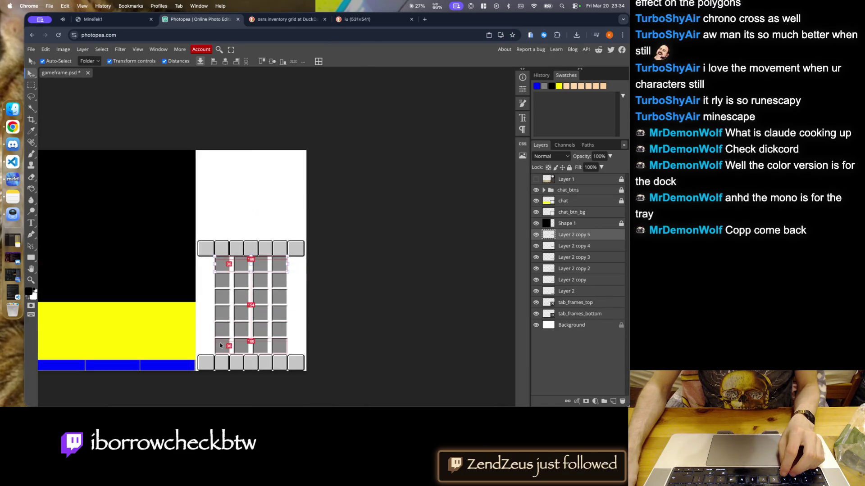
scroll(221, 263, up, 3)
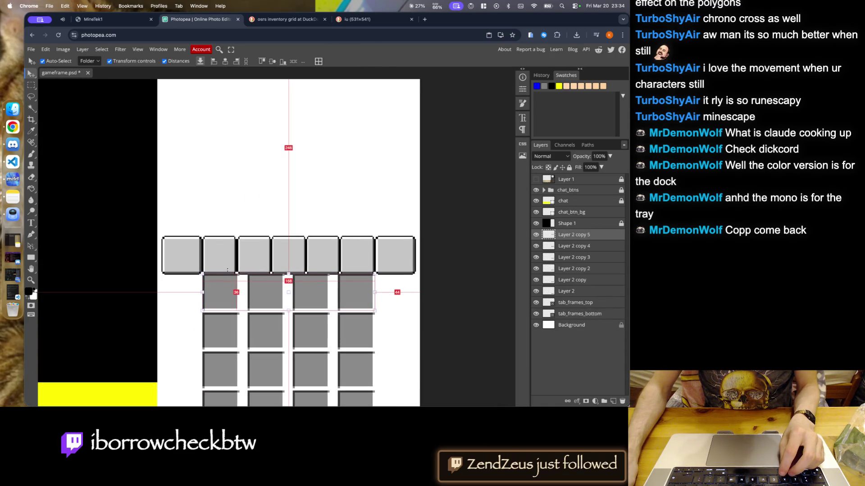
- Check against the reference overlay, then select all slot-row layers down to Layer 2
click(540, 180)
click(540, 180)
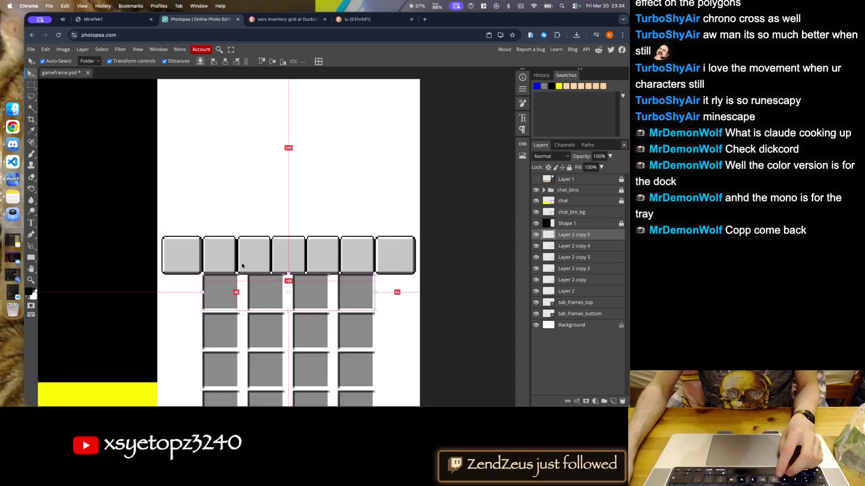
scroll(216, 309, up, 2)
scroll(218, 322, up, 1)
scroll(204, 273, up, 2)
scroll(204, 273, up, 2)
scroll(201, 248, up, 1)
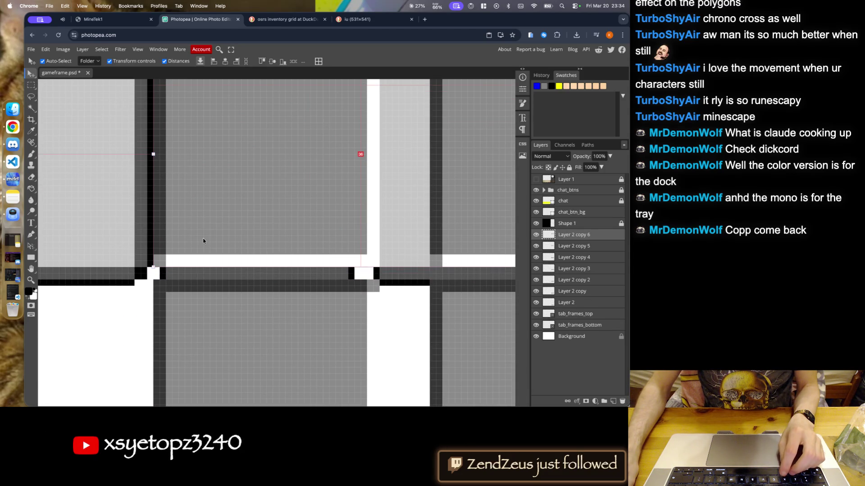
scroll(205, 243, down, 3)
scroll(207, 234, down, 3)
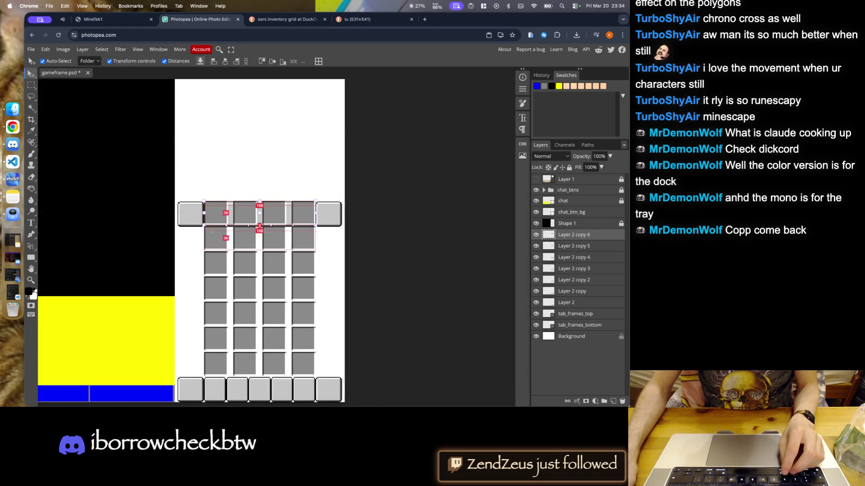
shift+click(569, 302)
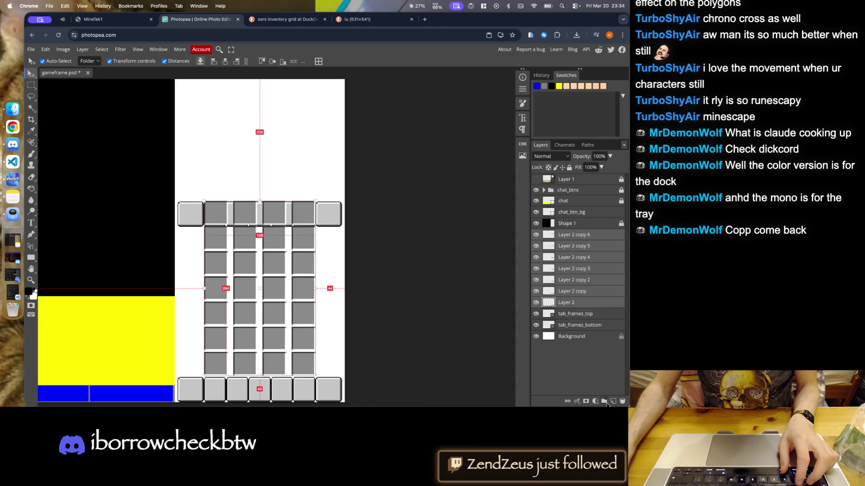
- Group the seven slot-row layers into a folder named inv_slot_grid
click(605, 401)
double_click(566, 234)
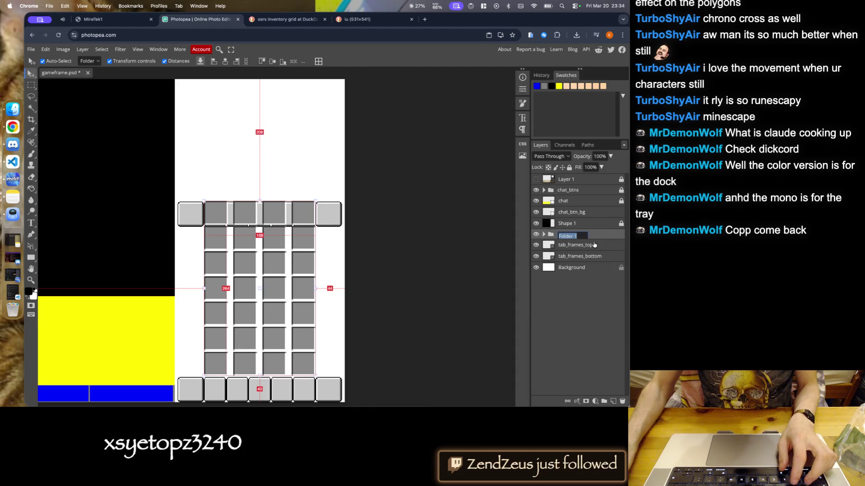
text(inv_slot_grid)
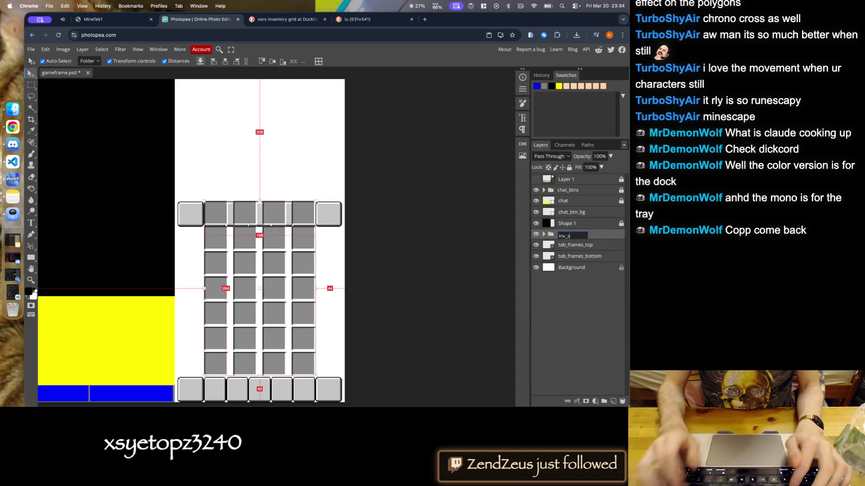
key(Return)
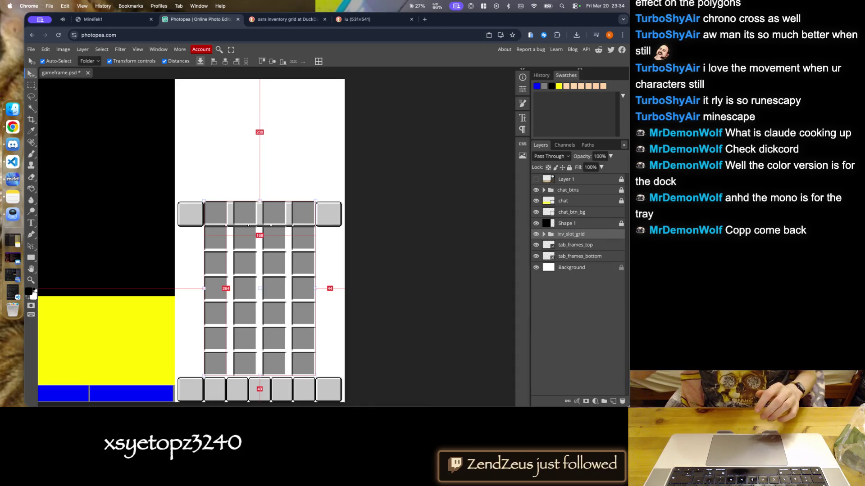
key(Escape)
click(566, 235)
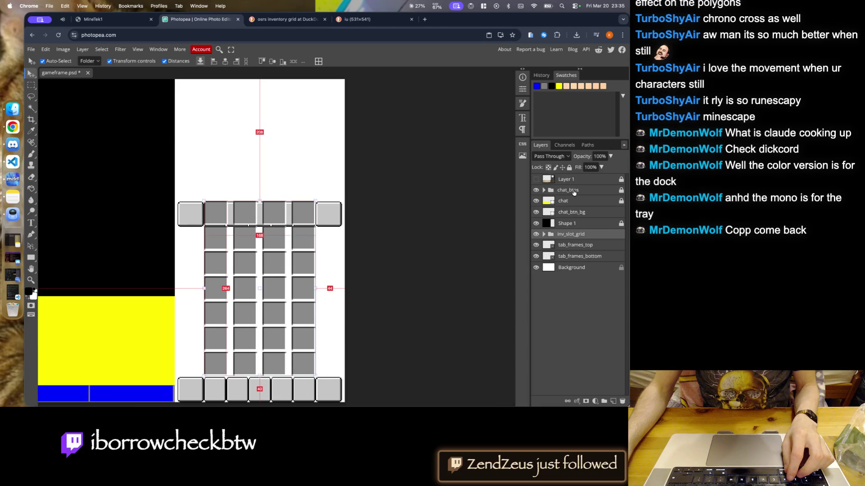
- Nudge the top tab frames up a few pixels until they align with the grid
click(581, 256)
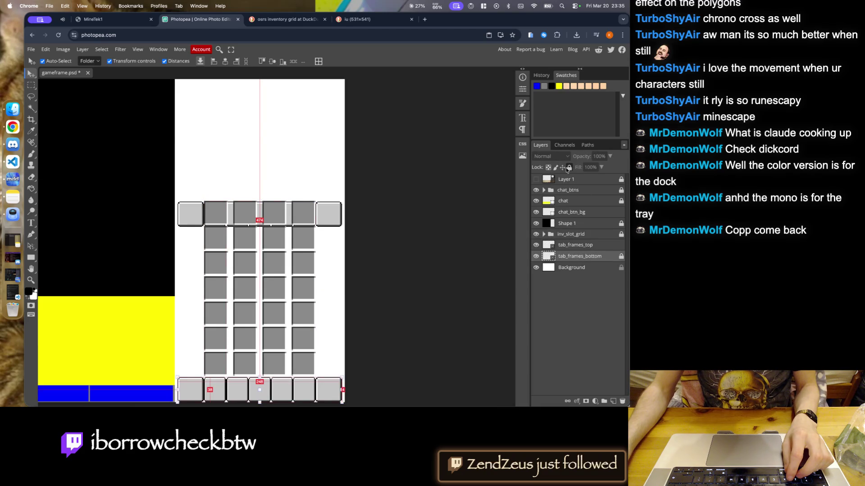
scroll(158, 201, up, 5)
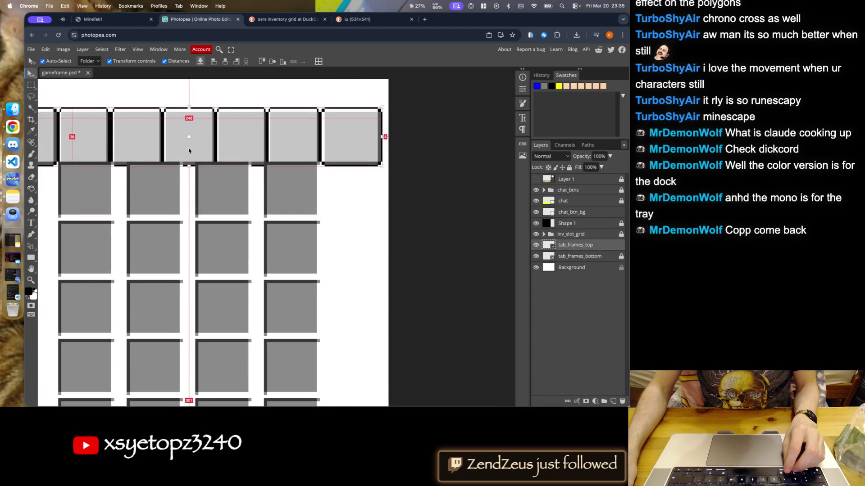
scroll(198, 194, up, 5)
key(Up)
key(Up)
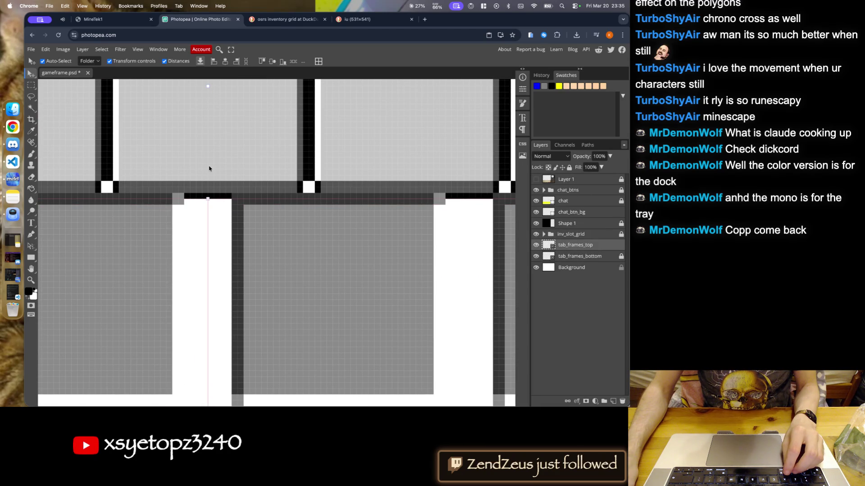
scroll(235, 177, down, 3)
scroll(247, 183, down, 2)
scroll(443, 180, up, 5)
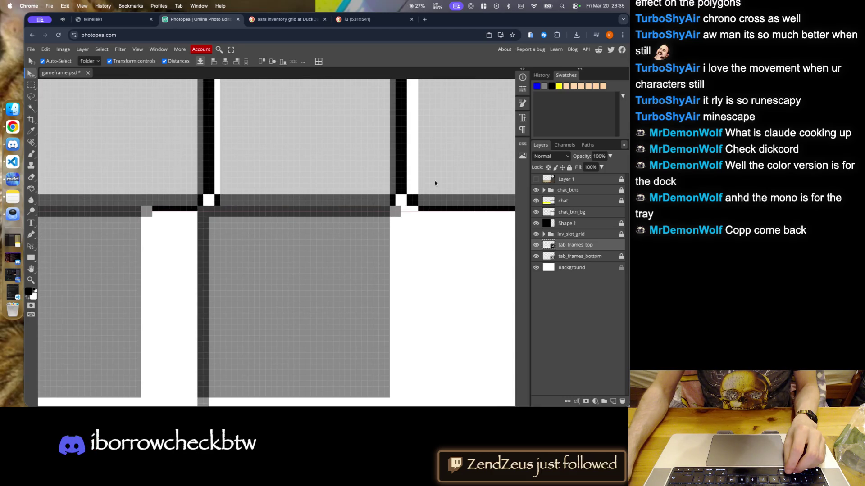
key(Down)
key(Down)
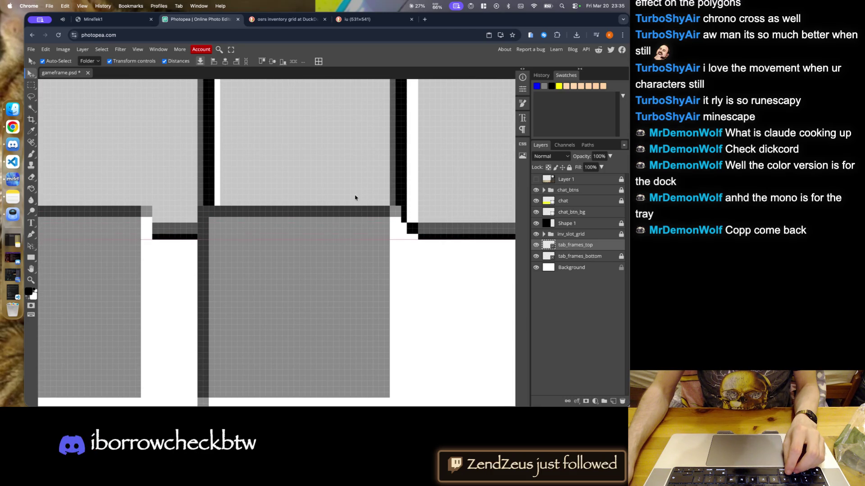
key(Up)
scroll(271, 180, down, 3)
scroll(202, 162, down, 2)
scroll(201, 200, up, 4)
key(Up)
key(Up)
key(Up)
key(Up)
key(Up)
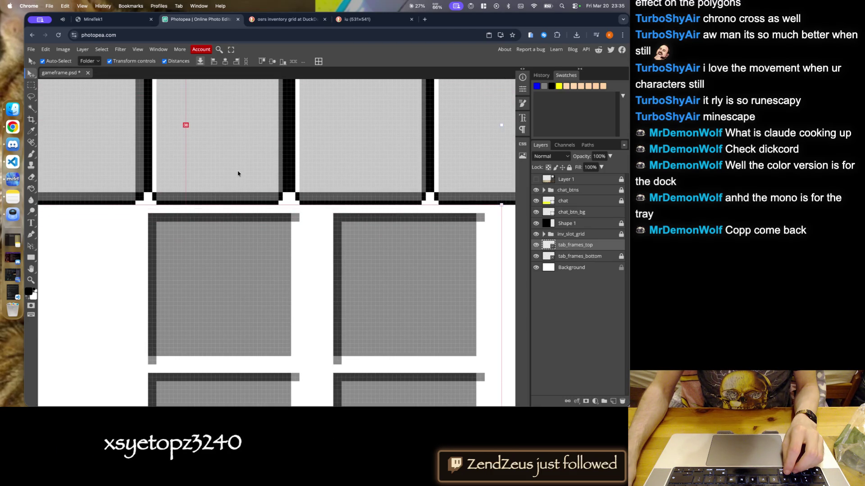
scroll(239, 180, down, 4)
scroll(240, 180, down, 3)
scroll(228, 169, down, 3)
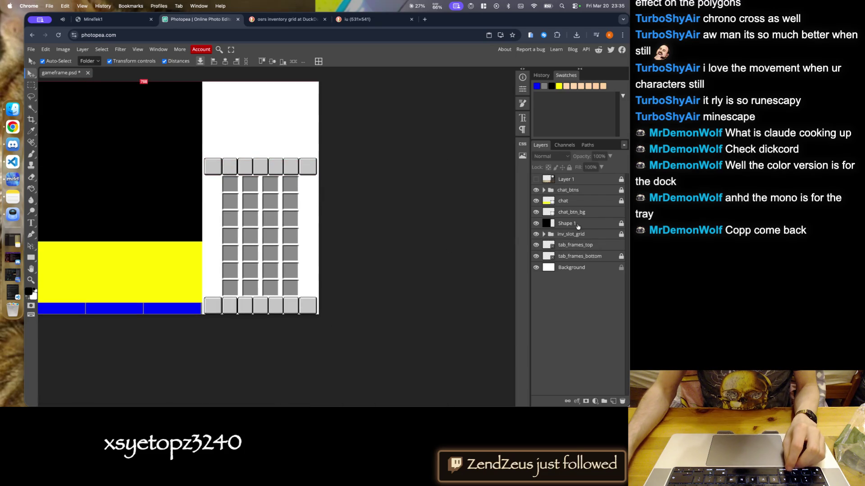
- Move the tab_frames_top layer above the inv_slot_grid folder
click(621, 247)
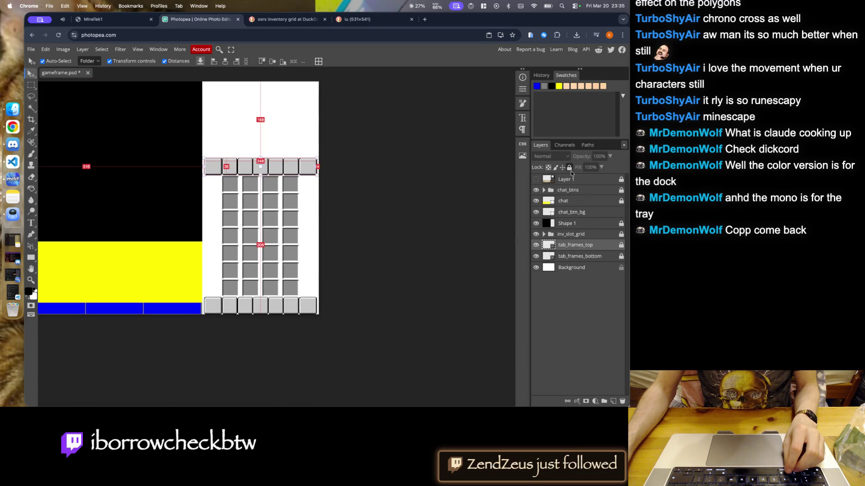
drag(588, 253, 585, 251)
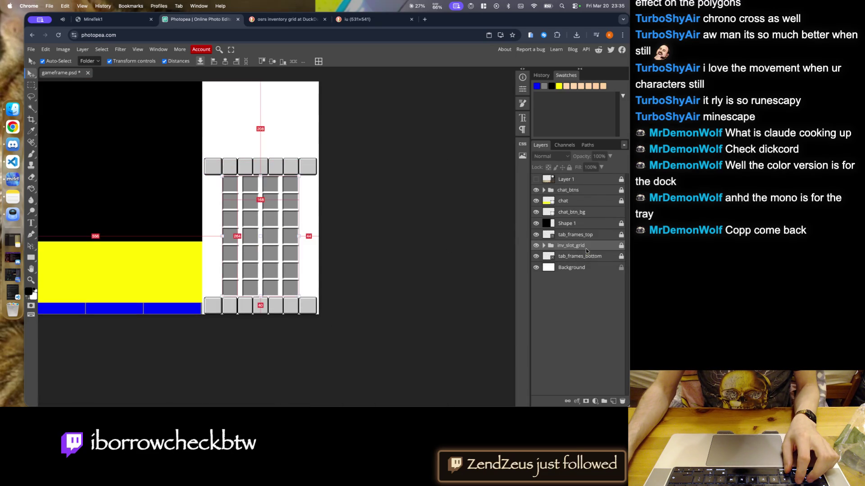
right_click(578, 236)
- Group the tab-frame and grid layers into a folder named sidebar_elements
key(Escape)
shift+click(578, 235)
click(604, 401)
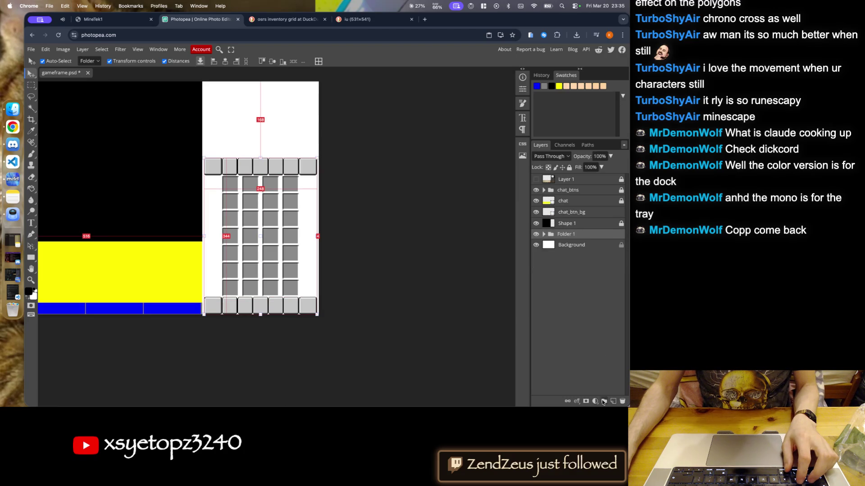
text(sideb)
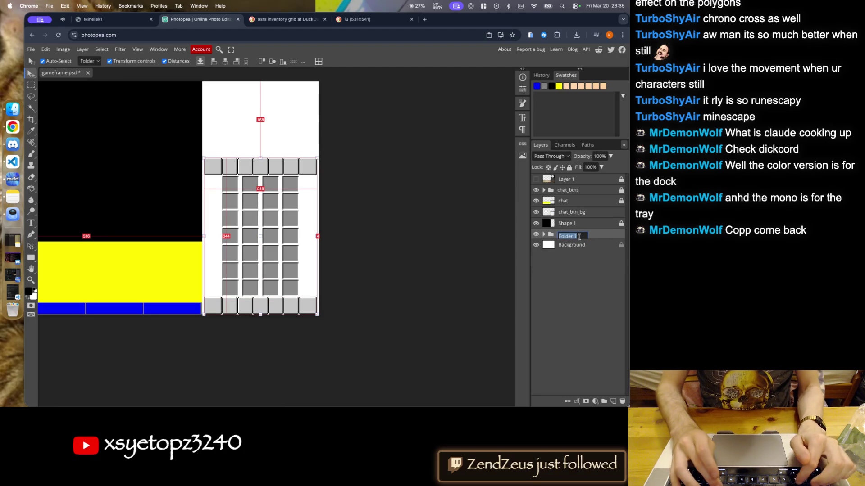
key(BackSpace)
key(BackSpace)
key(BackSpace)
text(bar_elements)
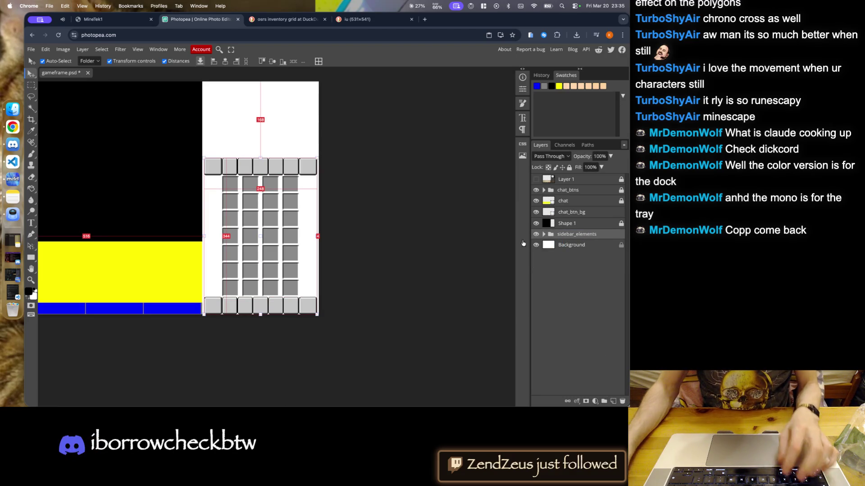
click(404, 279)
- Briefly show and hide the OSRS reference layer to compare, then view the reference tab
scroll(401, 266, down, 3)
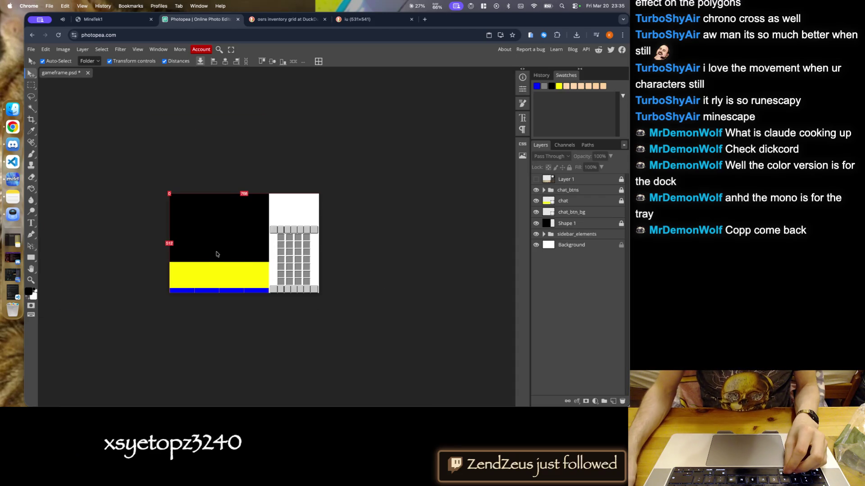
click(536, 180)
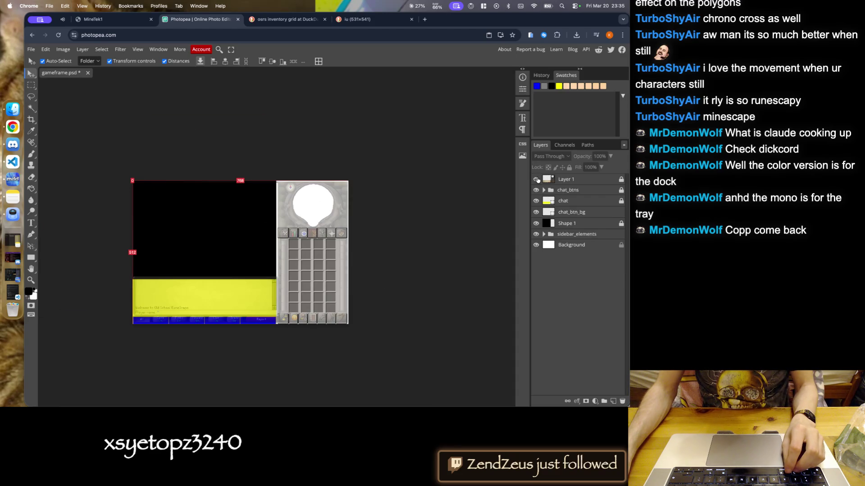
click(536, 179)
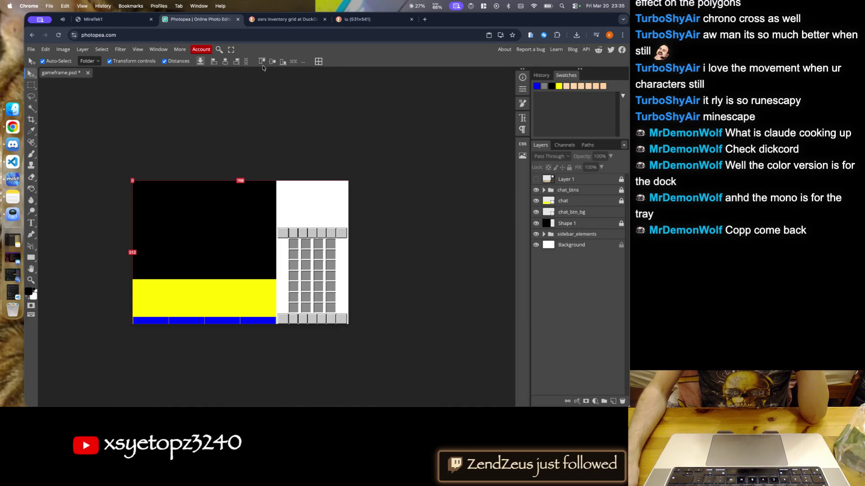
click(270, 22)
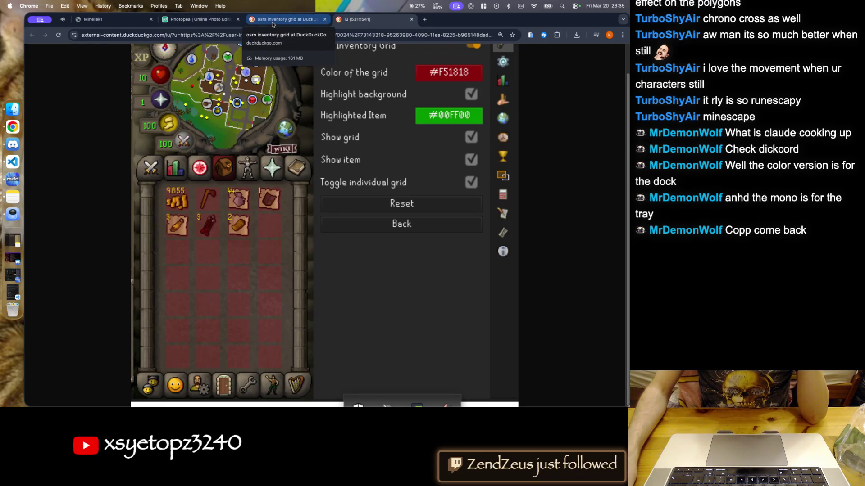
- Return to the image results, then check MineTek1's combat and inventory panels
click(273, 21)
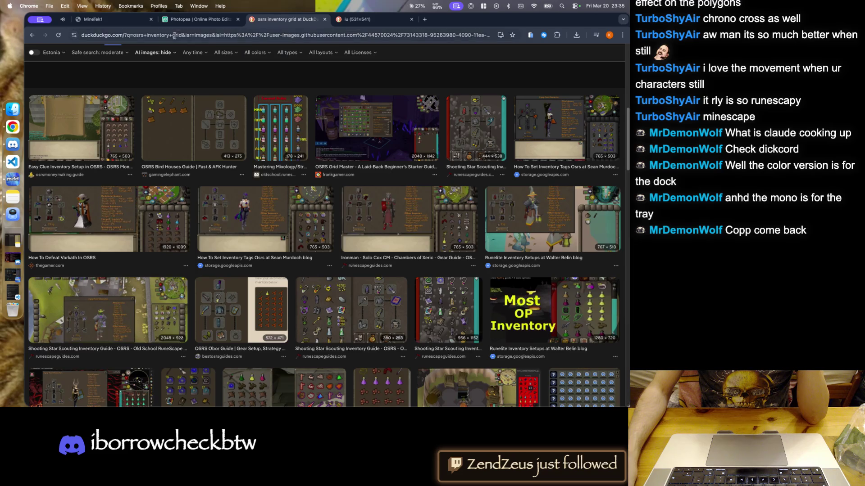
click(96, 20)
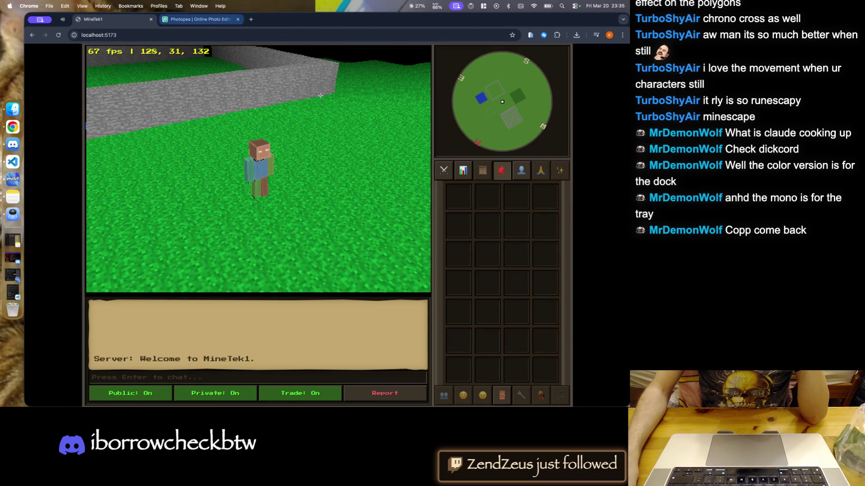
click(445, 172)
click(502, 170)
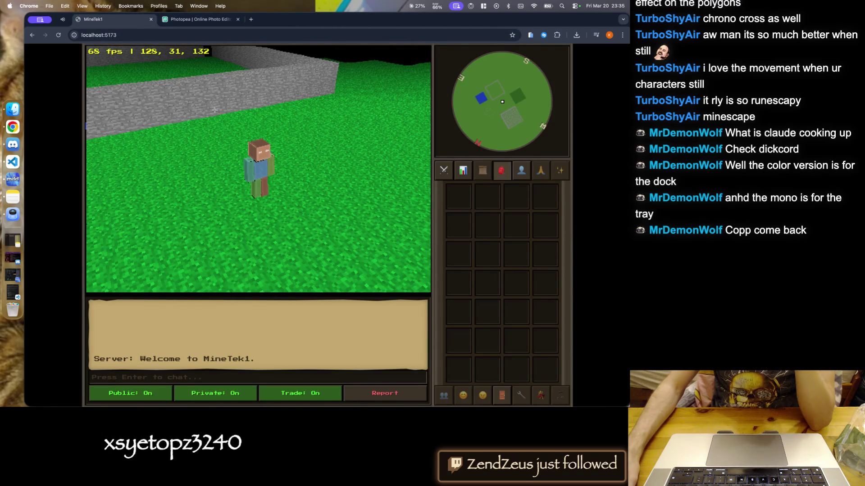
- Set the Public chat filter to Off and start walking the character toward the trees
click(138, 394)
key(Right)
click(269, 216)
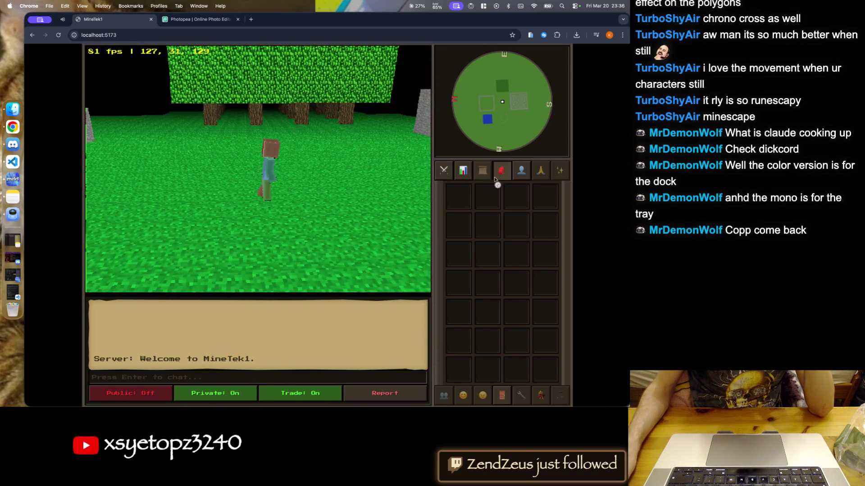
click(265, 238)
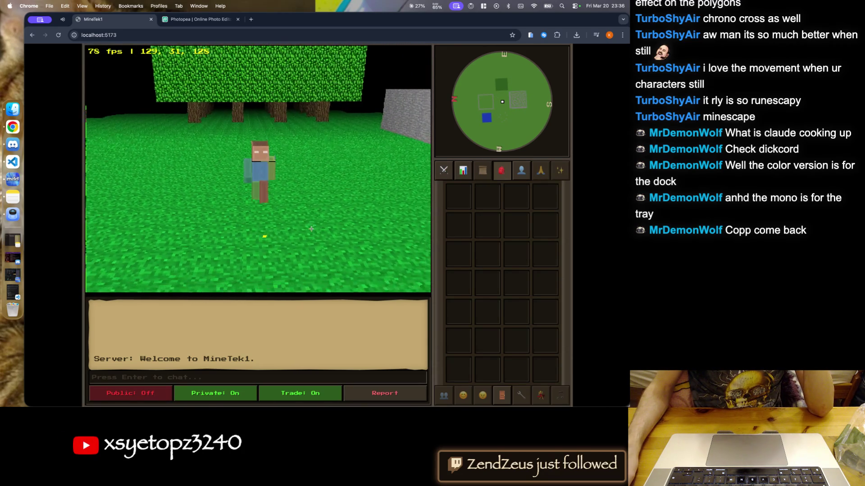
- Walk the character around the grassy field, then return to Photopea
click(216, 248)
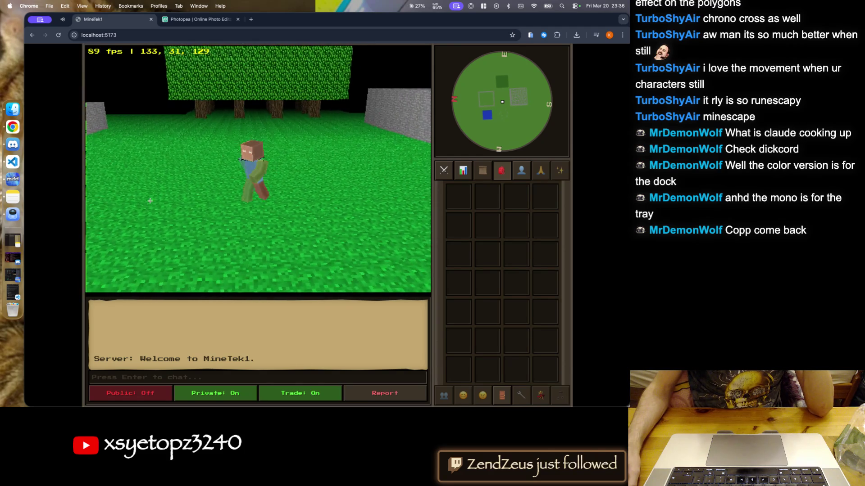
click(156, 225)
click(208, 149)
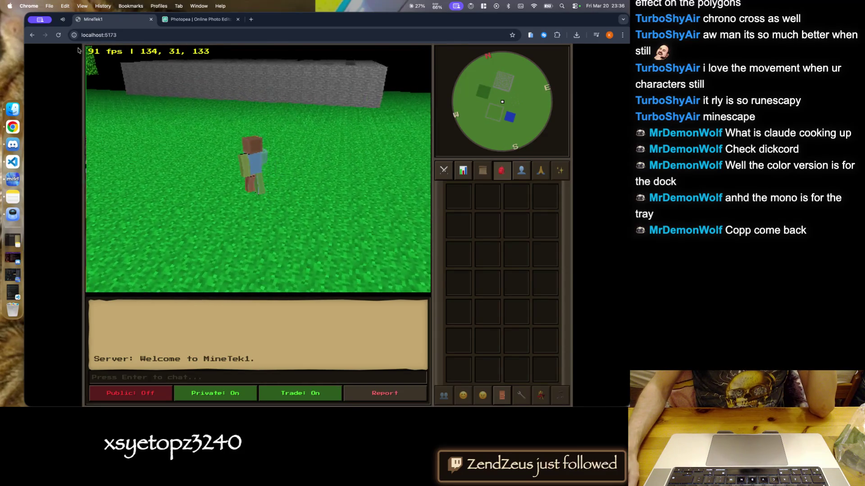
click(309, 170)
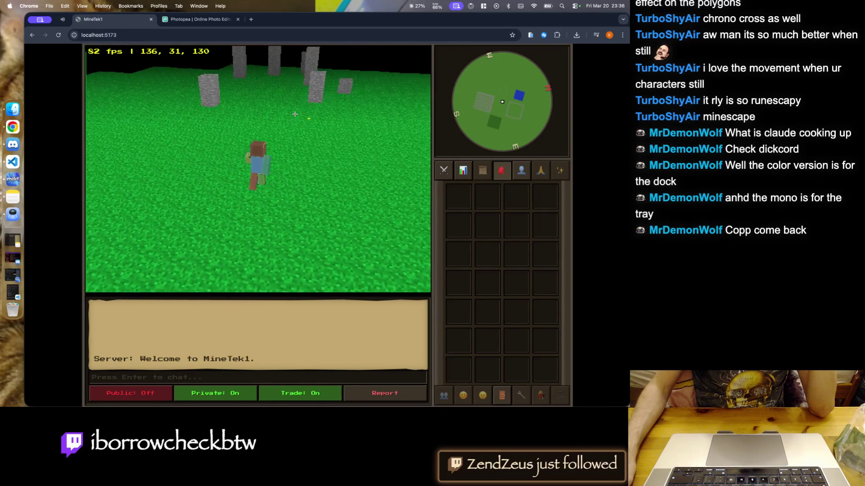
click(334, 198)
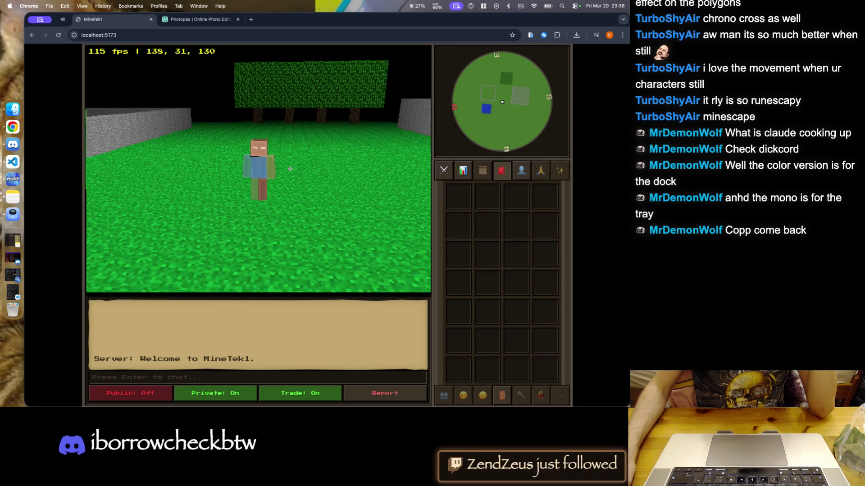
click(198, 20)
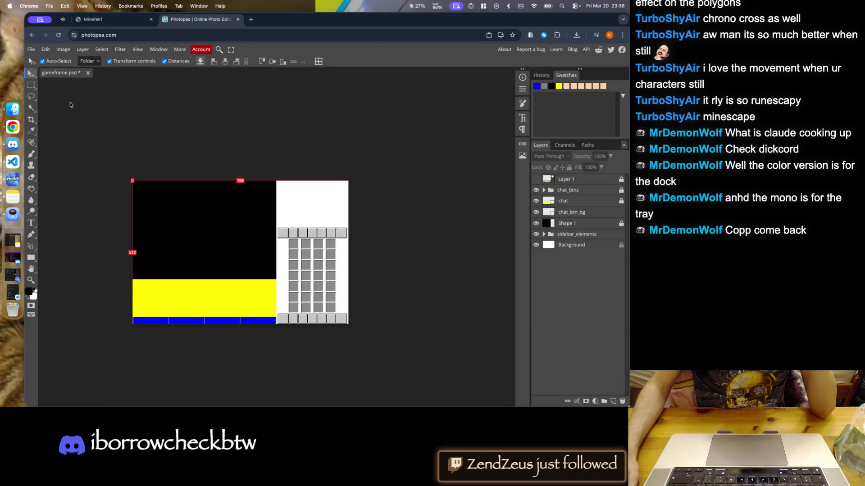
- Save gameframe.psd as a PSD, then bring up VS Code's fn_emitter.rs — Musi-next window
click(32, 49)
click(53, 134)
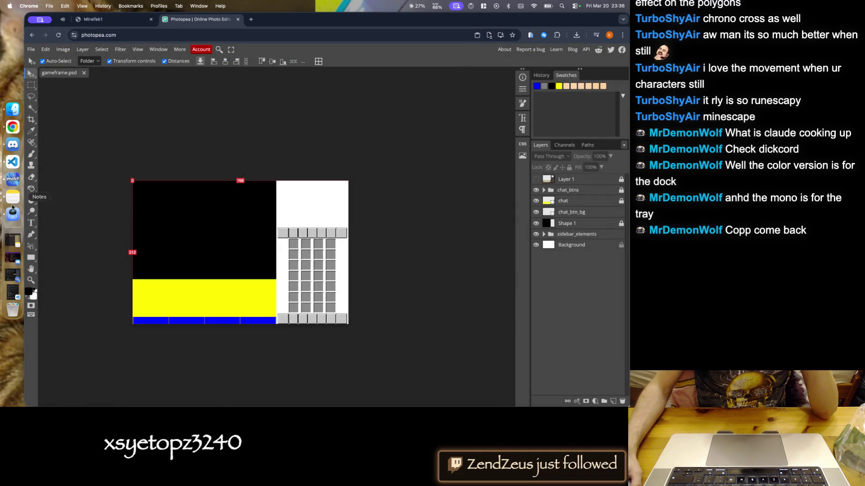
click(13, 182)
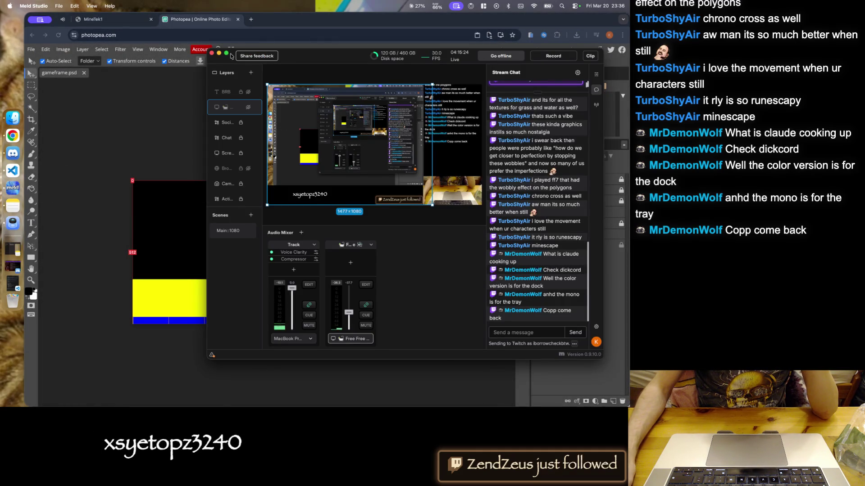
click(219, 53)
click(13, 166)
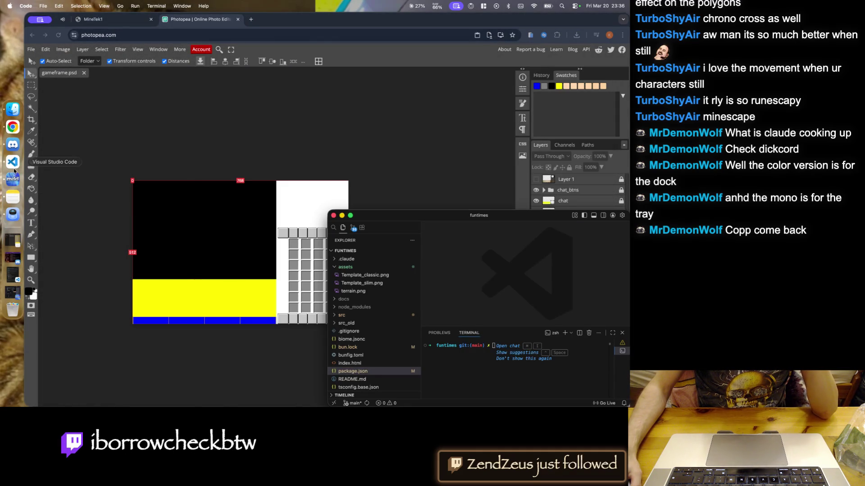
right_click(14, 171)
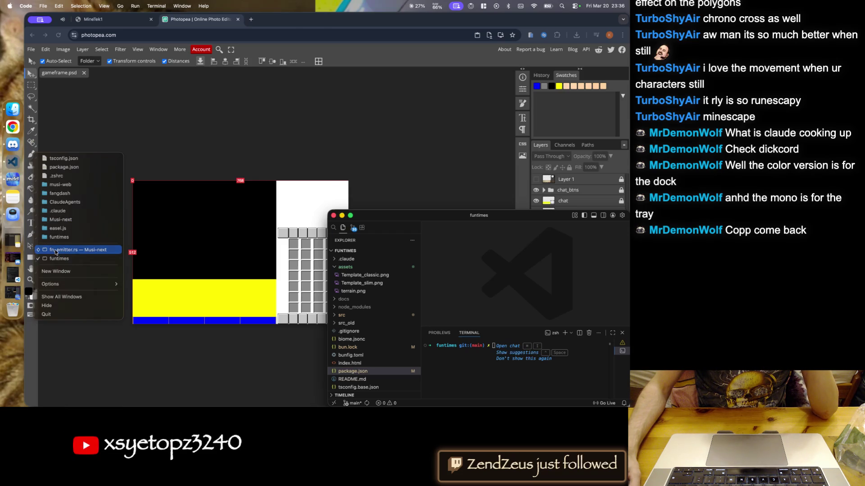
click(54, 249)
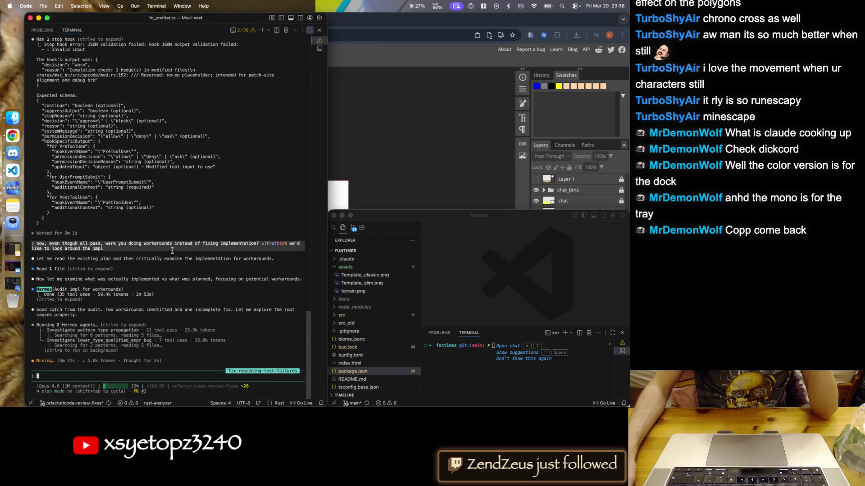
- Check the AI usage quotas in the CodexBar menu, then close the summary
click(420, 6)
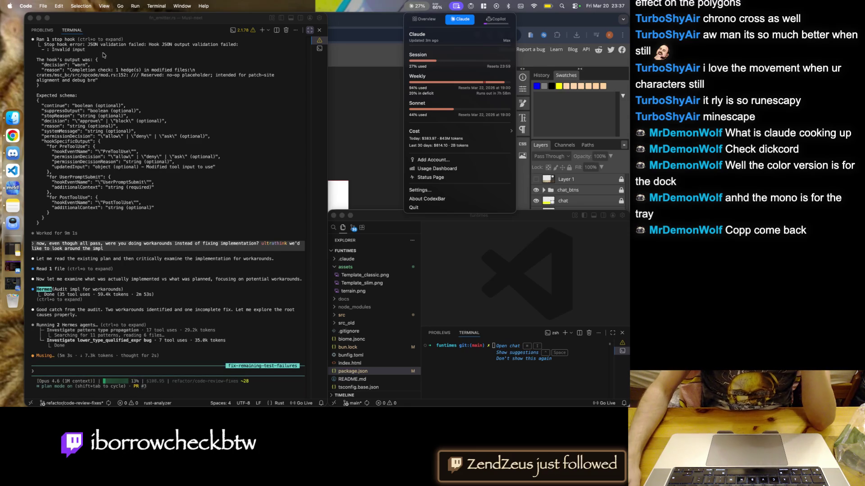
click(495, 260)
- Zoom Photopea in on the inventory grid, then launch Preview
click(402, 173)
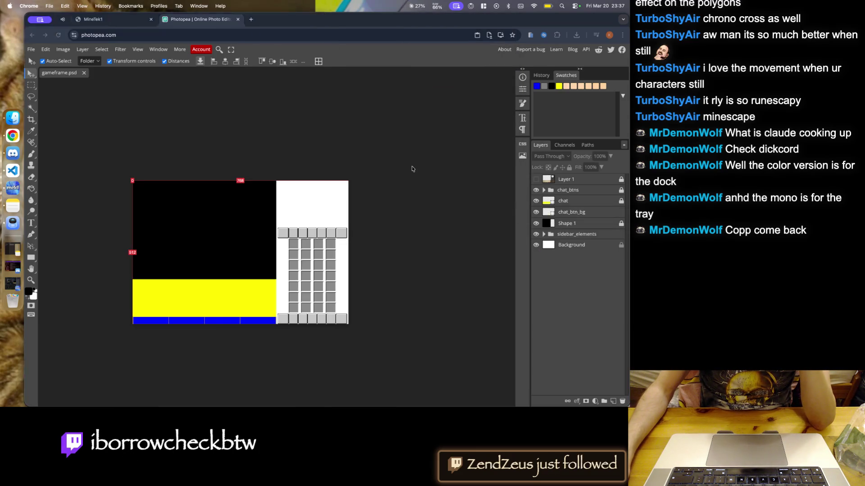
key(super+equal)
key(super+equal)
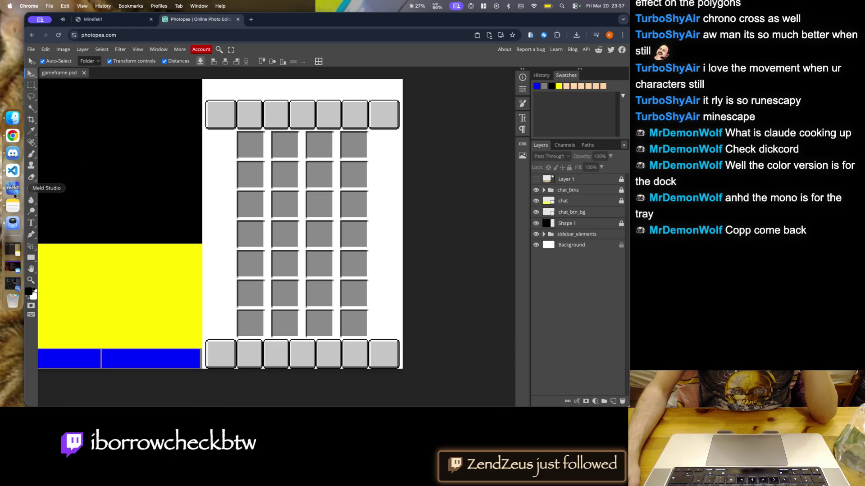
click(13, 222)
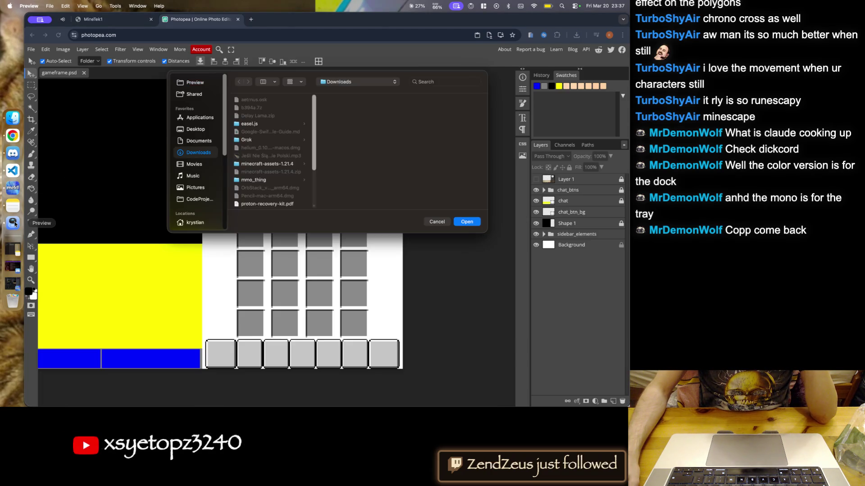
- Dismiss Preview's open-file dialog and quit Preview
click(437, 221)
right_click(13, 223)
click(49, 344)
- Preview scroller.png from creative_inventory enlarged, close it, and go up to the container folder
click(13, 118)
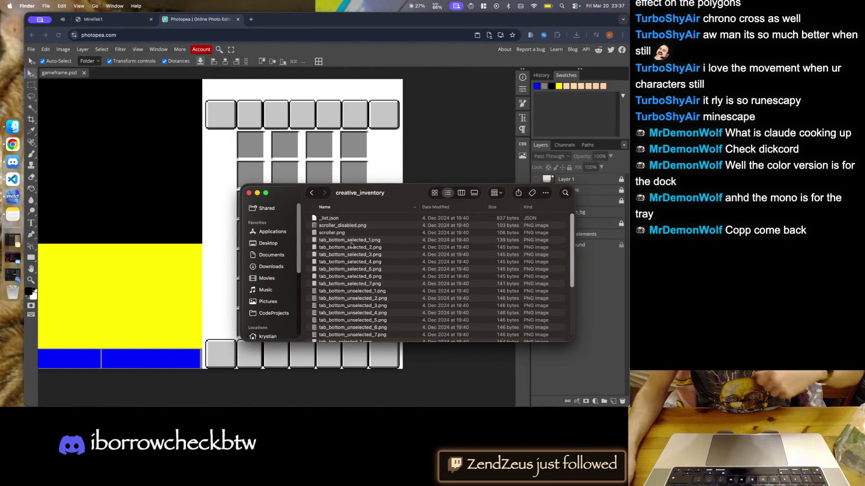
click(342, 233)
double_click(342, 233)
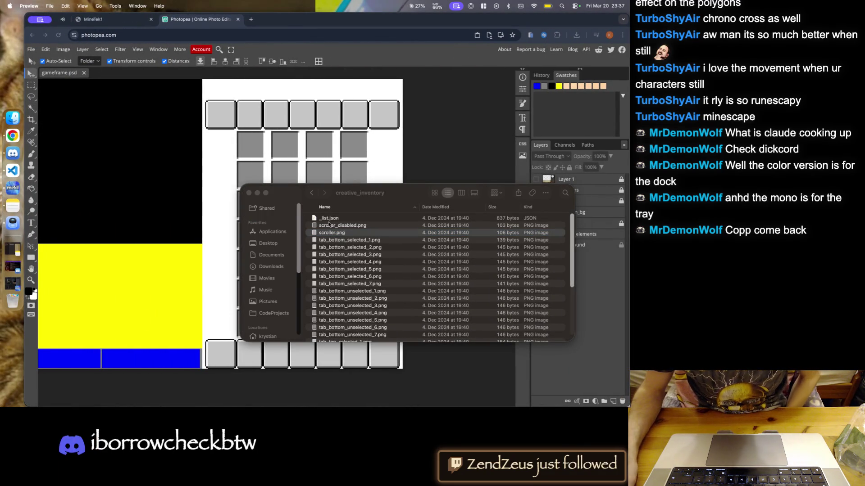
click(177, 22)
click(177, 23)
click(178, 23)
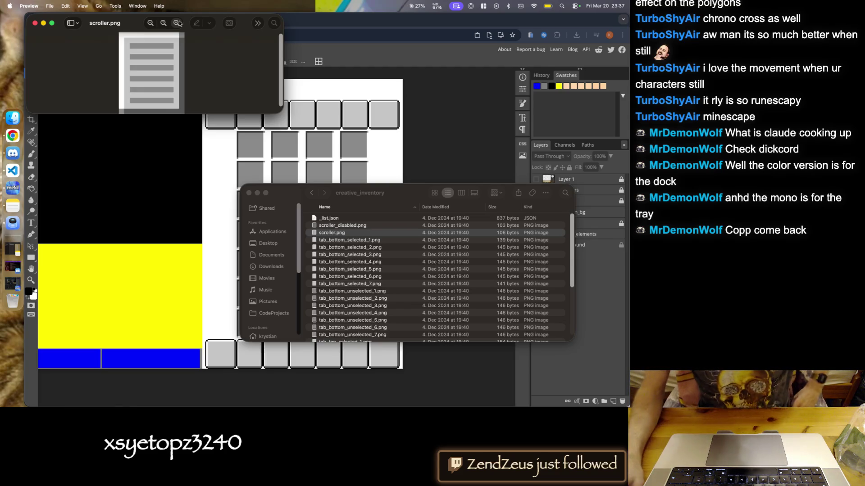
click(151, 23)
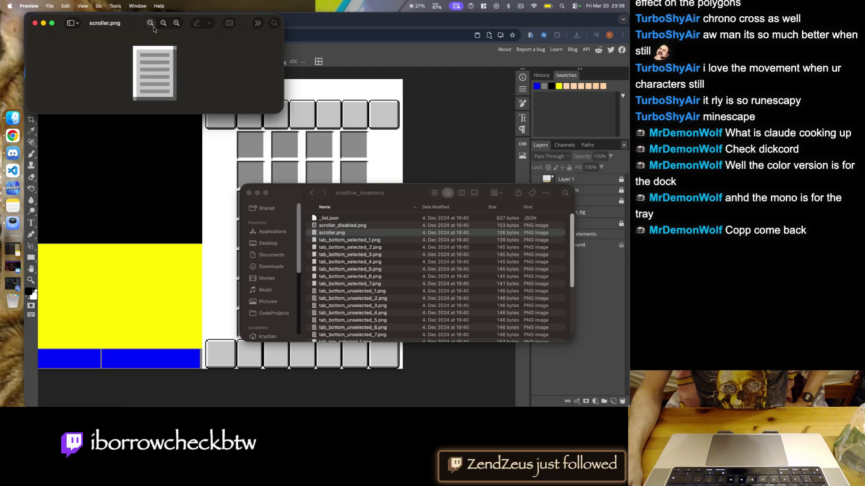
click(36, 23)
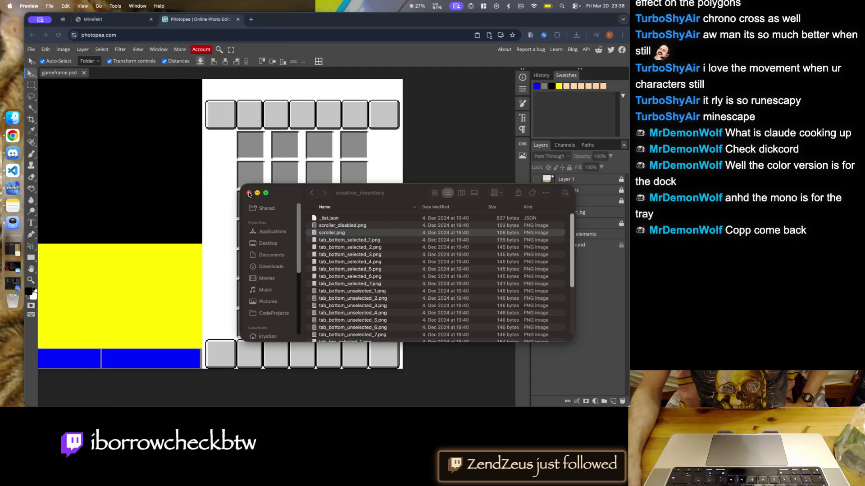
click(311, 193)
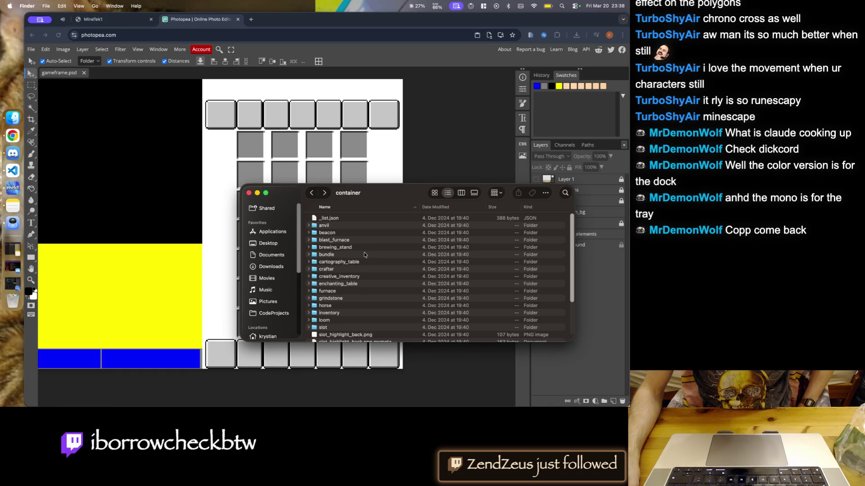
- Browse the bundle, brewing_stand, beacon and anvil folders inside container, returning each time
double_click(340, 256)
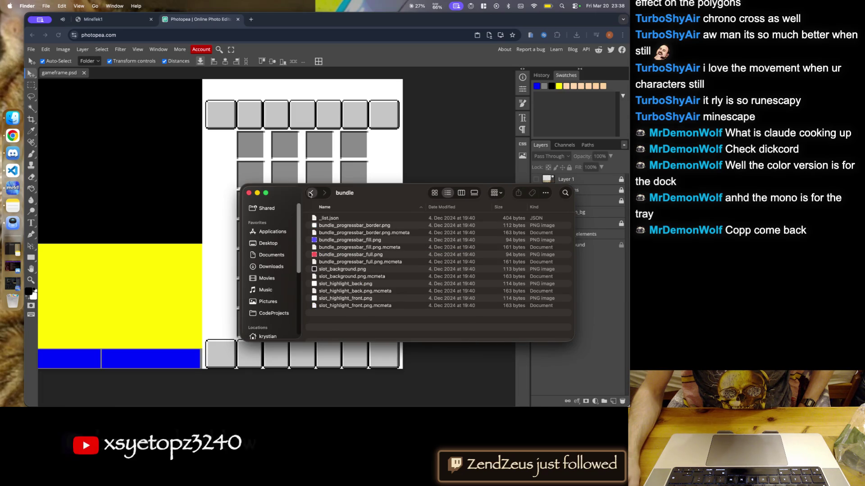
click(311, 193)
double_click(340, 248)
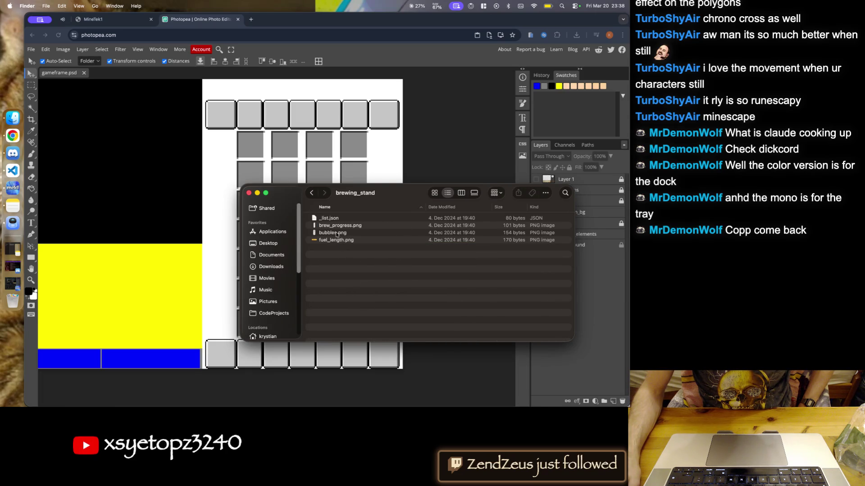
click(311, 193)
double_click(335, 233)
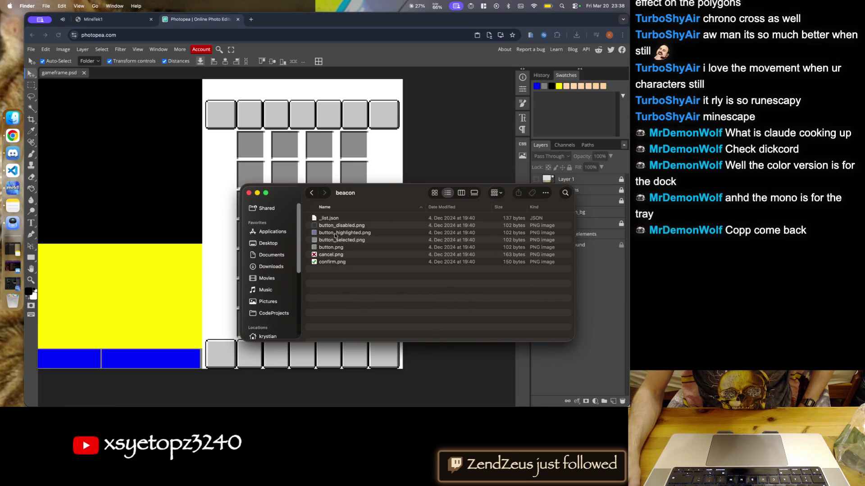
click(312, 193)
click(330, 226)
double_click(330, 225)
click(311, 193)
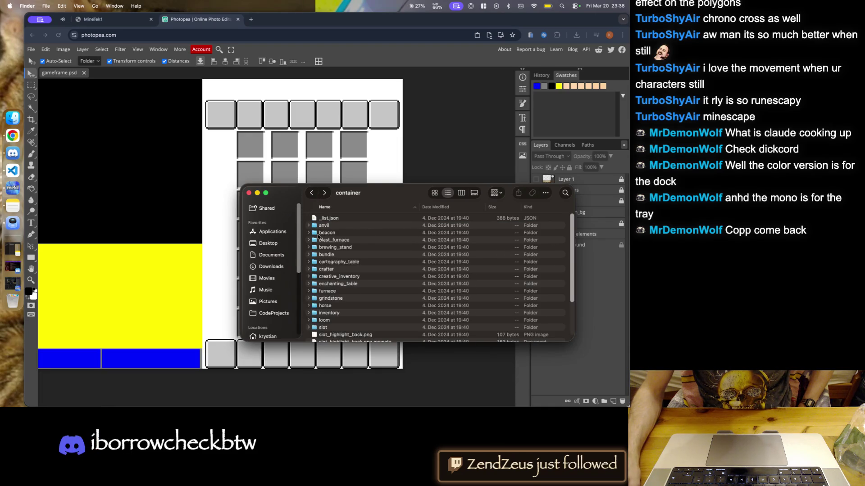
- Browse the cartography_table, crafter, creative_inventory and enchanting_table folders, returning to container each time
double_click(334, 263)
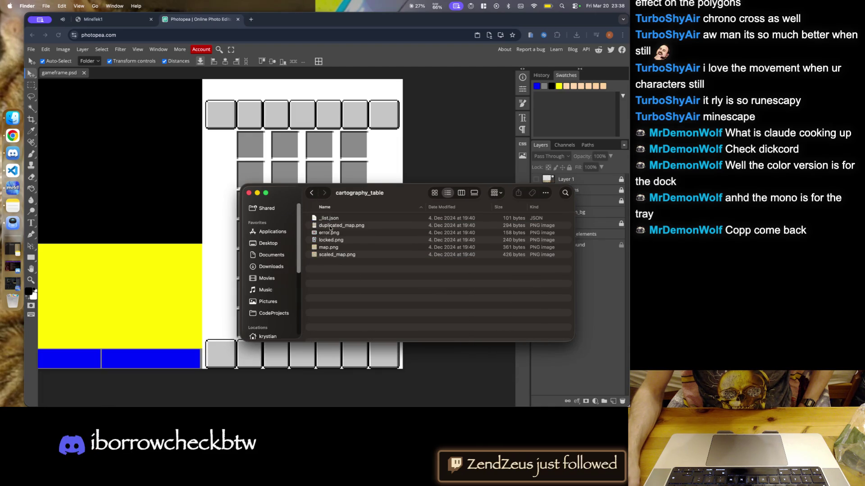
click(311, 194)
double_click(332, 269)
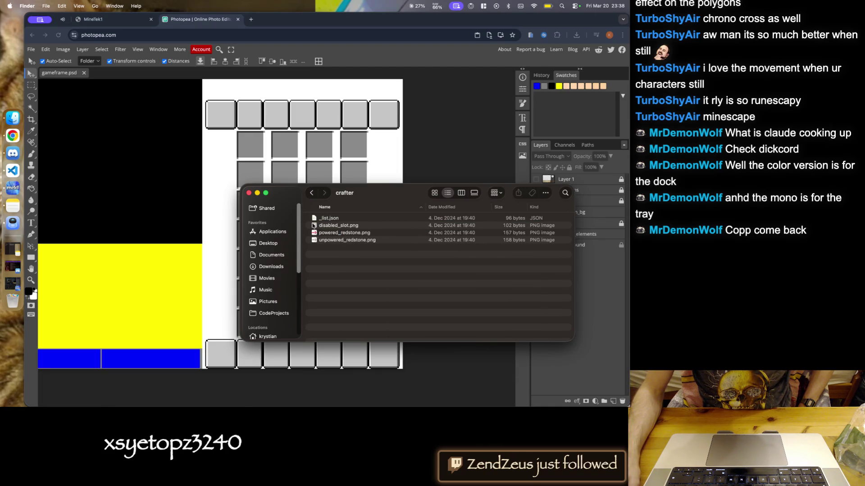
click(311, 194)
double_click(343, 283)
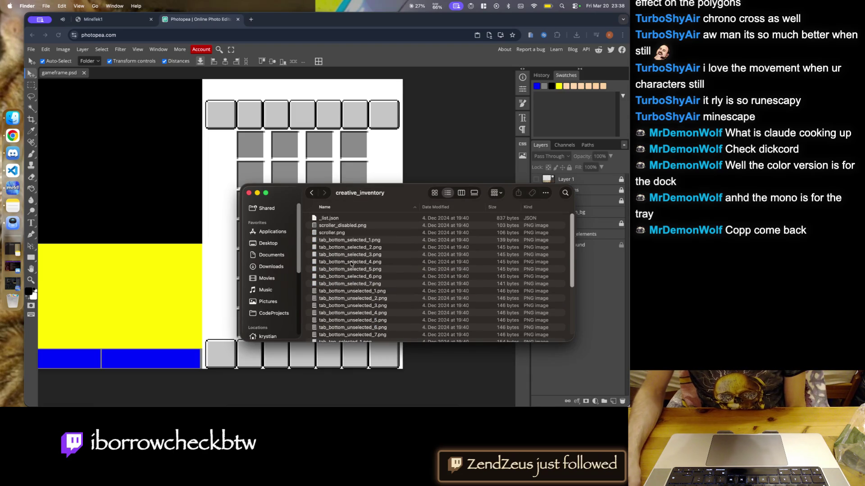
click(312, 195)
double_click(341, 285)
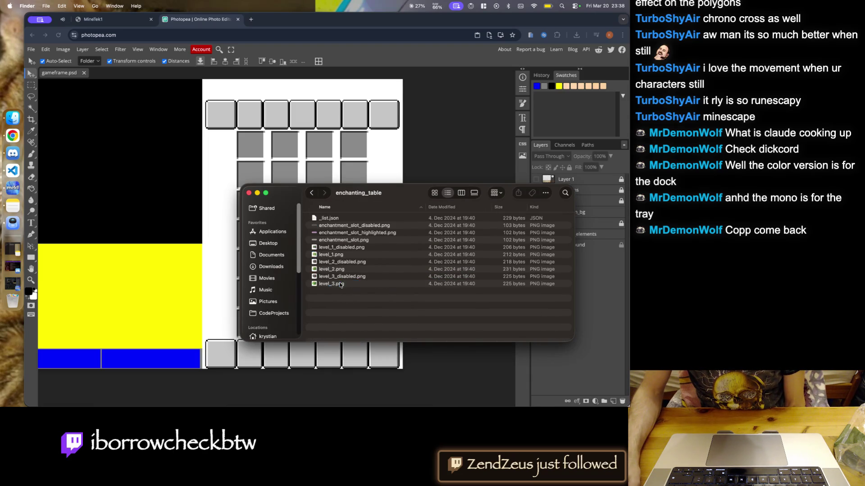
click(313, 193)
- Jump into the horse, grindstone and inventory folders by typing their names, returning each time
text(horse)
key(super+Down)
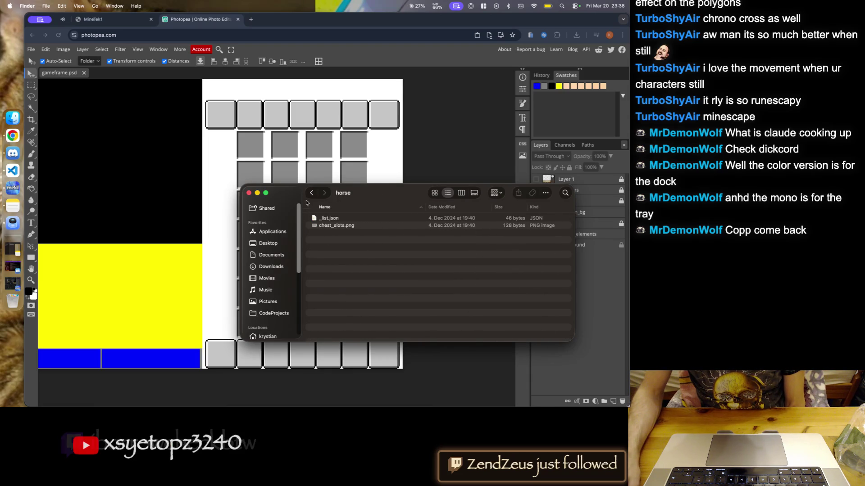
click(311, 194)
text(grindstone)
key(super+Down)
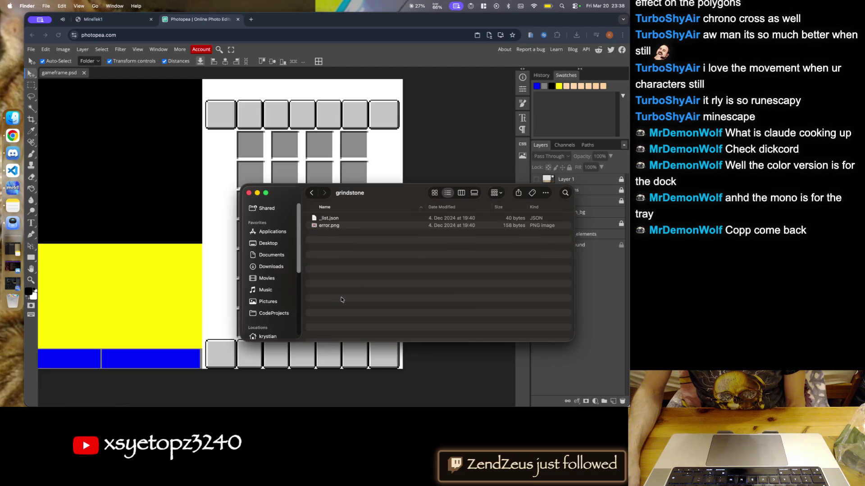
click(311, 192)
text(inventory)
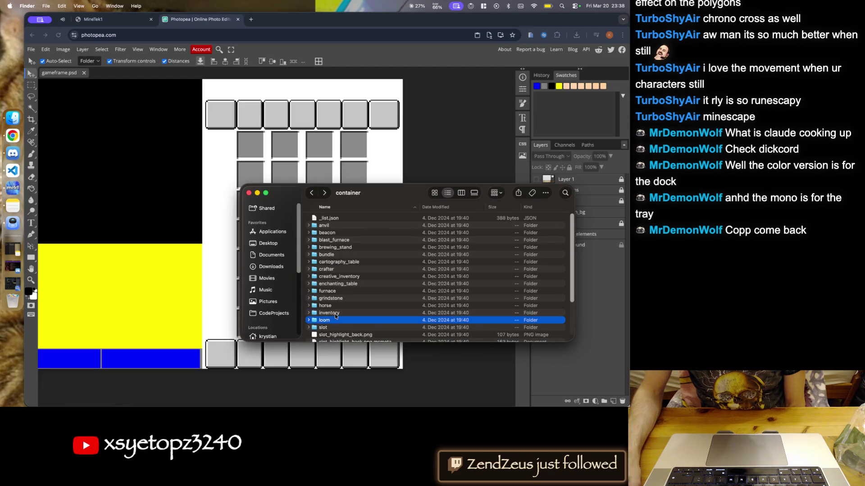
key(super+Down)
click(312, 193)
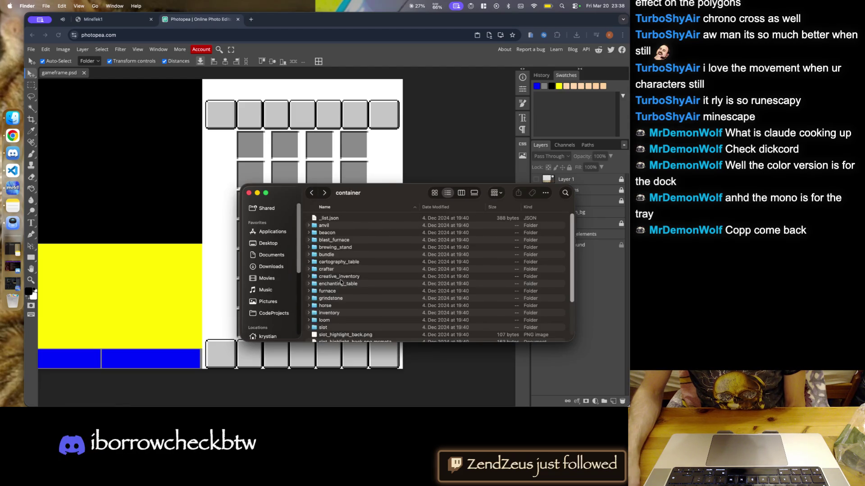
- Preview effect_background_large.png in the inventory folder, then close it and return to container
click(339, 292)
double_click(339, 292)
double_click(351, 225)
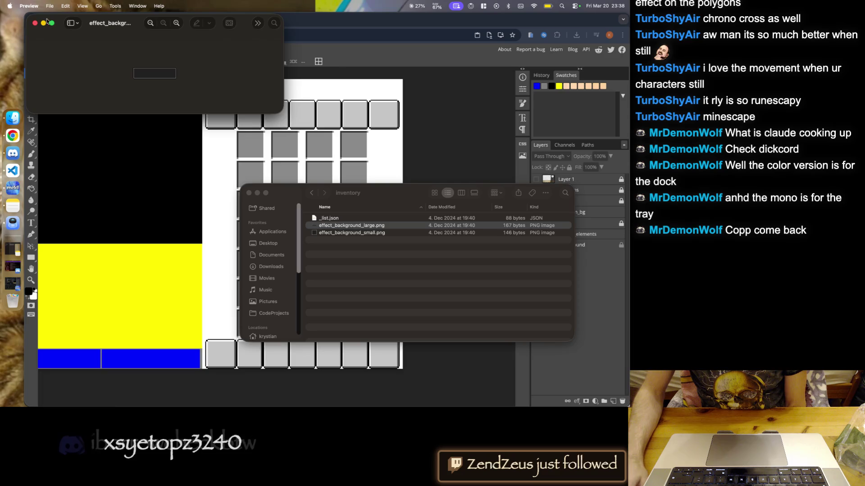
click(34, 23)
click(309, 193)
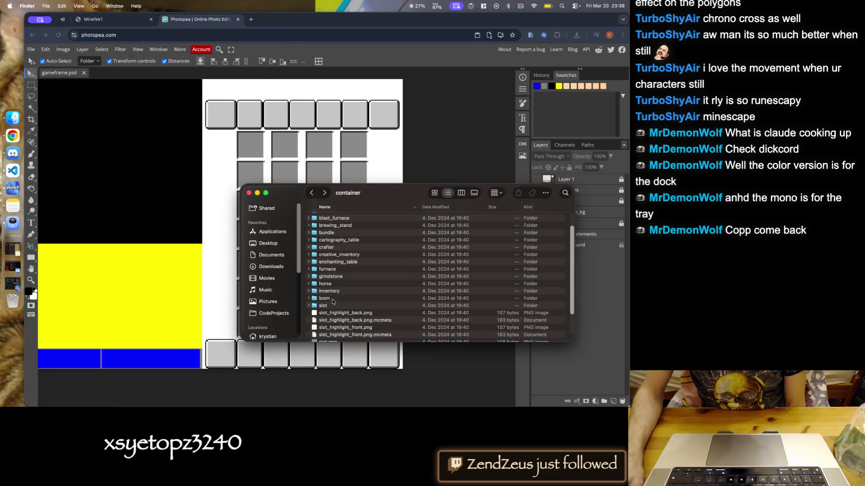
- Open the loom folder and view scroller.png enlarged in Preview, then close it
double_click(333, 298)
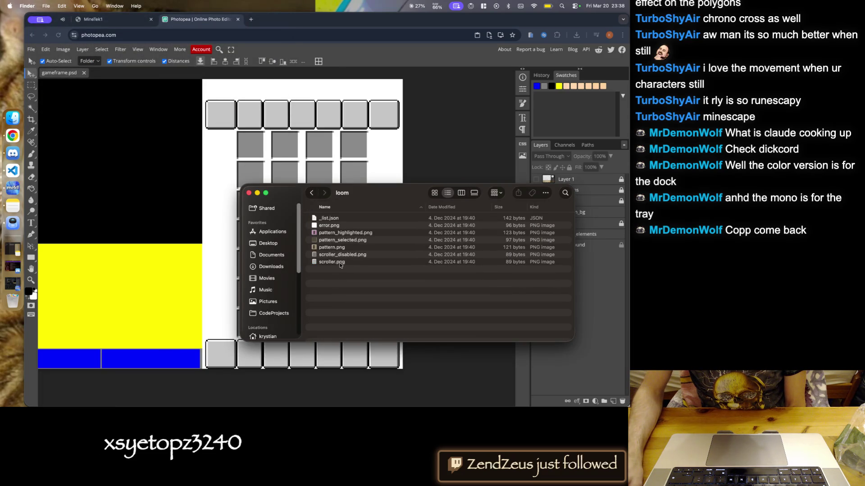
double_click(332, 262)
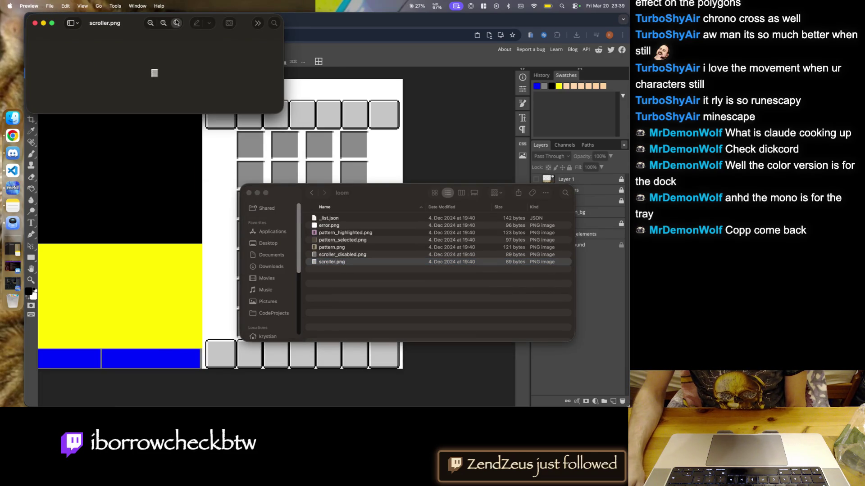
click(177, 23)
key(super+w)
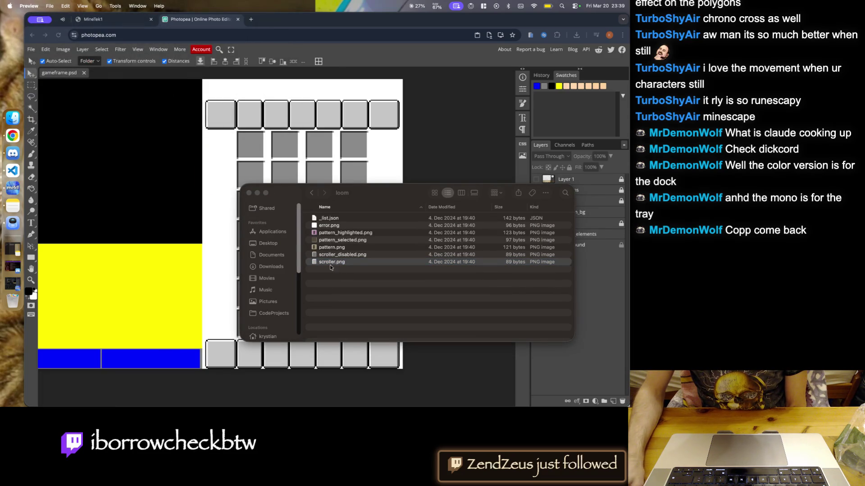
- Place scroller.png into gameframe.psd beside the inventory grid, above sidebar_elements
drag(228, 213, 226, 163)
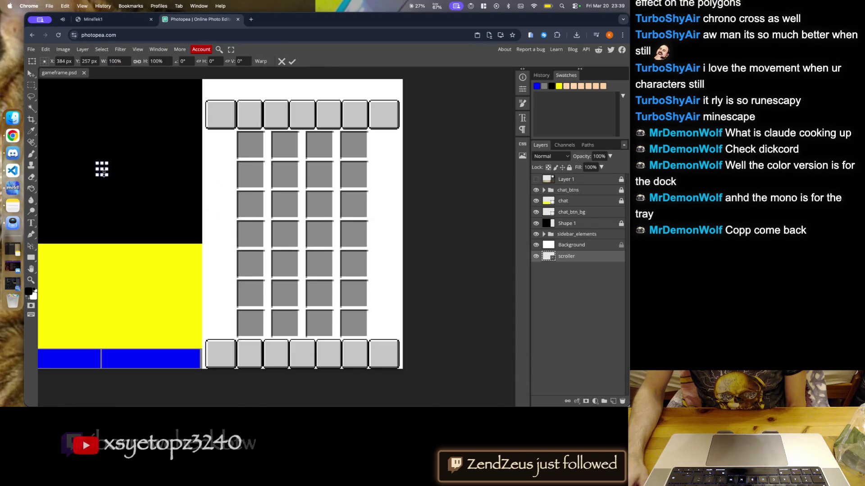
click(292, 61)
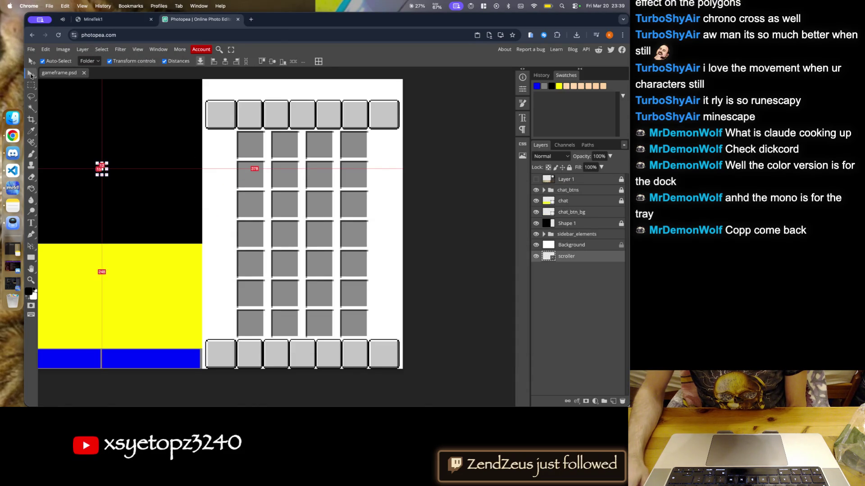
click(130, 166)
mouse_move(100, 170)
mouse_down()
mouse_move(212, 158)
mouse_move(220, 145)
mouse_up()
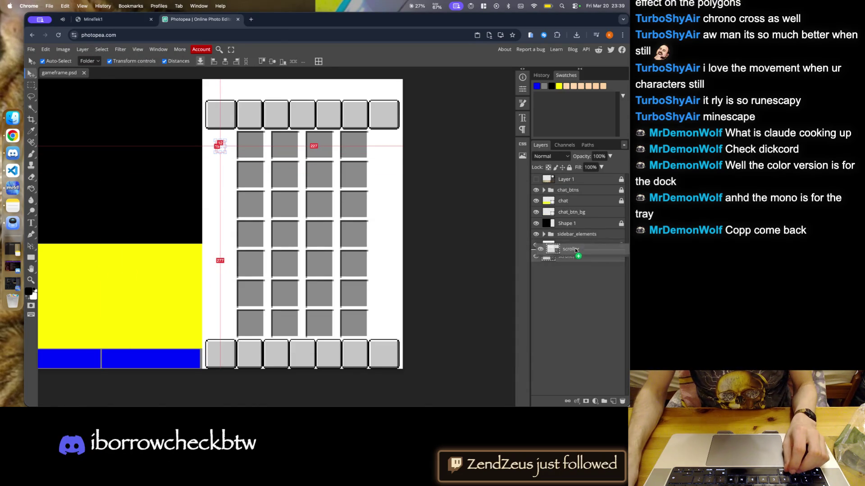
drag(563, 256, 577, 230)
- Show Layer 1 and move the scroller to the top of the inventory column
scroll(210, 135, up, 5)
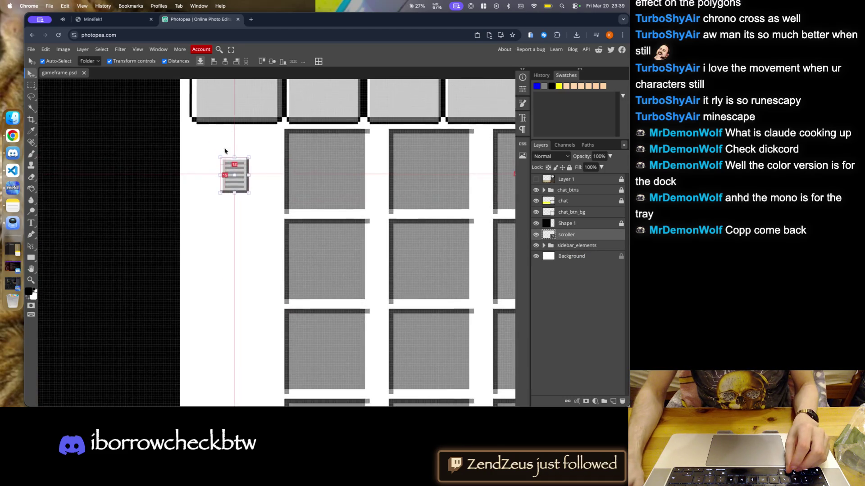
scroll(222, 140, left, 3)
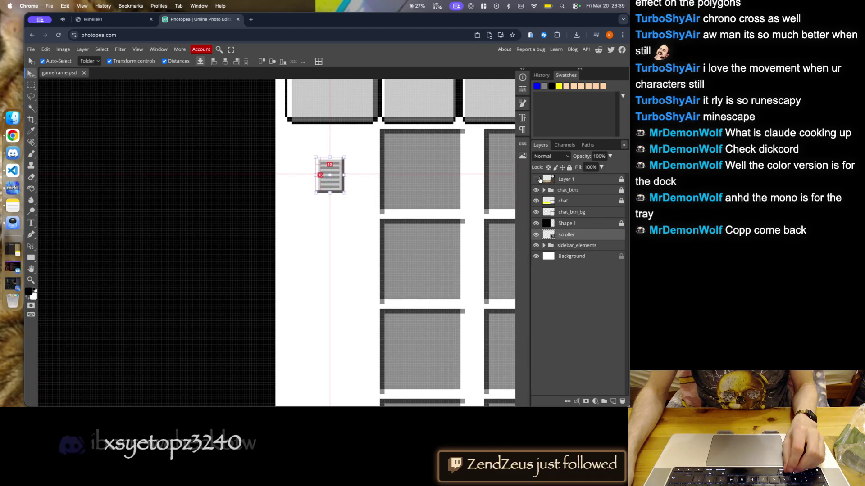
click(536, 179)
scroll(330, 176, up, 3)
drag(344, 204, 323, 147)
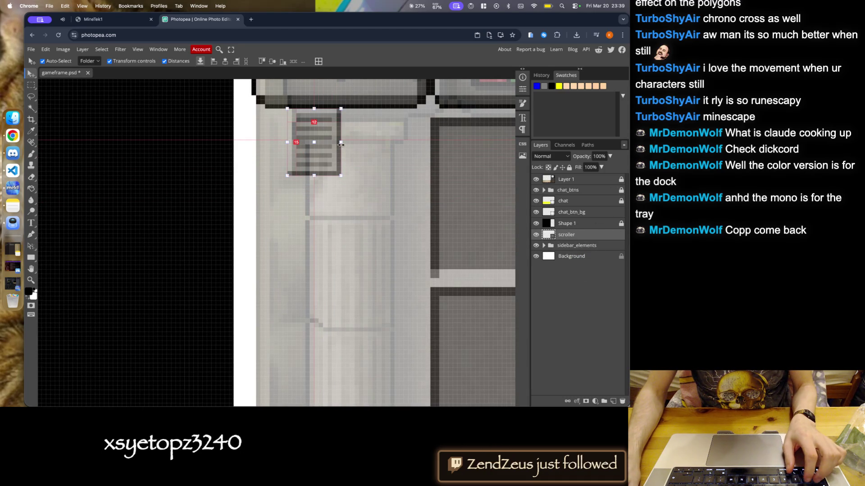
- Start a free transform on the scroller, edit its width field, and nudge it right
click(62, 50)
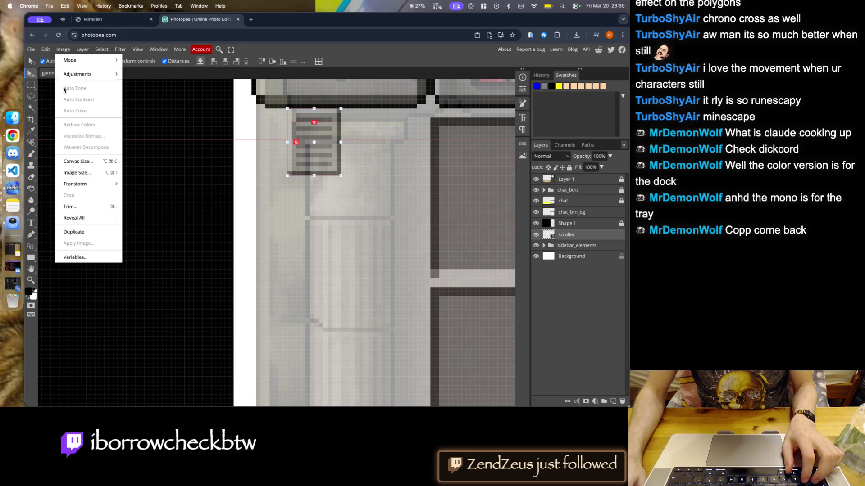
click(68, 232)
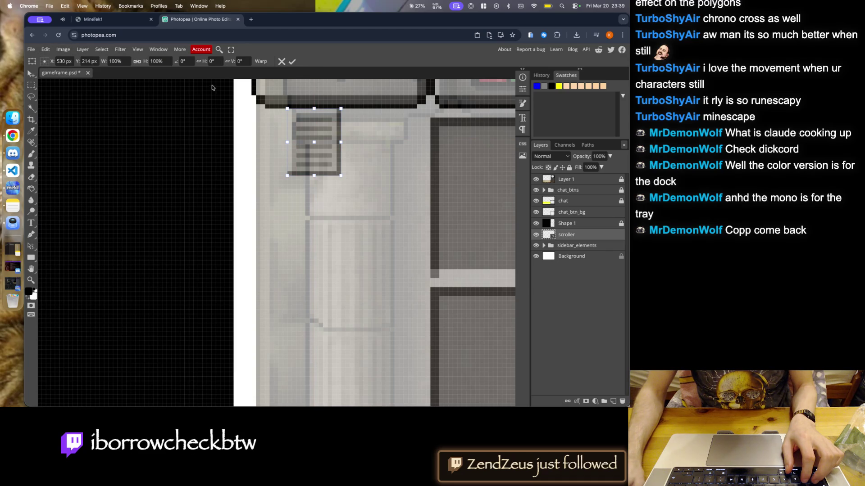
click(118, 63)
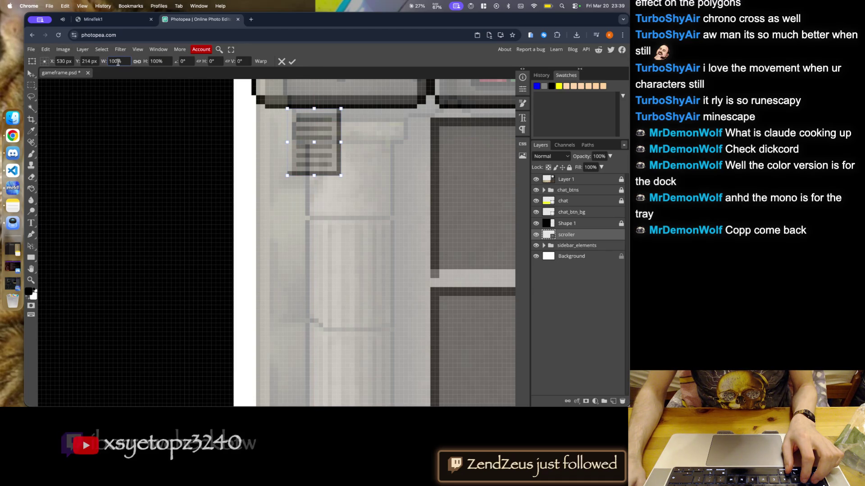
text(104)
drag(336, 131, 353, 129)
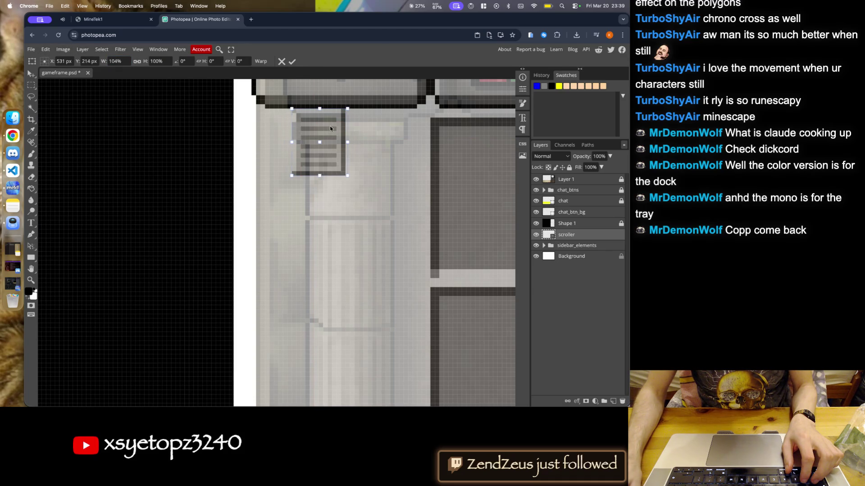
- Hide the textured Layer 1 and nudge the scroller a few pixels left
scroll(342, 216, down, 3)
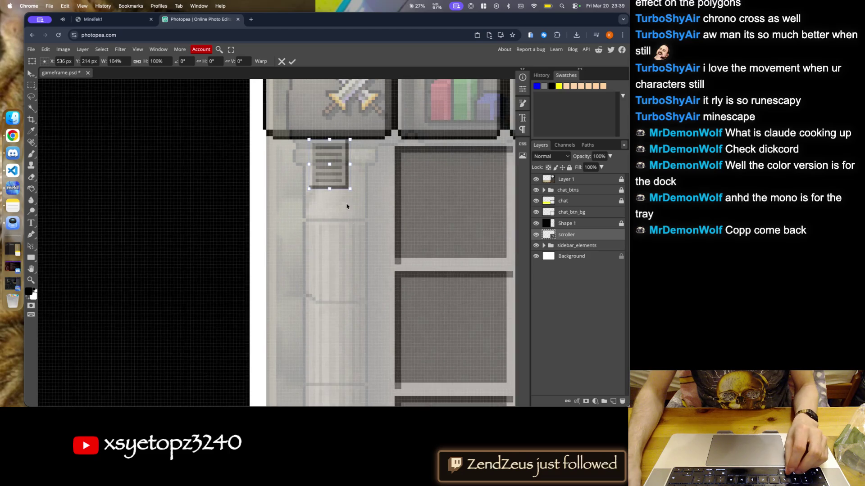
scroll(334, 217, down, 3)
click(536, 179)
scroll(344, 139, up, 3)
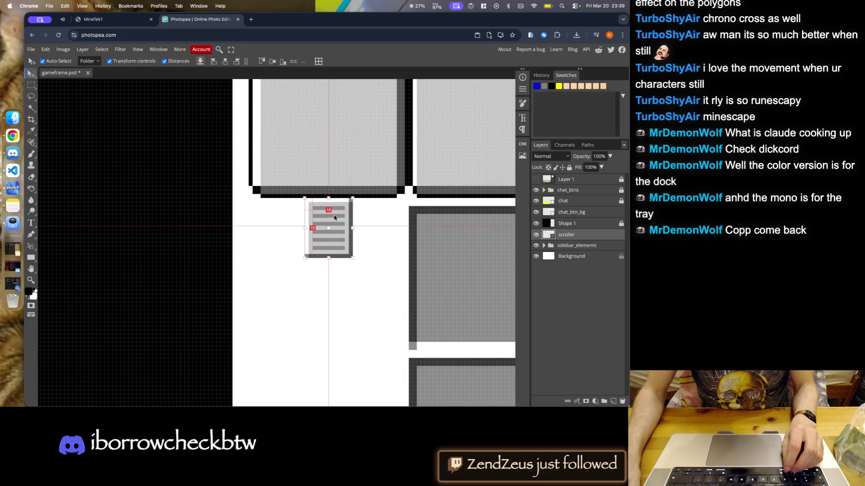
drag(335, 206, 332, 207)
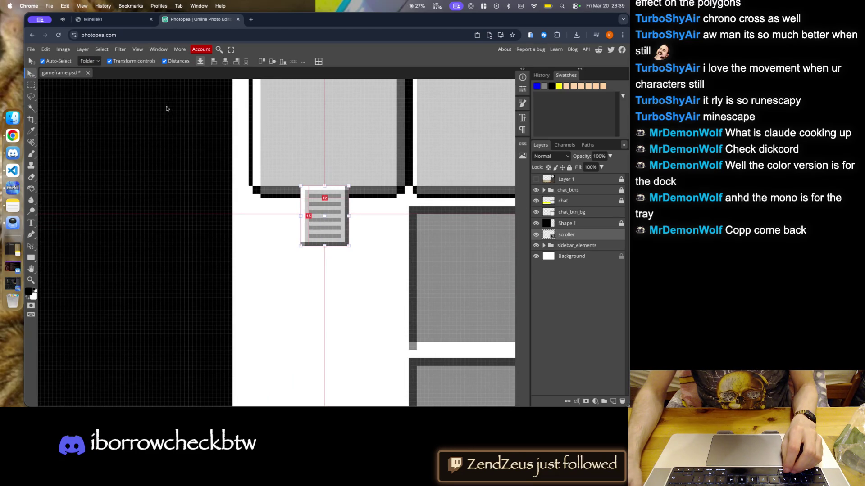
click(63, 49)
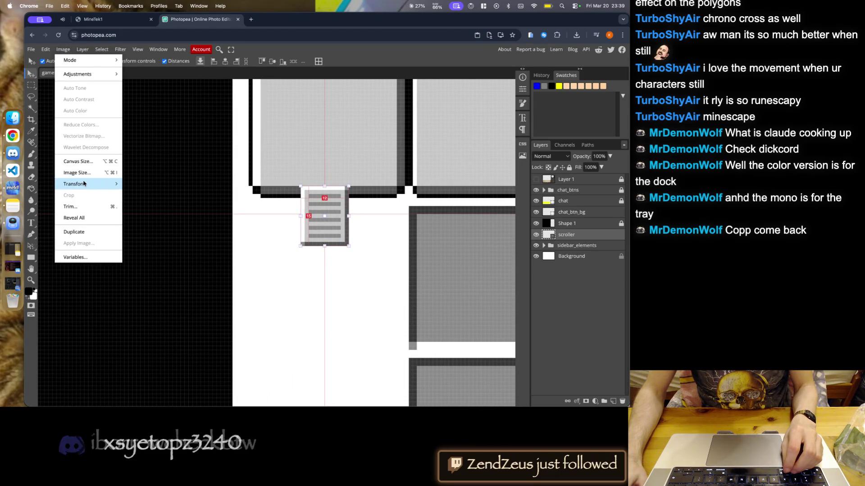
- Free-transform the scroller to 278% width, keeping height at 100%, and commit
mouse_move(45, 49)
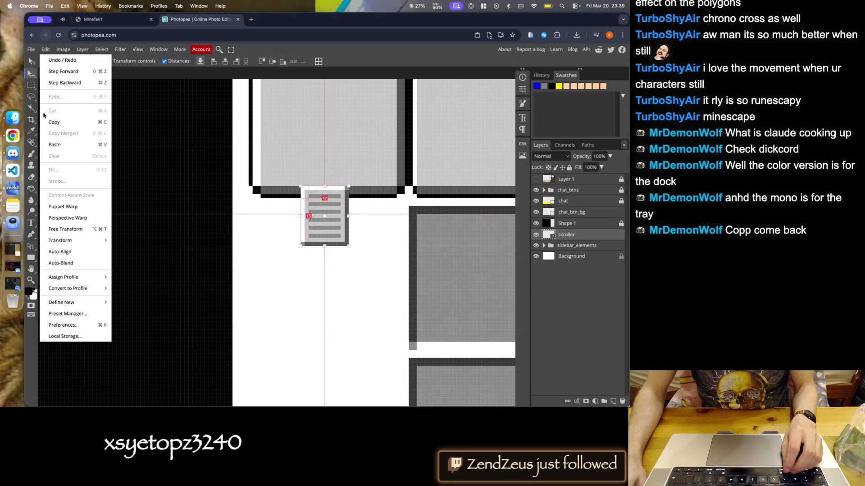
click(60, 232)
scroll(117, 60, up, 8)
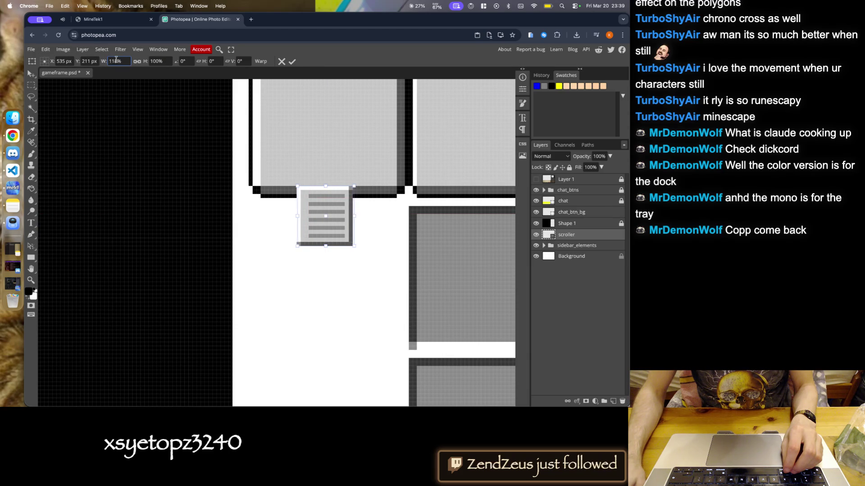
scroll(116, 61, up, 10)
scroll(116, 61, up, 5)
scroll(117, 61, up, 10)
scroll(116, 61, up, 10)
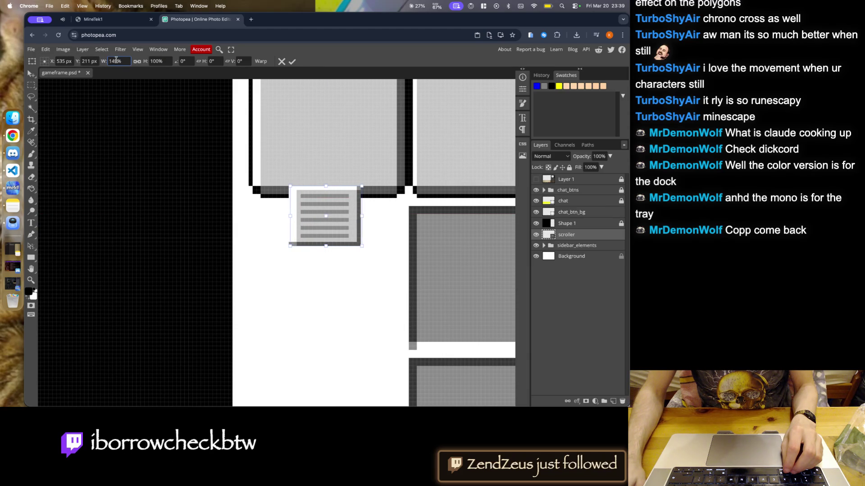
scroll(111, 61, up, 10)
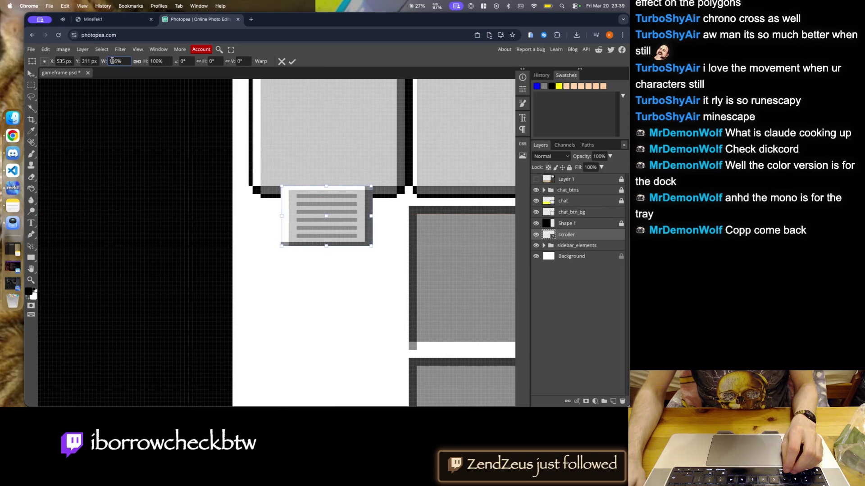
scroll(112, 60, up, 8)
scroll(111, 61, up, 8)
scroll(112, 61, up, 8)
scroll(112, 61, up, 8)
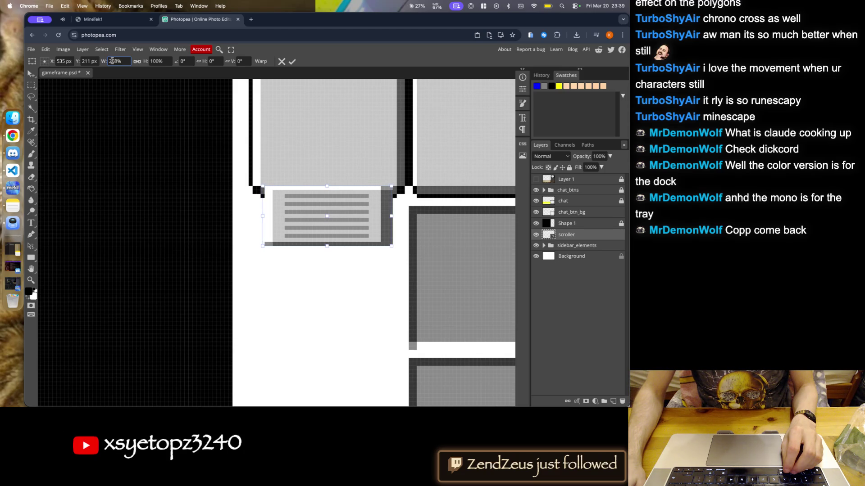
scroll(111, 61, up, 5)
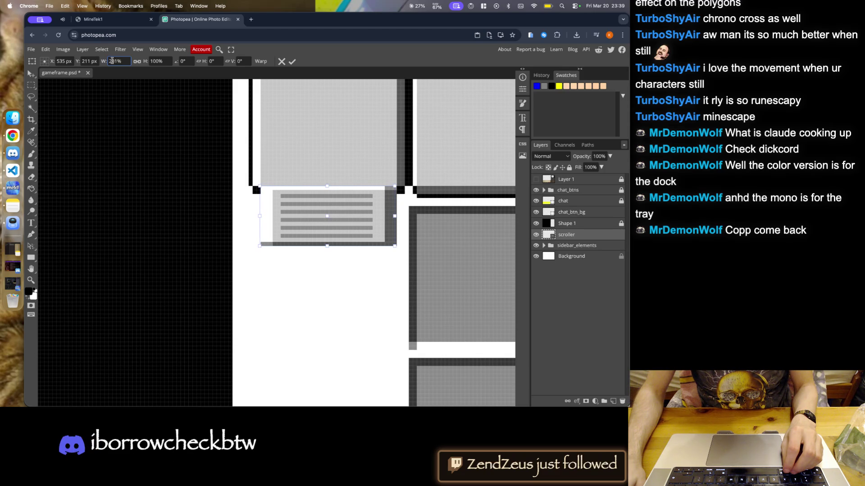
scroll(112, 61, down, 7)
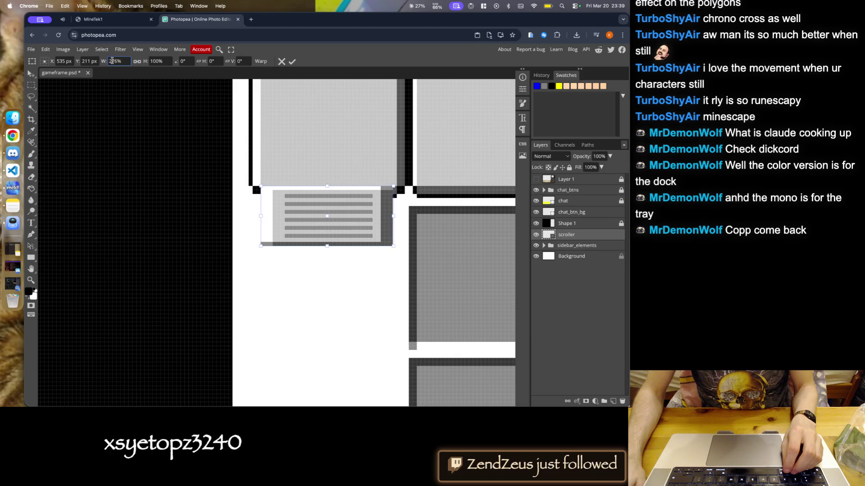
key(Up)
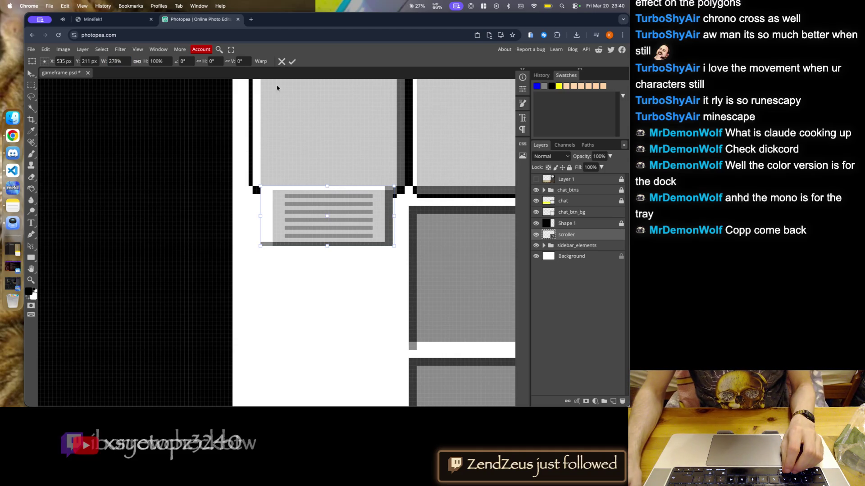
click(292, 62)
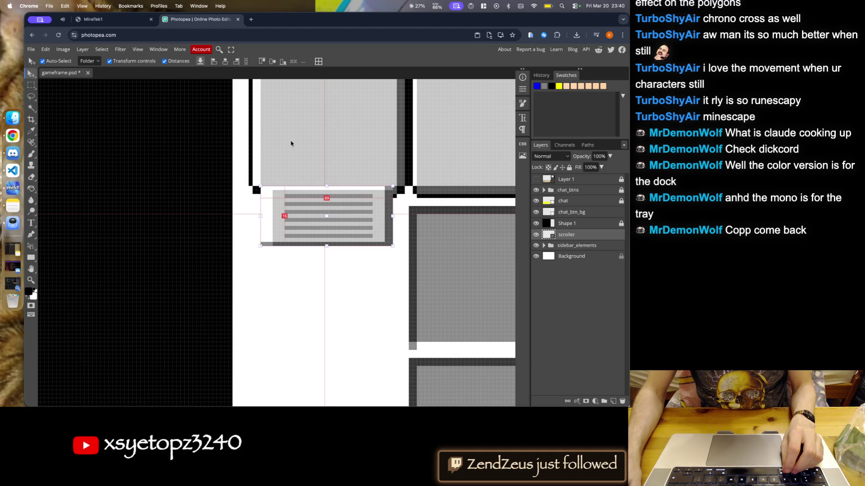
- Move the scroller graphic upward and save gameframe.psd
scroll(285, 108, down, 5)
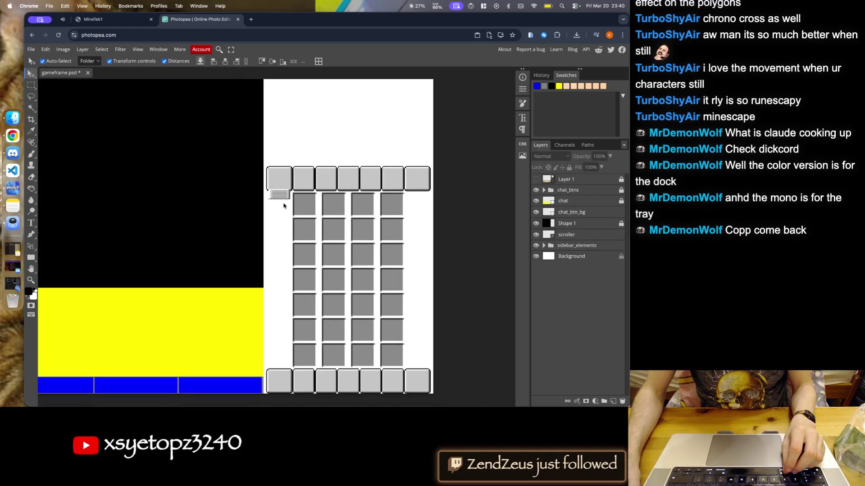
scroll(283, 214, up, 3)
scroll(277, 202, up, 2)
scroll(277, 202, up, 2)
scroll(277, 202, up, 2)
drag(289, 222, 299, 233)
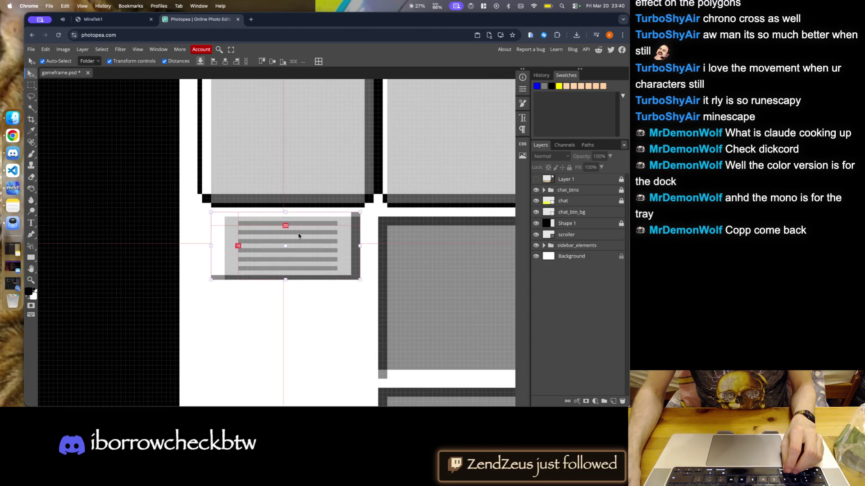
key(ctrl+s)
- Toggle Layer 1 on and off to compare the scroller with the reference frame
scroll(300, 232, down, 3)
scroll(363, 174, down, 3)
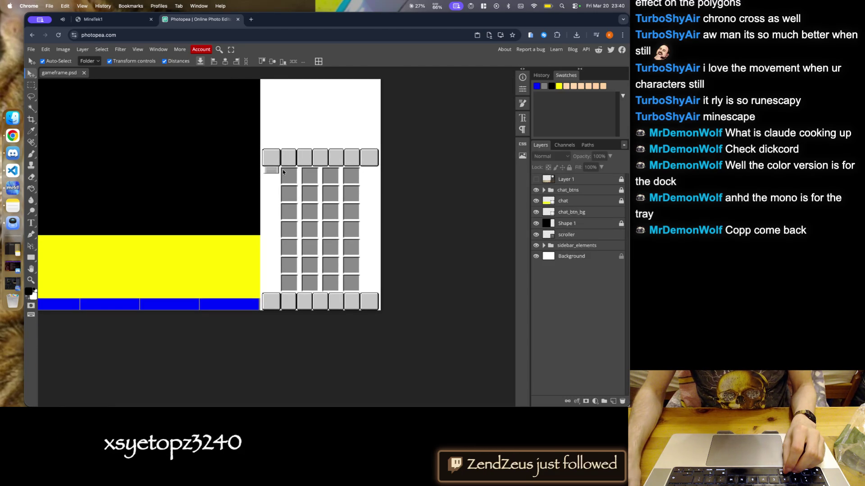
scroll(279, 216, up, 2)
scroll(279, 216, up, 1)
click(536, 180)
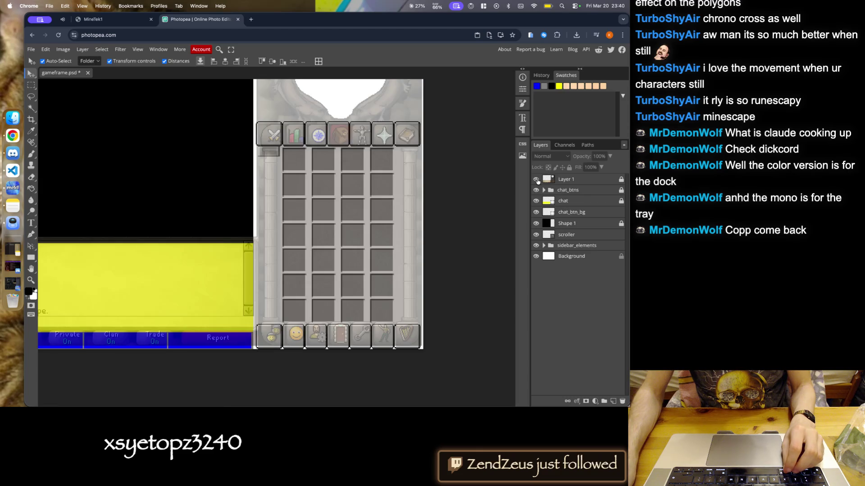
click(536, 179)
- Stretch the scroller down the inventory's left side to about 1780% height
scroll(269, 159, up, 2)
scroll(269, 159, up, 2)
scroll(269, 159, up, 2)
drag(270, 161, 274, 165)
scroll(275, 165, down, 5)
drag(270, 167, 265, 377)
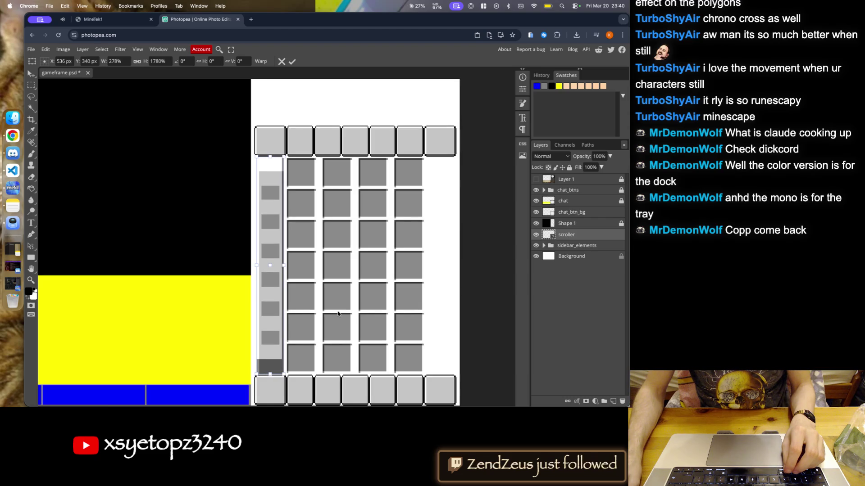
click(292, 61)
- Drag the scroller back up under the first tab button
scroll(258, 181, down, 2)
scroll(258, 180, down, 2)
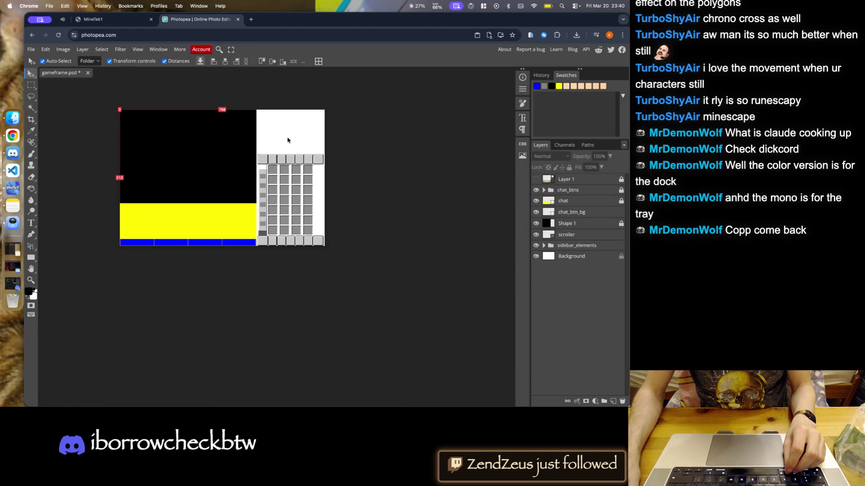
scroll(271, 142, up, 3)
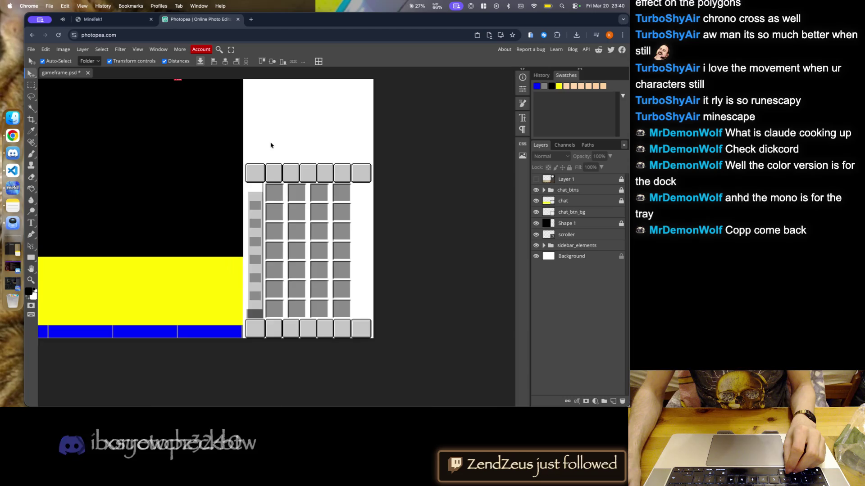
scroll(255, 167, up, 1)
scroll(254, 167, up, 1)
scroll(259, 162, down, 4)
scroll(263, 155, down, 1)
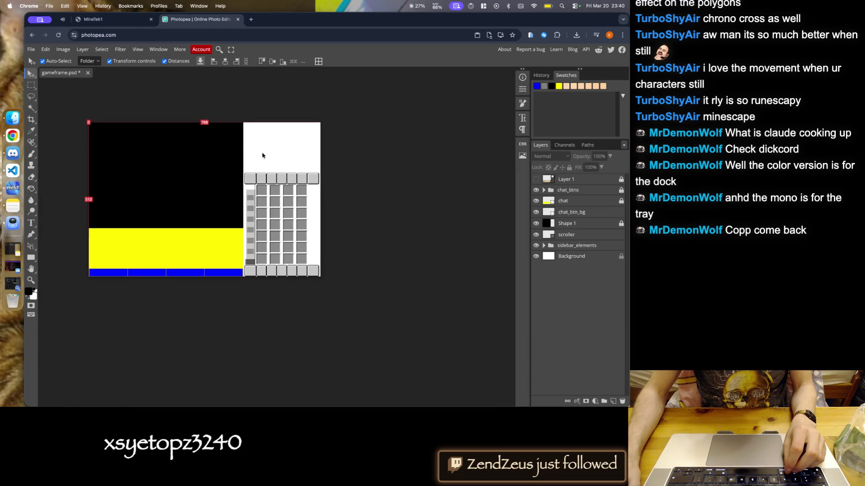
scroll(246, 241, up, 3)
drag(252, 239, 264, 107)
scroll(264, 106, up, 2)
scroll(265, 112, up, 2)
scroll(273, 144, up, 1)
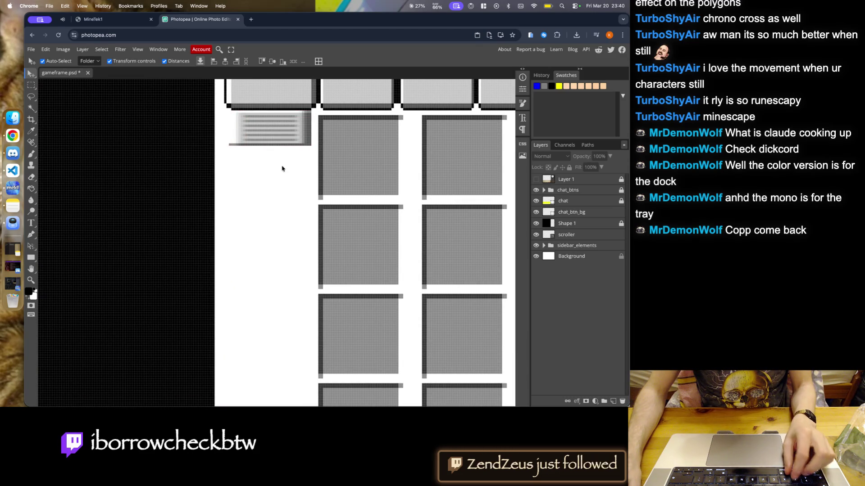
- Undo and redo recent scroller edits, then move the scroller left into place
scroll(279, 176, down, 3)
scroll(286, 123, down, 2)
scroll(284, 127, up, 2)
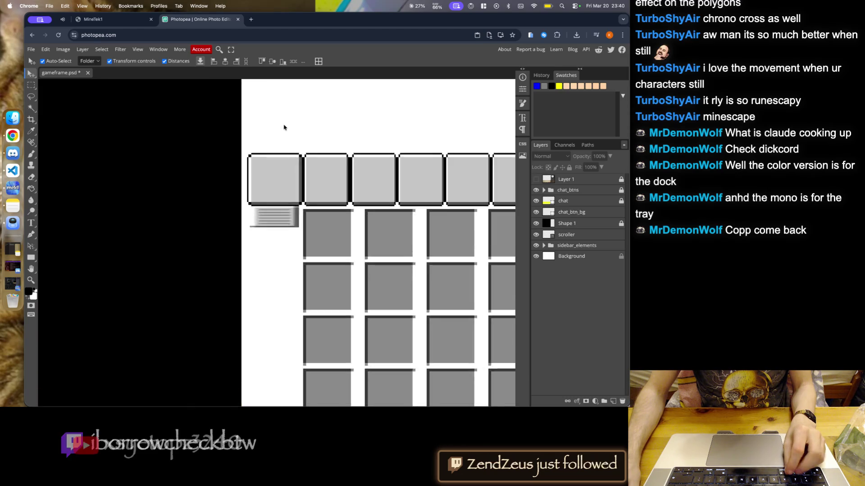
scroll(284, 129, up, 2)
key(ctrl+z)
key(ctrl+shift+z)
key(ctrl+shift+z)
key(ctrl+shift+z)
scroll(273, 212, up, 2)
scroll(271, 211, up, 1)
drag(266, 227, 221, 228)
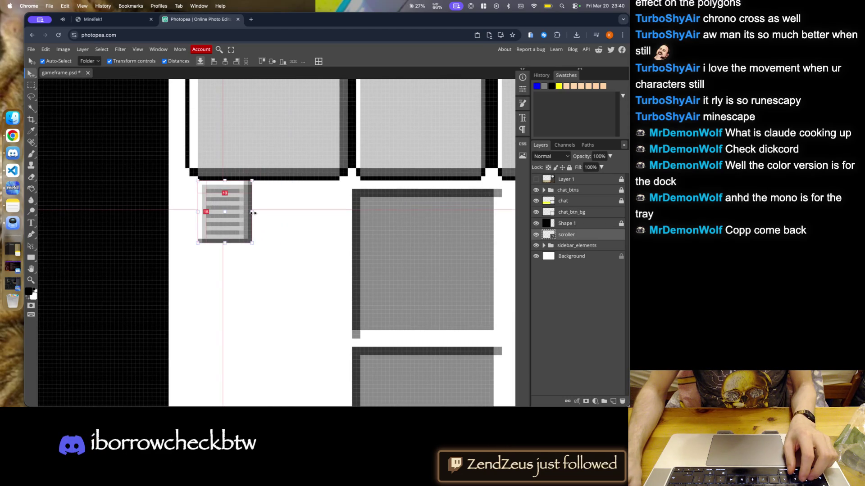
- Widen the scroller at its right edge with Ctrl+T and commit
key(ctrl+t)
drag(257, 210, 348, 215)
key(Return)
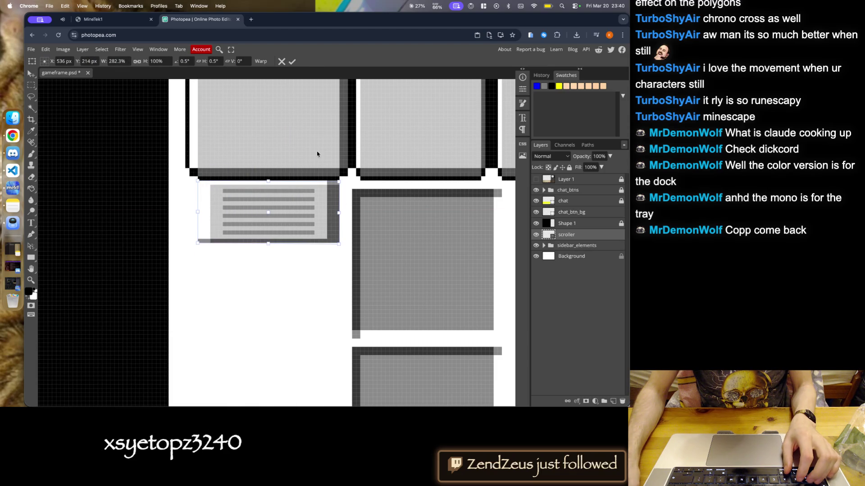
click(291, 62)
click(289, 267)
- Zoom out to the whole document and select the scroller
key(ctrl+minus)
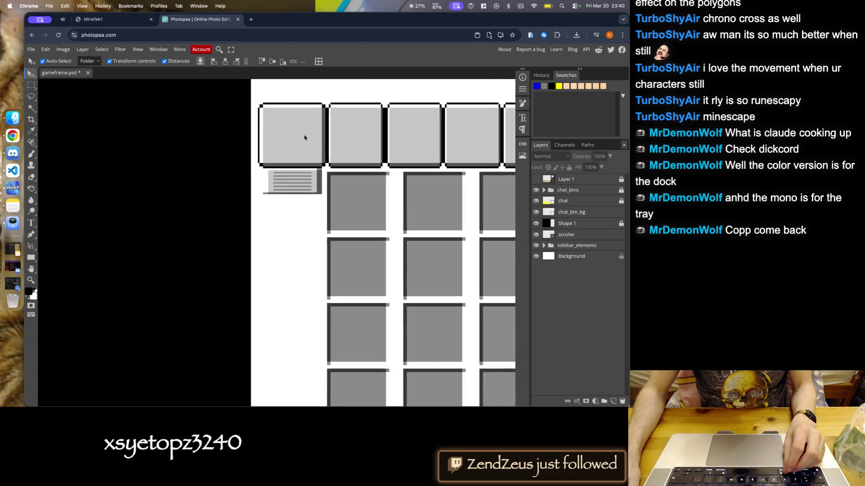
key(ctrl+minus)
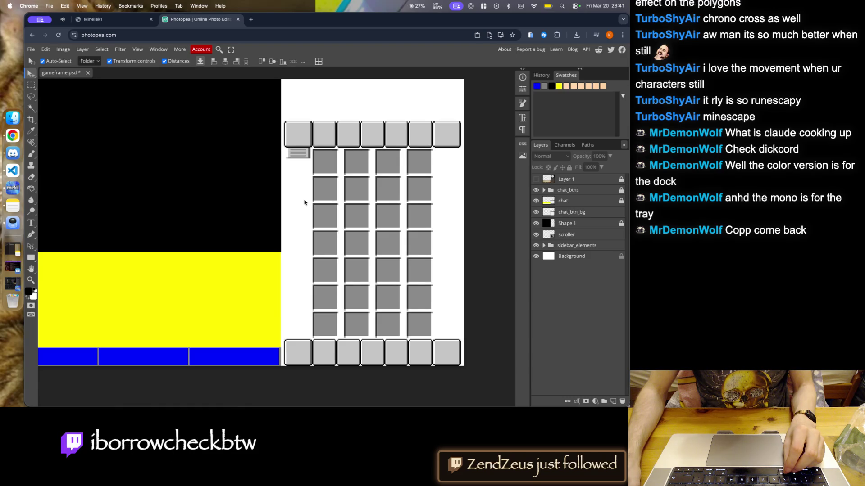
scroll(299, 149, up, 3)
scroll(299, 149, up, 3)
click(293, 171)
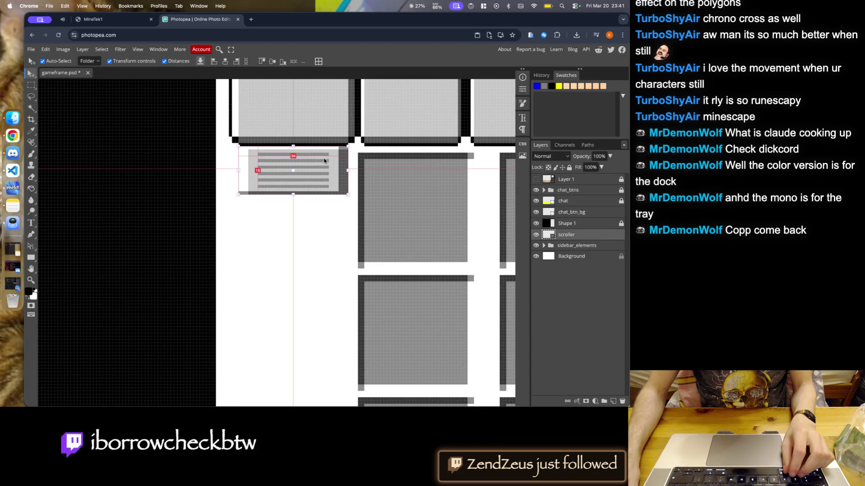
- Narrow the scroller to 225.3% width in Free Transform and show Layer 1
click(45, 49)
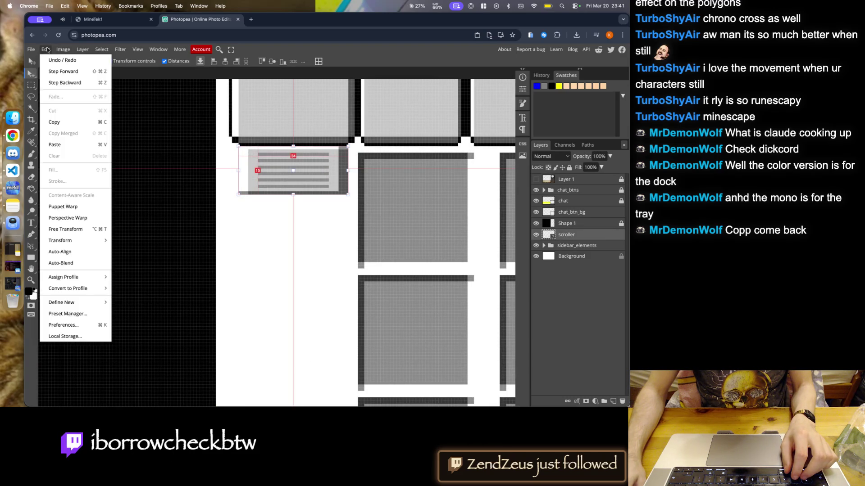
click(80, 229)
click(110, 61)
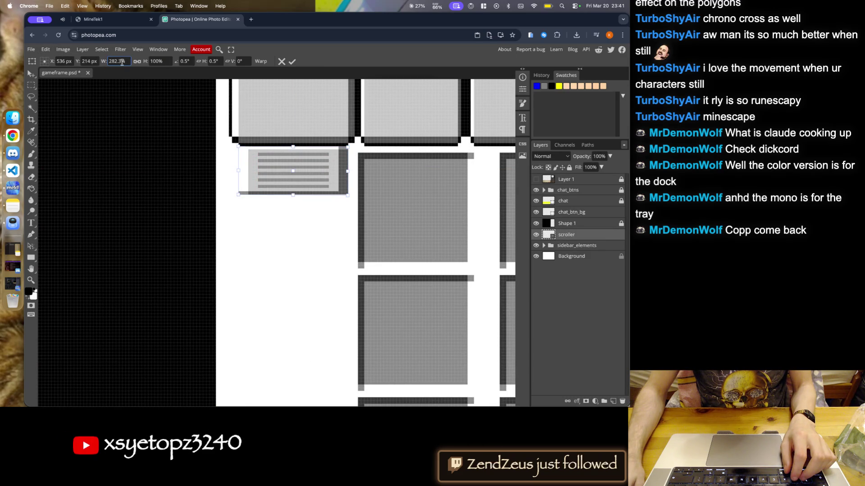
key(Down)
key(Down)
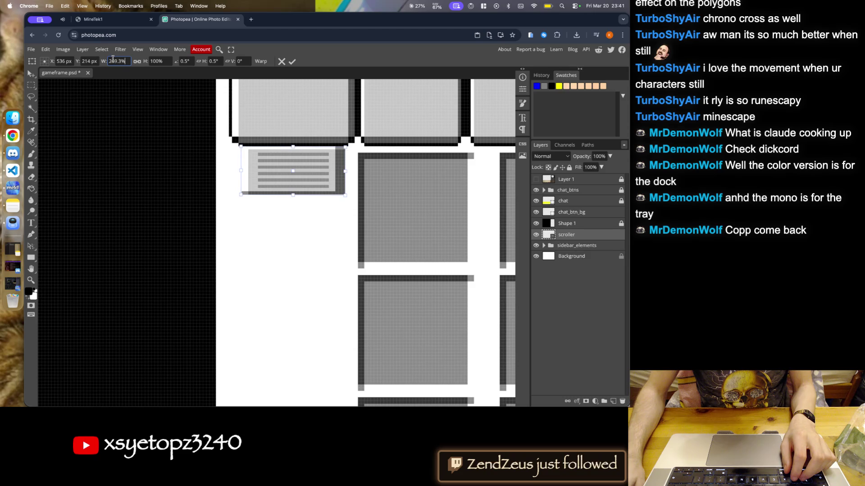
key(Down)
key(Down)
key(Down)
key(Down)
key(Down)
key(Down)
key(Down)
key(Down)
key(Down)
key(Down)
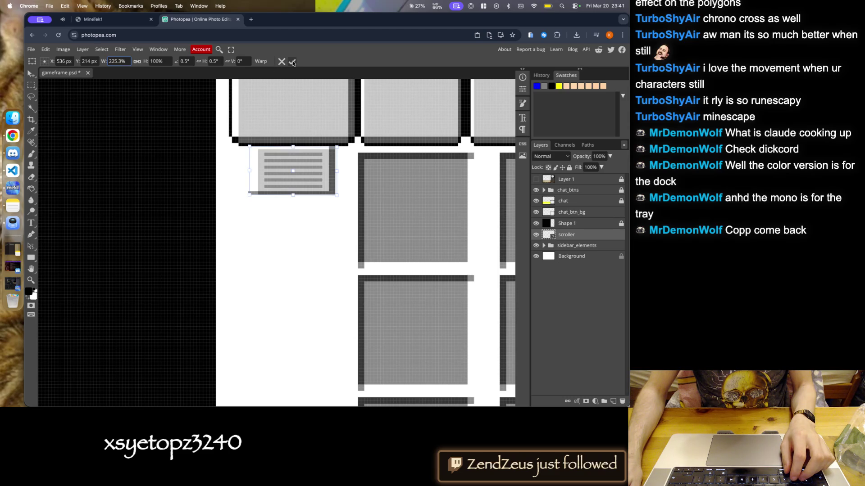
click(292, 62)
click(536, 179)
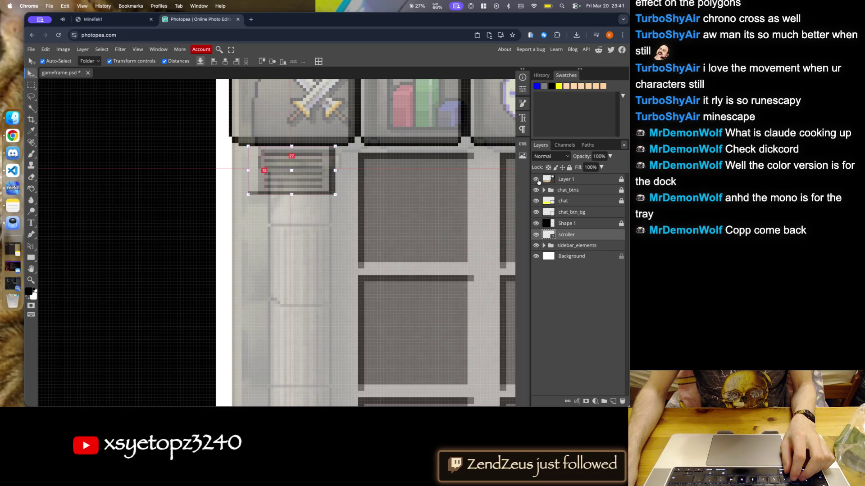
- Hide the Layer 1 reference and scale the scroller width to just over 202% via Free Transform
click(536, 180)
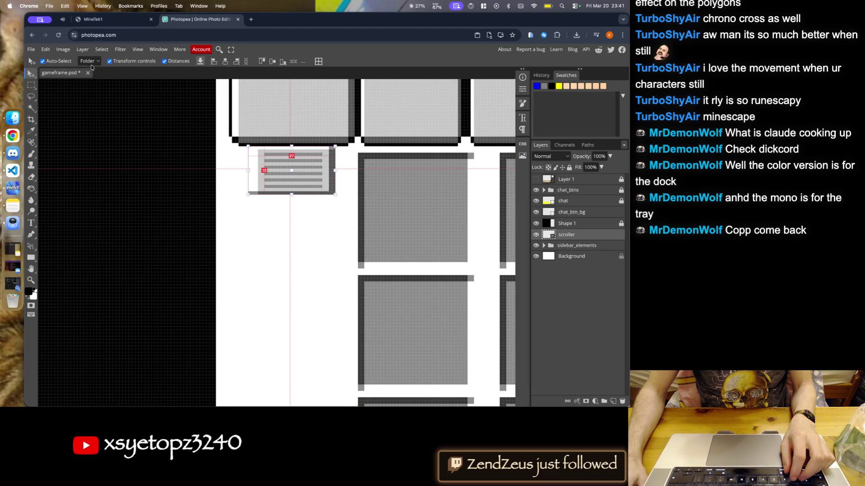
click(50, 53)
click(63, 174)
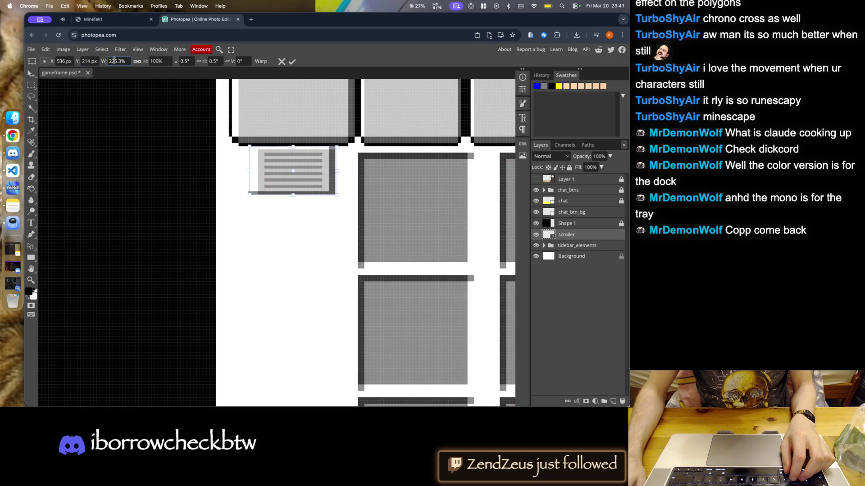
scroll(113, 61, down, 3)
scroll(114, 61, down, 5)
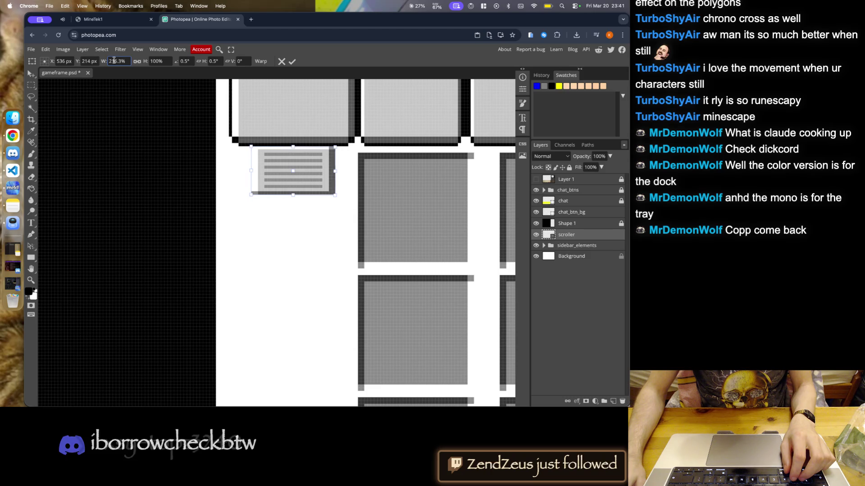
scroll(114, 60, down, 3)
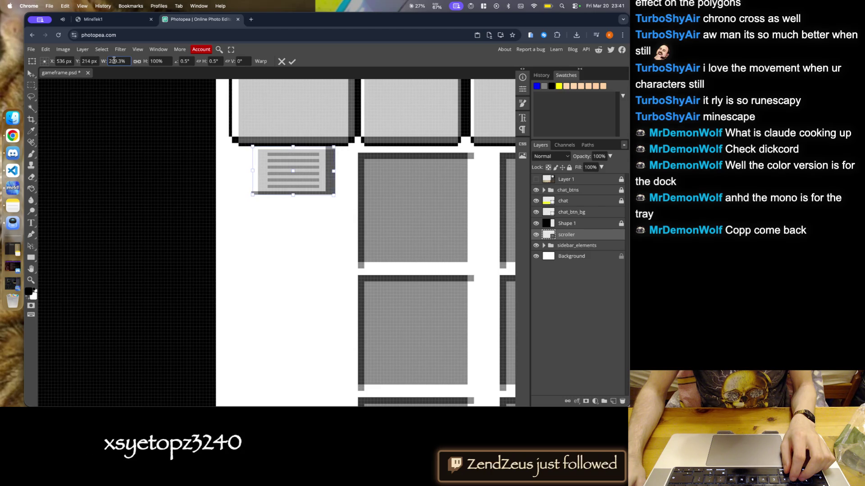
scroll(114, 61, down, 6)
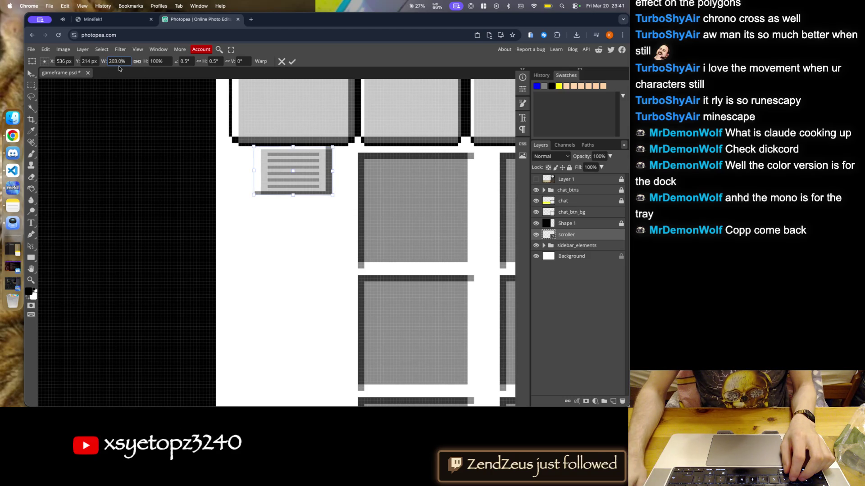
text(202%)
key(Up)
key(Up)
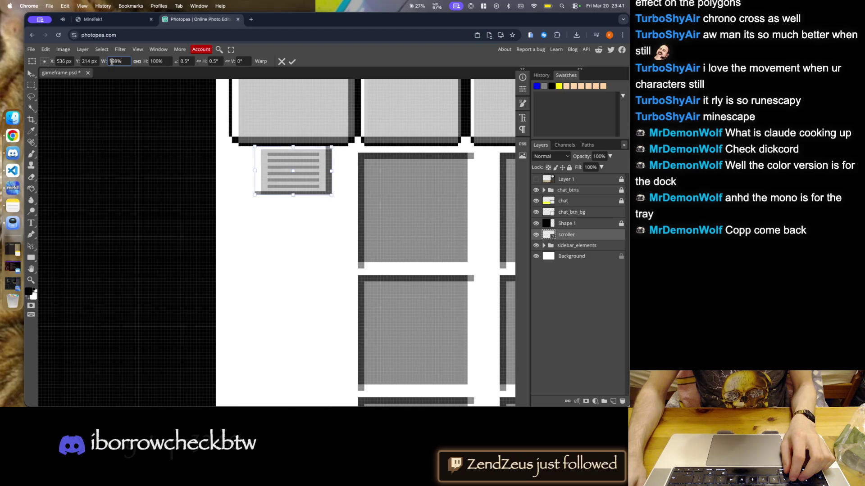
key(Down)
key(Down)
key(Down)
key(Up)
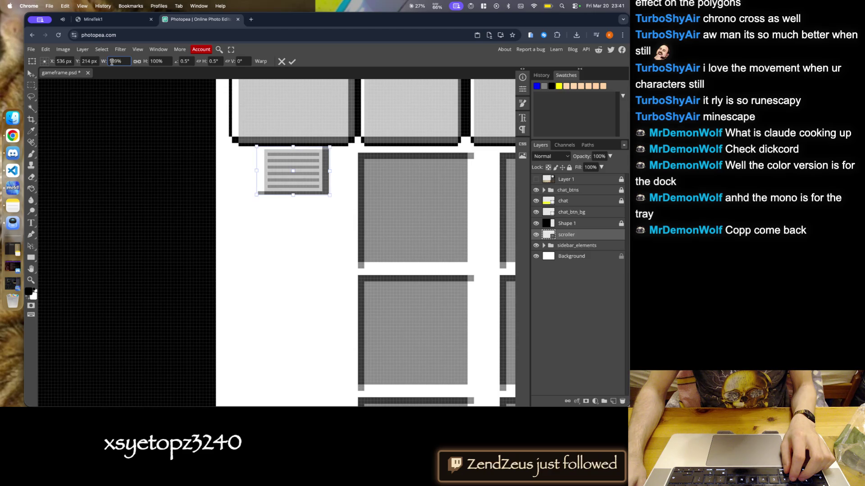
key(Up)
key(Up)
key(Up)
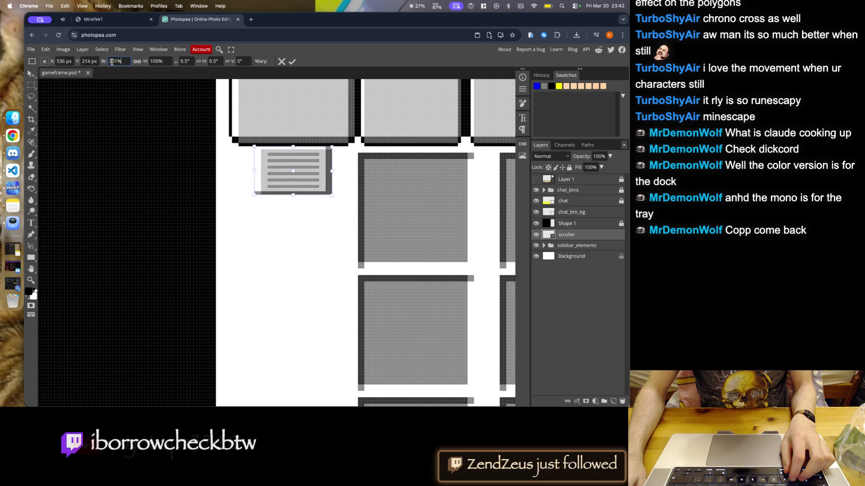
key(Up)
key(Up)
key(Up)
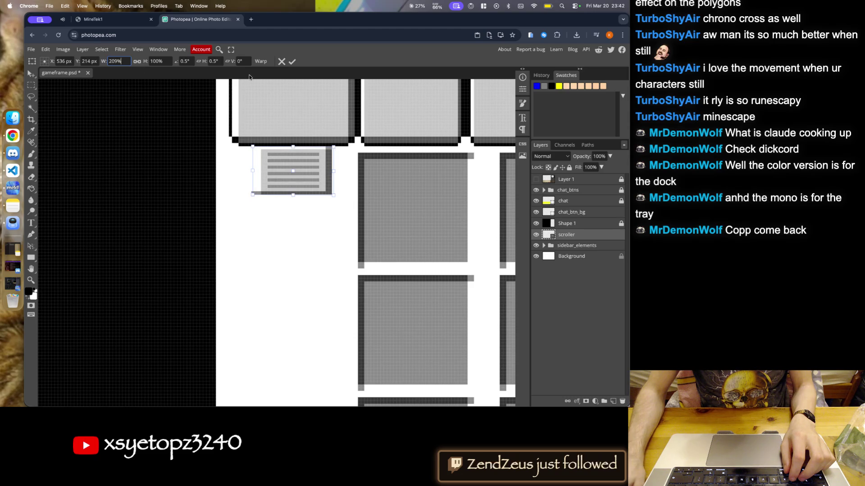
click(292, 62)
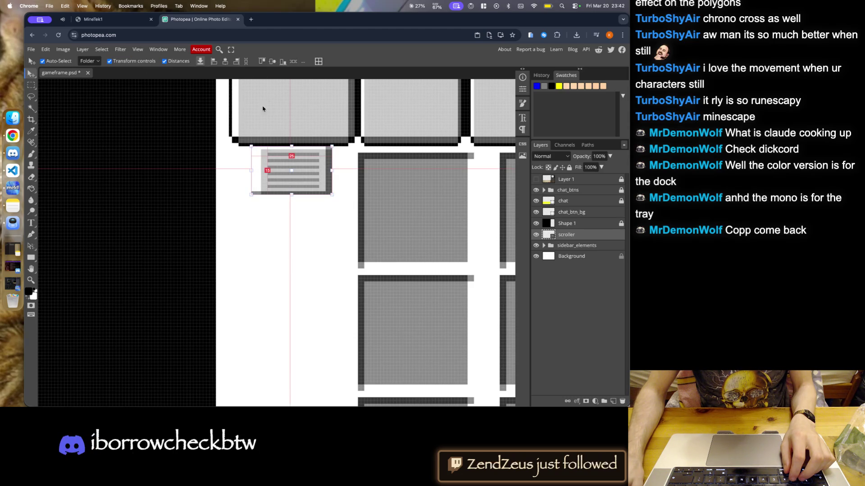
- Reselect the scroller layer and toggle the Layer 1 reference overlay back on
scroll(250, 171, up, 5)
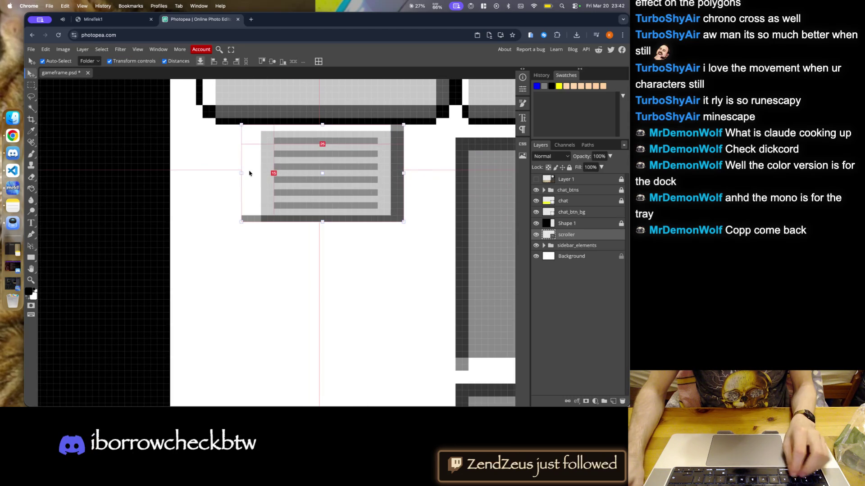
click(212, 187)
scroll(216, 178, down, 5)
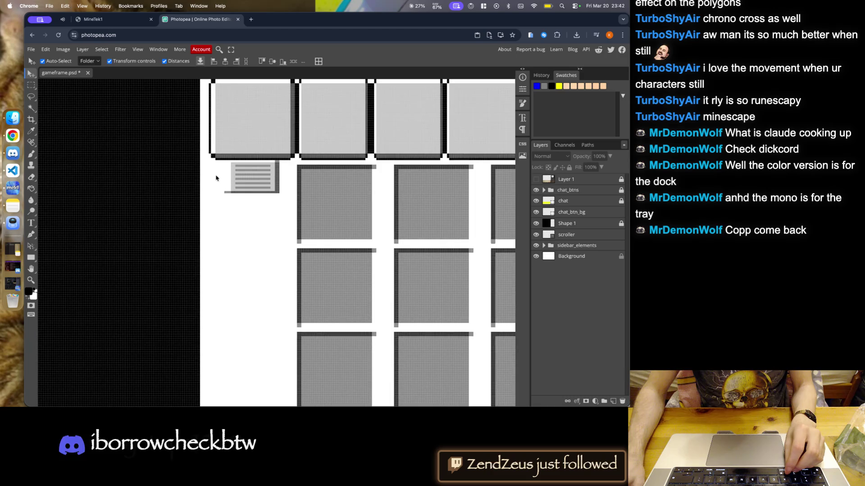
scroll(216, 180, down, 5)
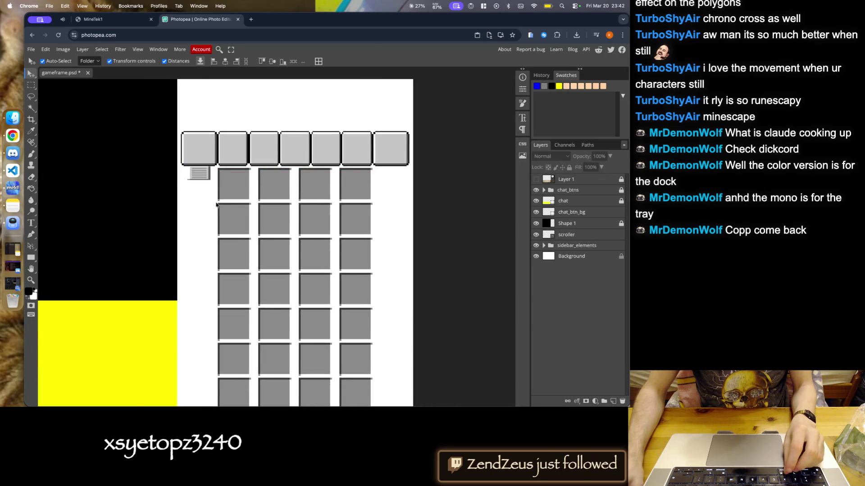
scroll(221, 189, up, 3)
click(233, 145)
scroll(227, 161, up, 3)
scroll(228, 160, up, 3)
scroll(203, 144, up, 3)
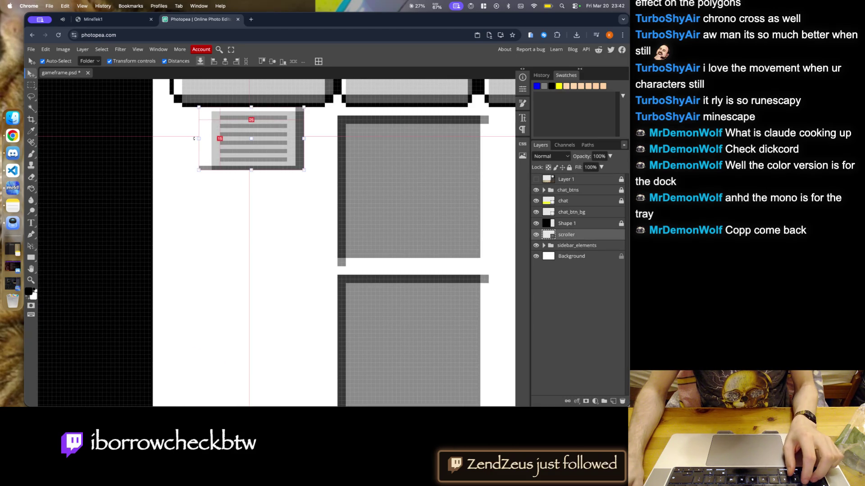
click(536, 179)
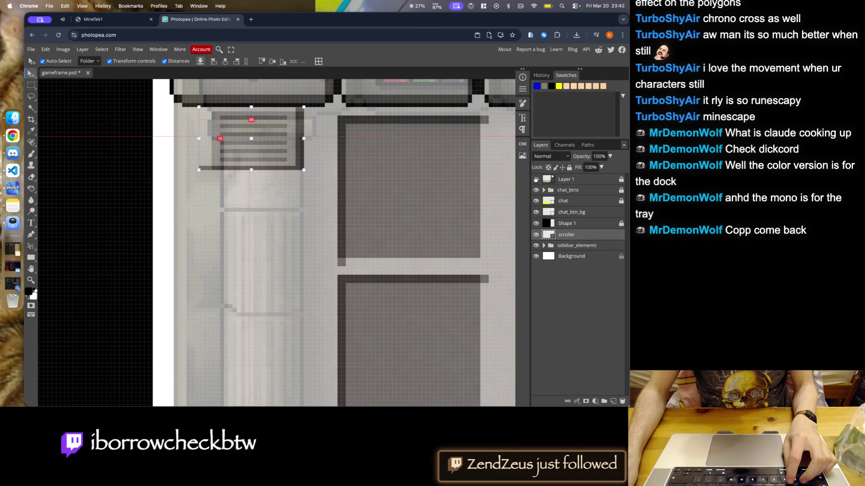
click(535, 179)
click(535, 179)
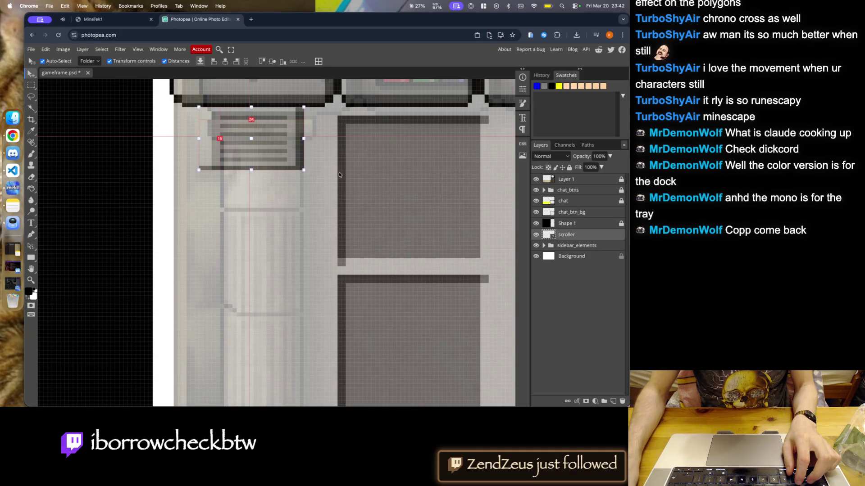
- Try shrinking the scroller from its left side, cancel it, hide the Layer 1 overlay and undo two edits
drag(199, 139, 206, 140)
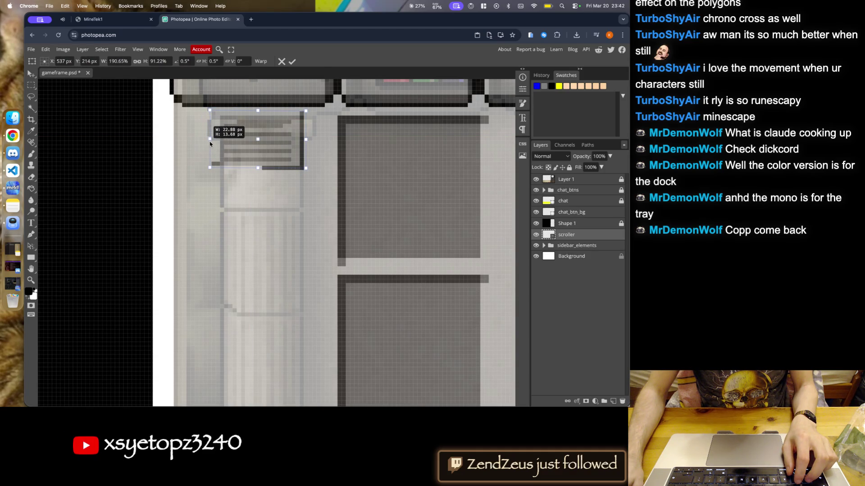
key(Escape)
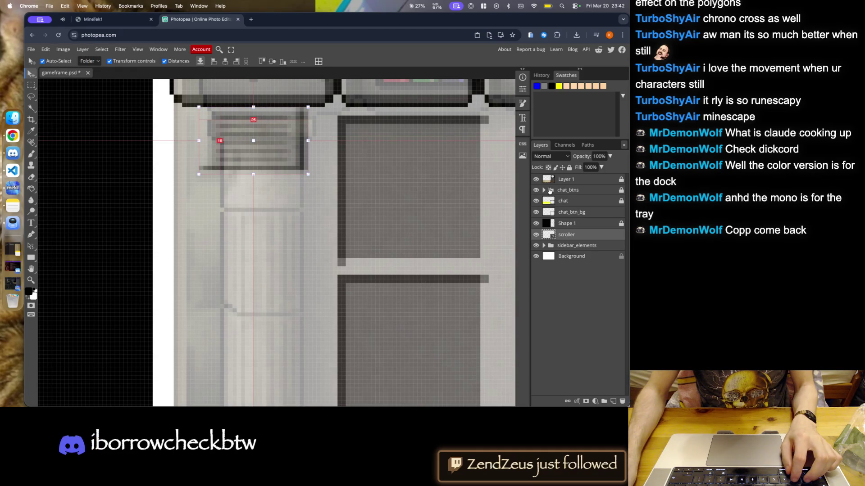
click(532, 235)
click(532, 234)
click(536, 179)
click(536, 179)
click(536, 179)
key(ctrl+z)
key(ctrl+z)
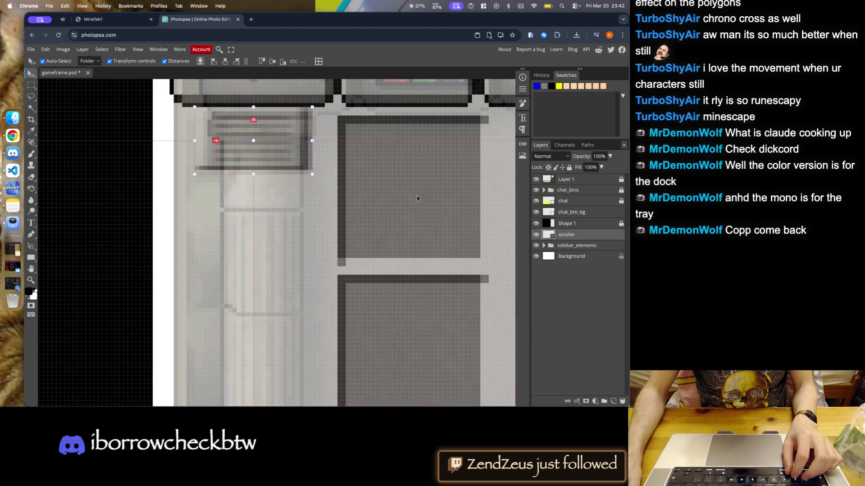
key(ctrl+z)
key(ctrl+z)
key(ctrl+z)
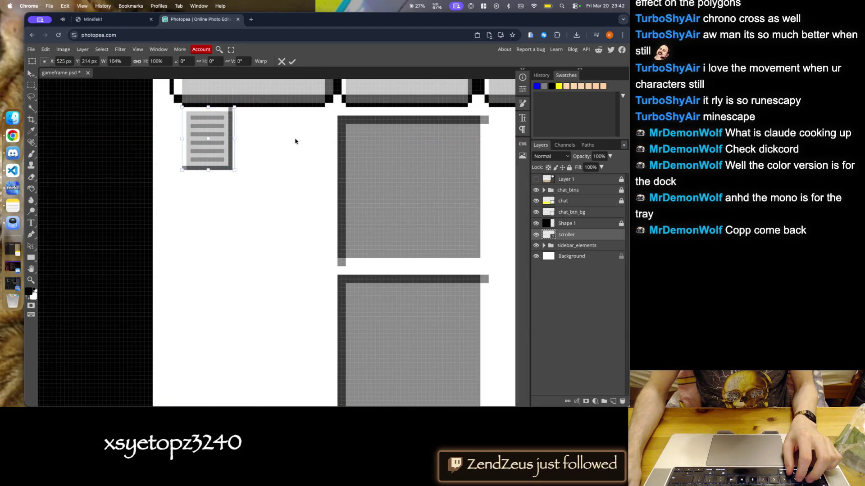
- Attempt scaling the scroller larger from its right side, cancelling each try, then undo twice
drag(237, 139, 300, 141)
key(Escape)
drag(235, 138, 271, 140)
key(Escape)
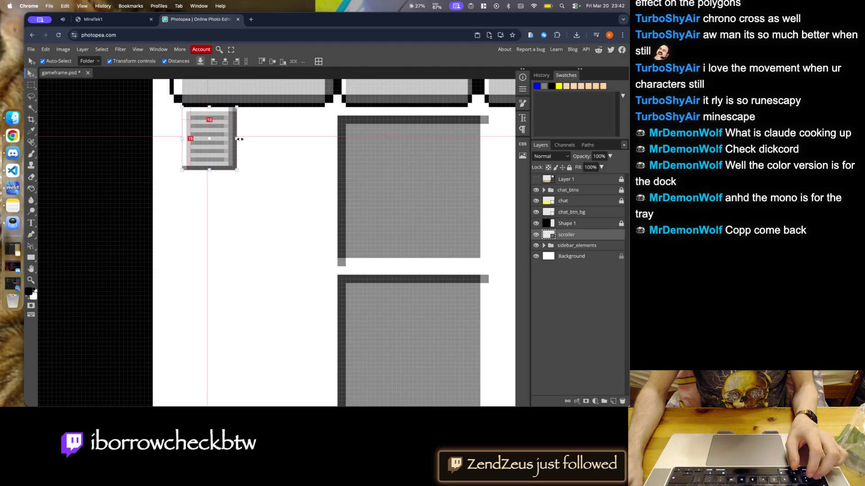
drag(240, 139, 243, 143)
key(Escape)
click(290, 131)
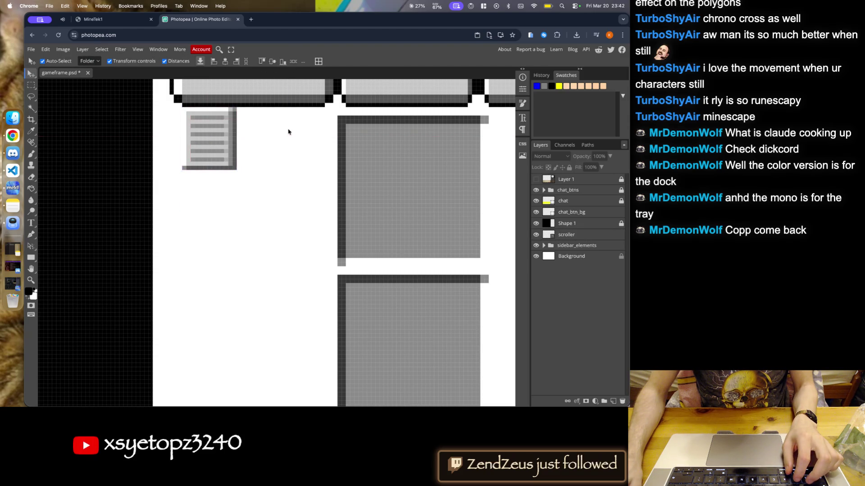
key(ctrl+z)
key(ctrl+z)
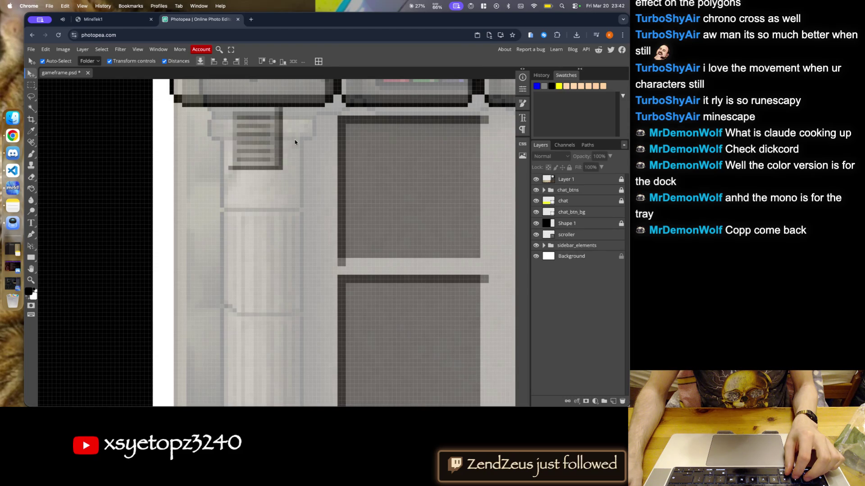
key(ctrl+z)
key(ctrl+z)
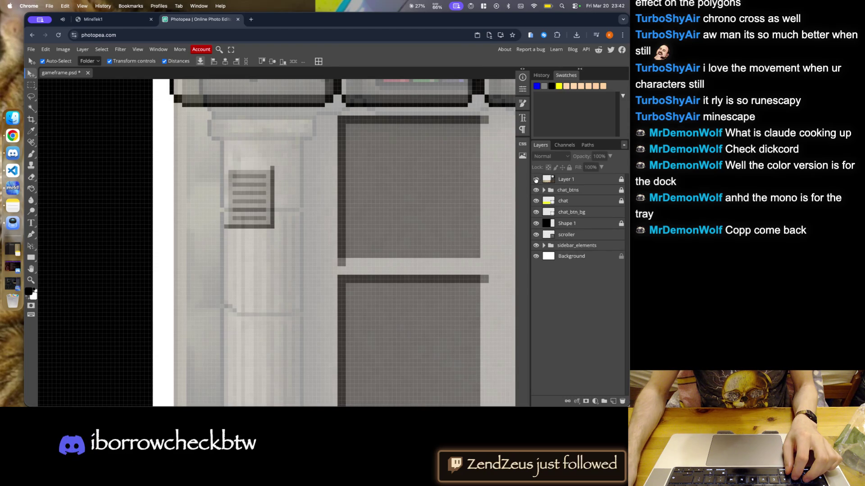
- Hide the Layer 1 reference and move the scroller box up under the tab row beside the inventory
click(537, 180)
drag(260, 204, 260, 144)
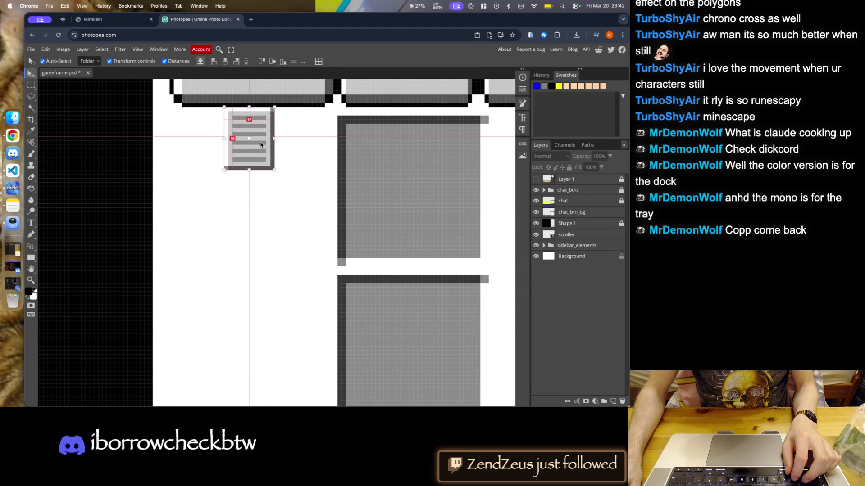
click(238, 146)
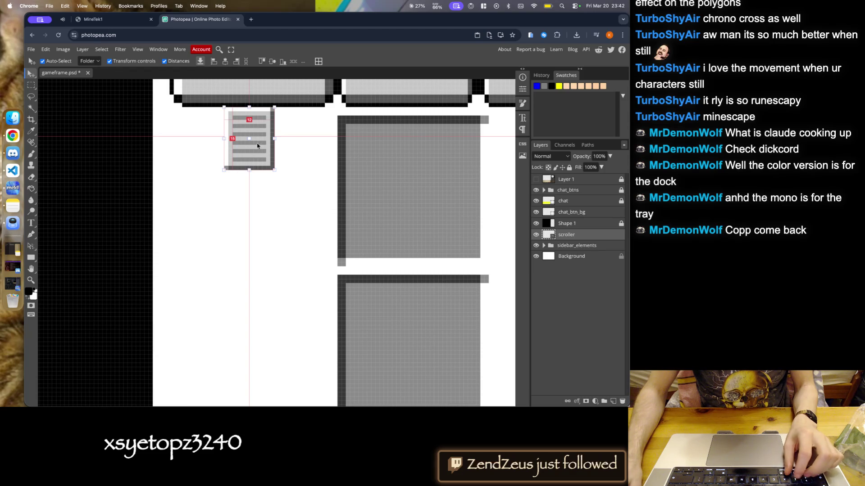
key(ctrl+t)
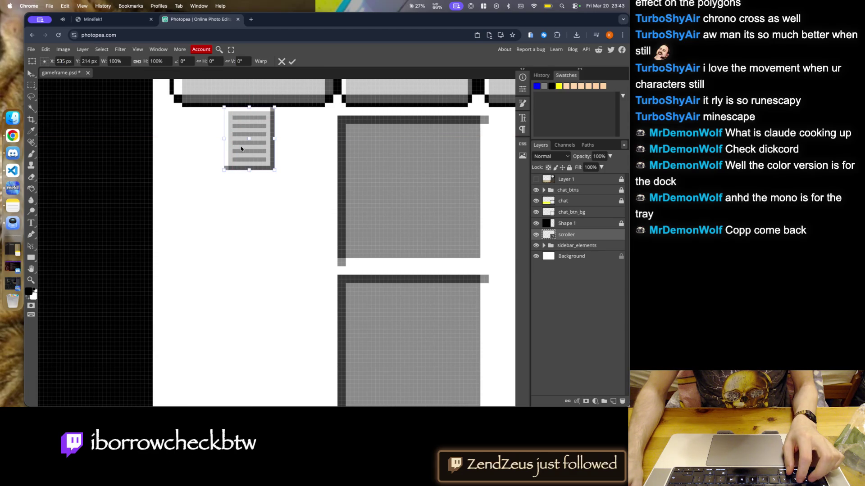
scroll(266, 218, down, 5)
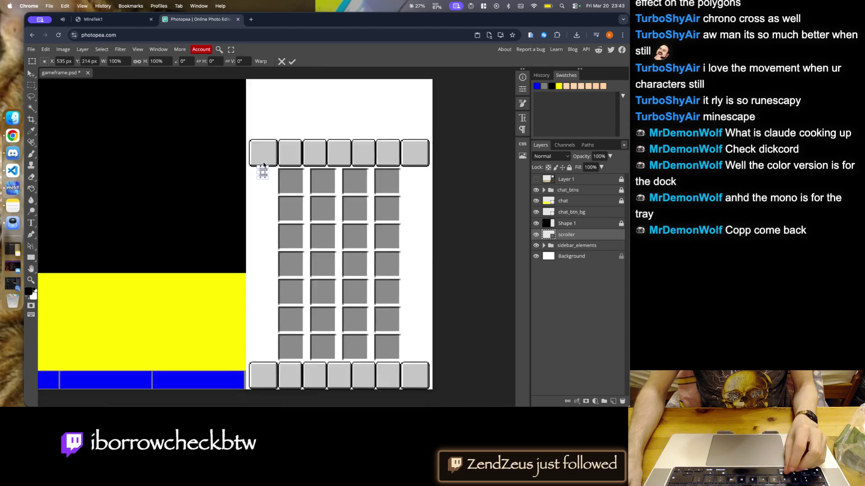
- Try stretching the scroller slightly, then cancel to restore its original size
scroll(261, 170, up, 5)
scroll(245, 196, up, 2)
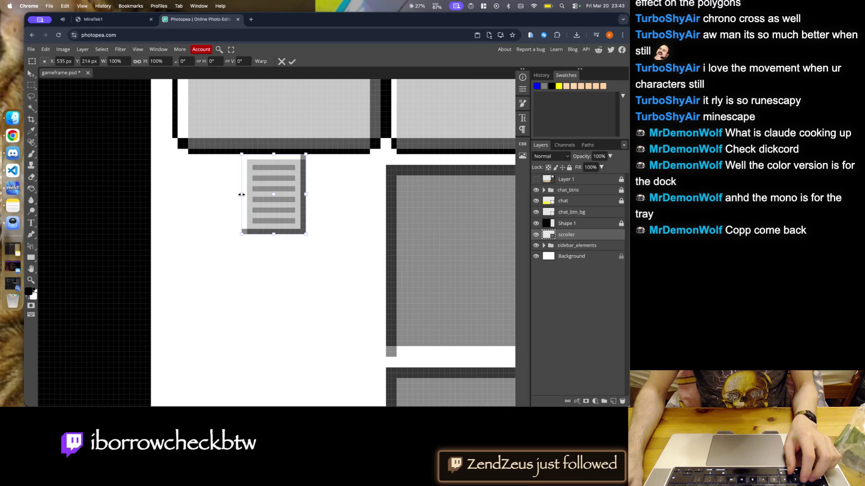
drag(241, 194, 236, 194)
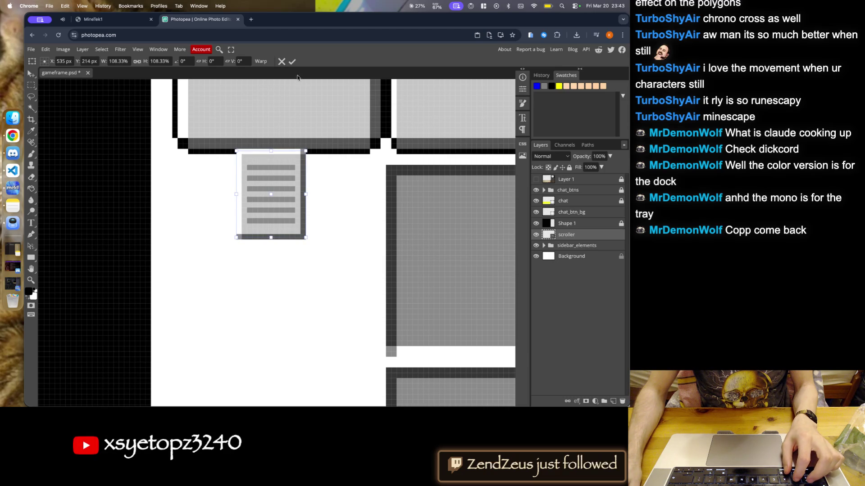
click(282, 61)
drag(240, 194, 236, 195)
key(Escape)
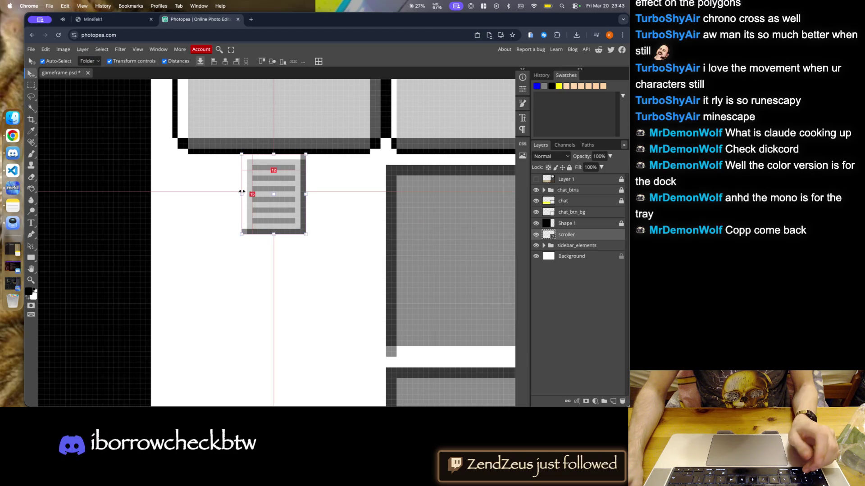
- Widen the scroller from both left and right sides to about 146% and apply the resize
drag(242, 194, 231, 194)
drag(306, 195, 317, 195)
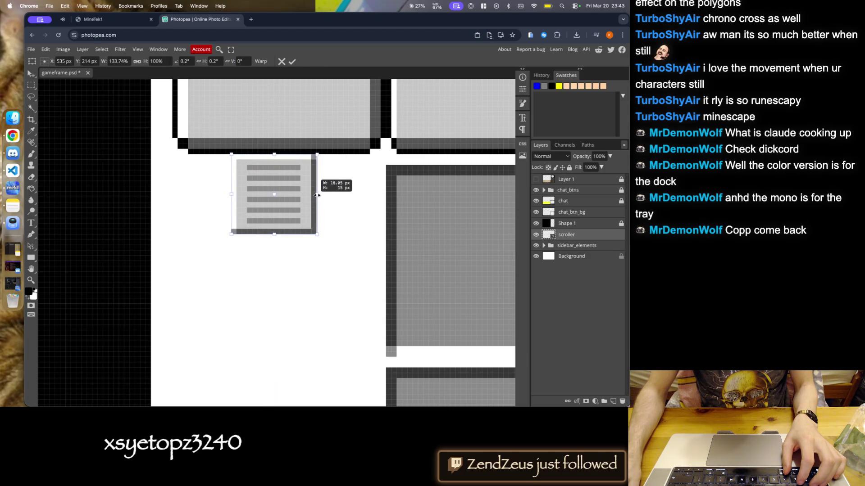
drag(231, 194, 226, 194)
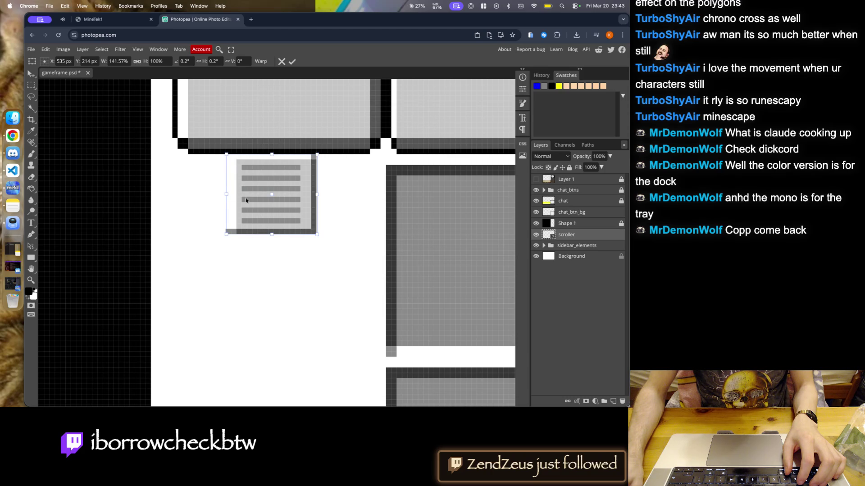
drag(316, 195, 320, 195)
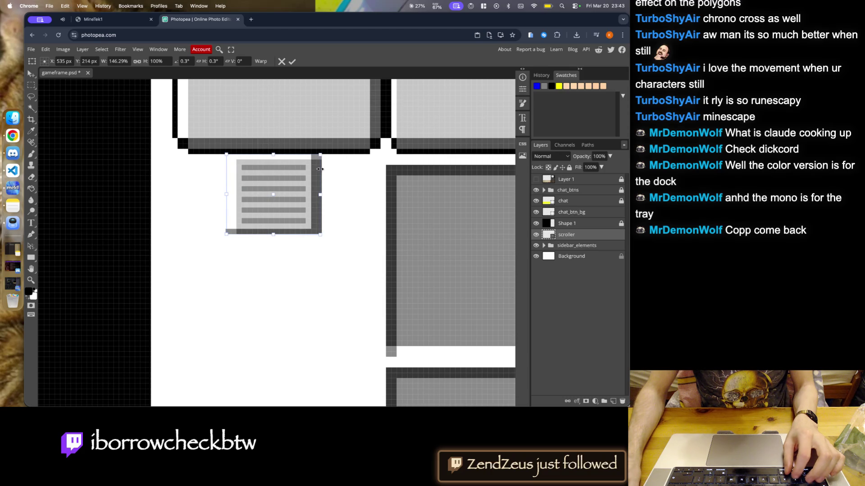
click(292, 61)
click(178, 186)
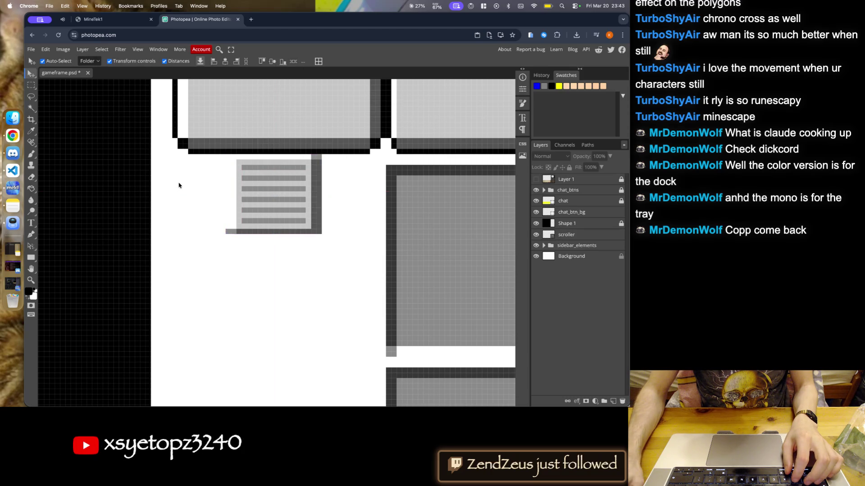
scroll(207, 171, right, 5)
scroll(227, 232, down, 3)
scroll(199, 229, up, 3)
click(199, 230)
- Send the scroller layer below Background and drag the graphic back onto the white canvas
key(ctrl+shift+bracketleft)
drag(195, 233, 276, 255)
scroll(286, 218, right, 5)
scroll(285, 218, down, 3)
scroll(343, 225, down, 2)
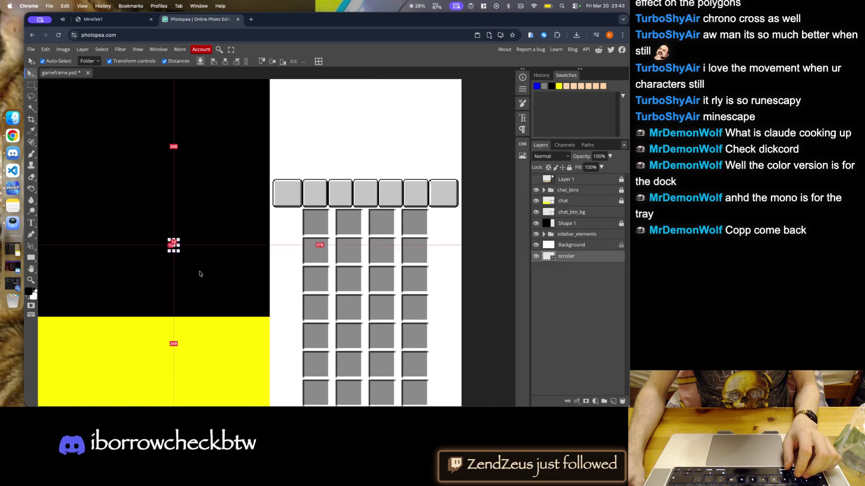
drag(174, 246, 287, 234)
key(ctrl+t)
scroll(288, 231, up, 1)
scroll(288, 232, up, 3)
- Move the scroller layer above sidebar_elements and place the graphic under the tab row
drag(564, 257, 575, 228)
scroll(277, 232, up, 1)
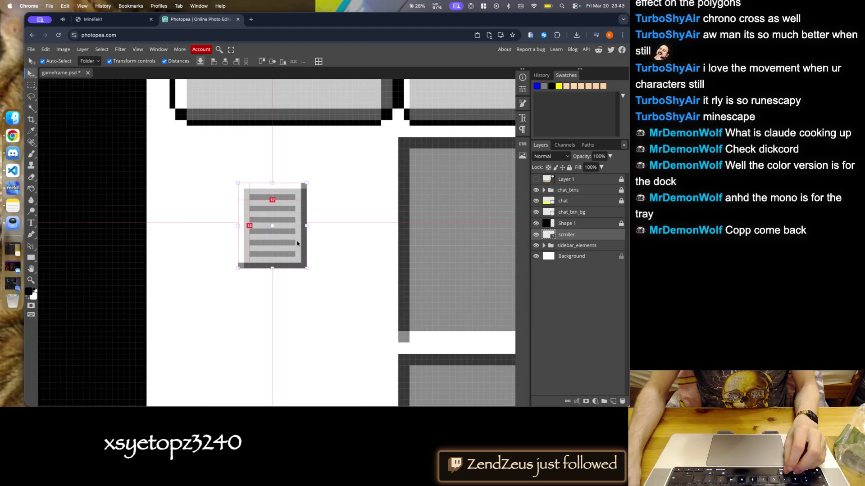
mouse_move(293, 235)
mouse_down()
mouse_move(293, 178)
mouse_move(239, 171)
mouse_up()
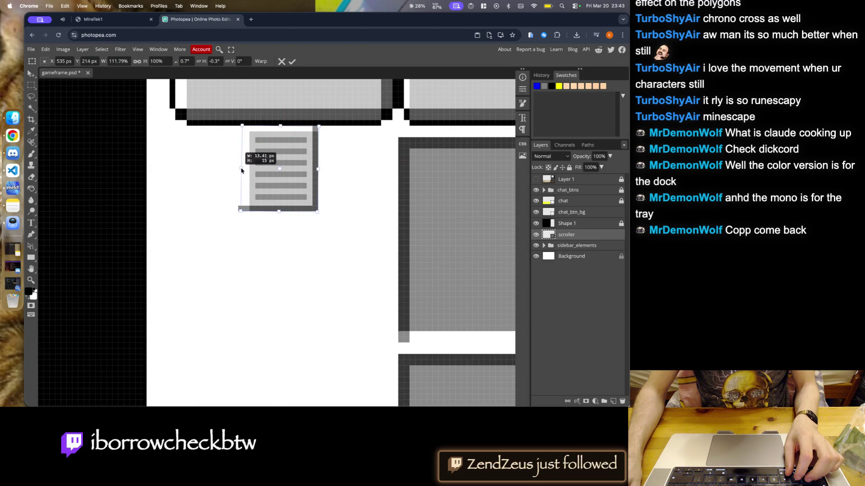
key(Return)
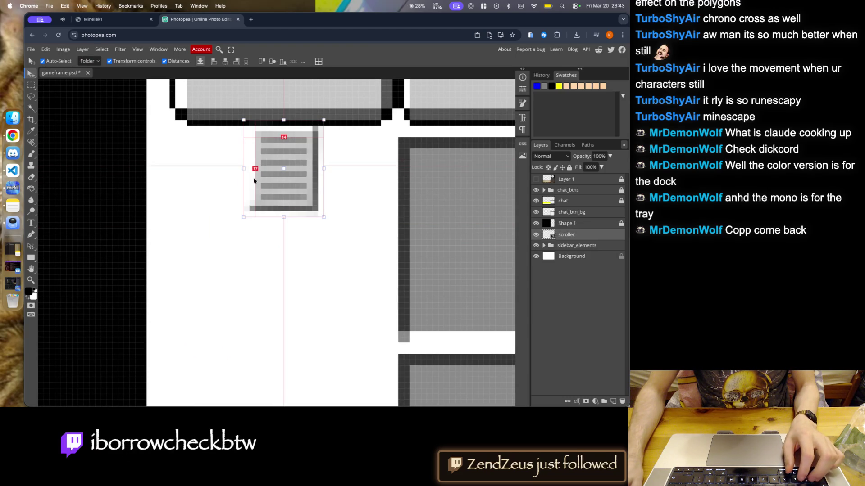
key(shift+Down)
key(Left)
key(Left)
key(ctrl+shift+bracketleft)
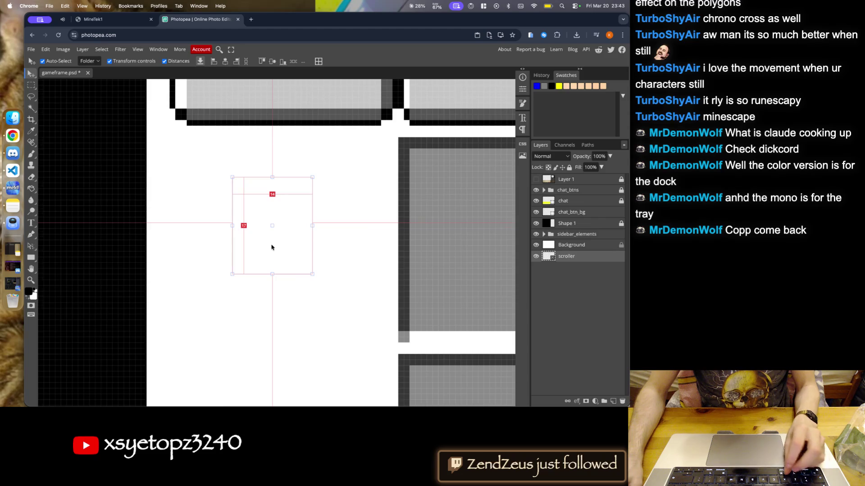
key(ctrl+minus)
- Restack the scroller layer above Background, nudge it toward the tab row, then send it to the bottom
click(564, 244)
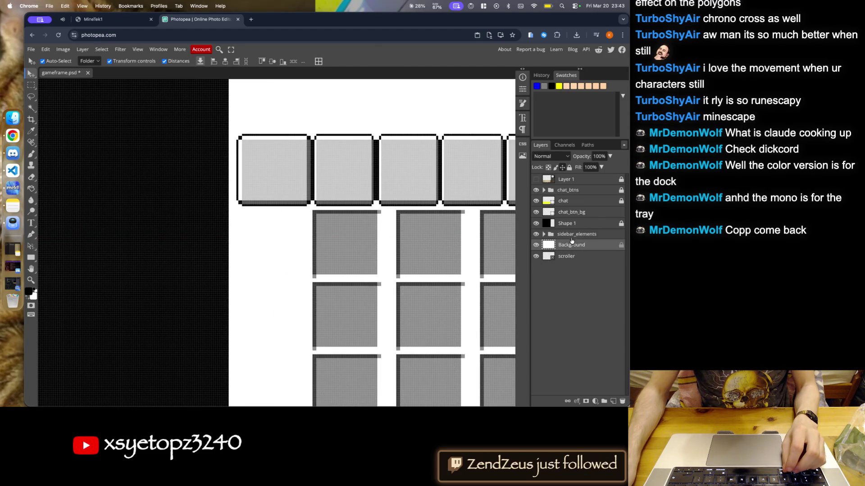
drag(567, 257, 567, 233)
scroll(270, 271, up, 5)
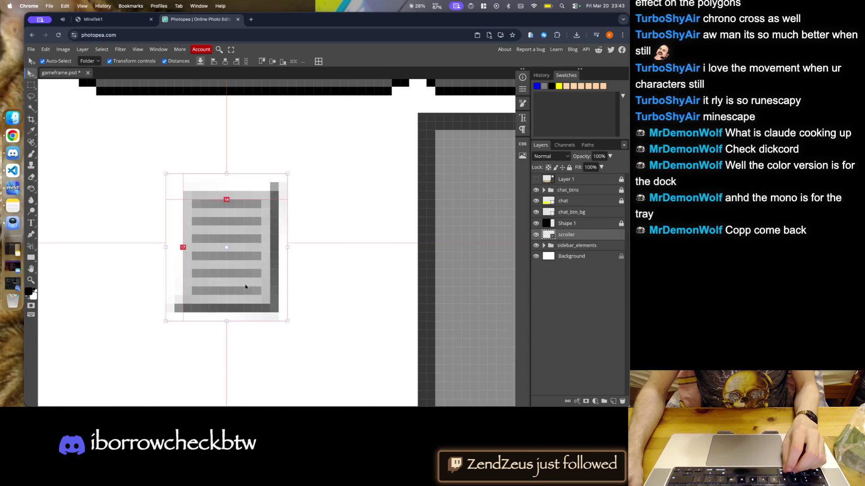
drag(280, 292, 280, 247)
click(343, 268)
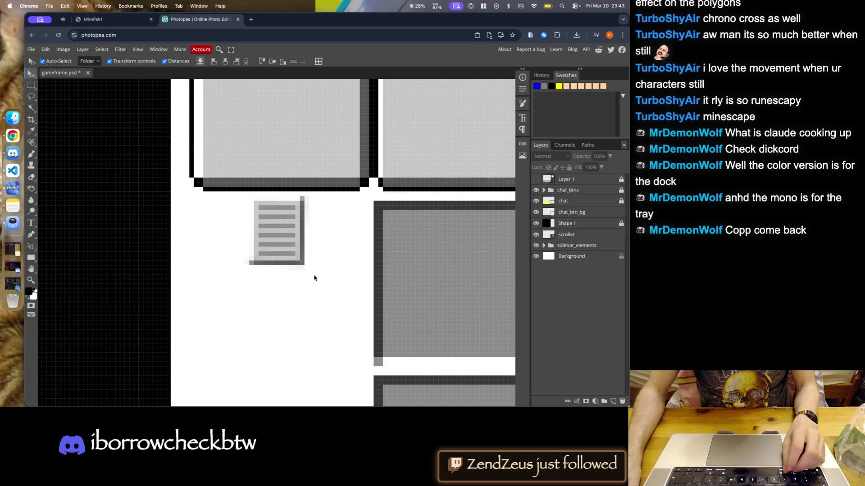
scroll(308, 276, up, 3)
scroll(308, 277, down, 5)
scroll(323, 270, down, 2)
click(328, 253)
key(ctrl+shift+bracketleft)
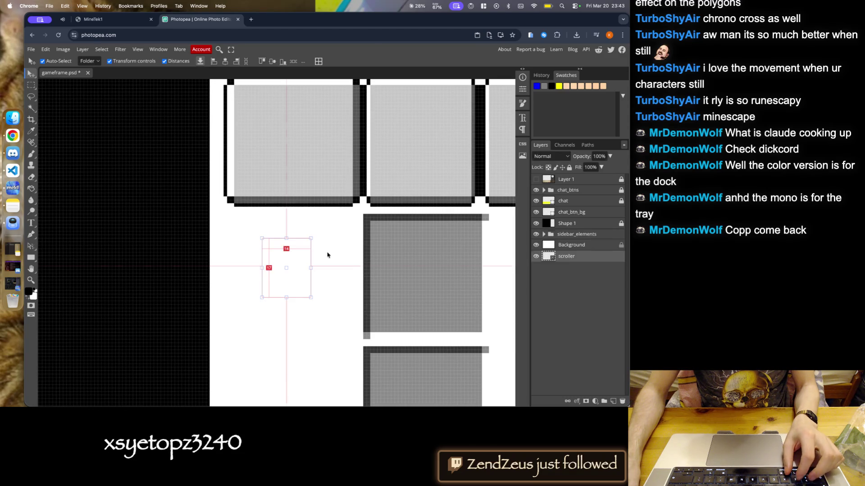
click(334, 310)
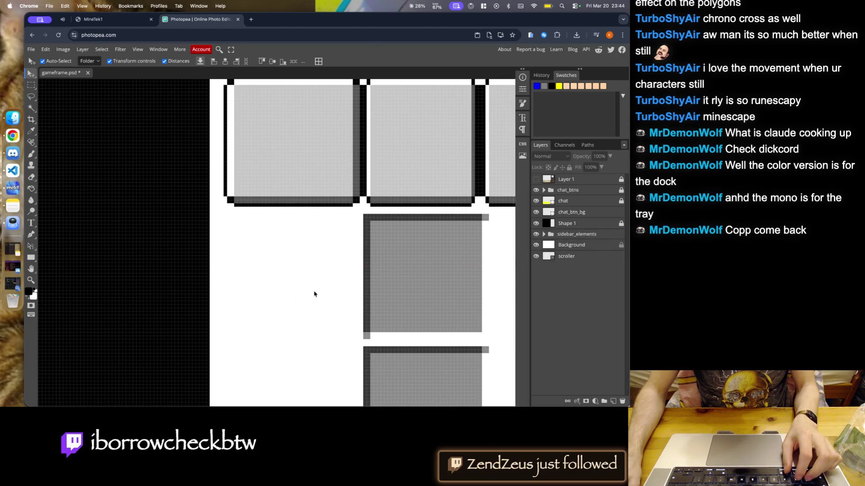
- Move the scroller layer beneath Shape 1, place it below the tab row, widen to 166.67%, and save gameframe.psd
drag(566, 256, 567, 229)
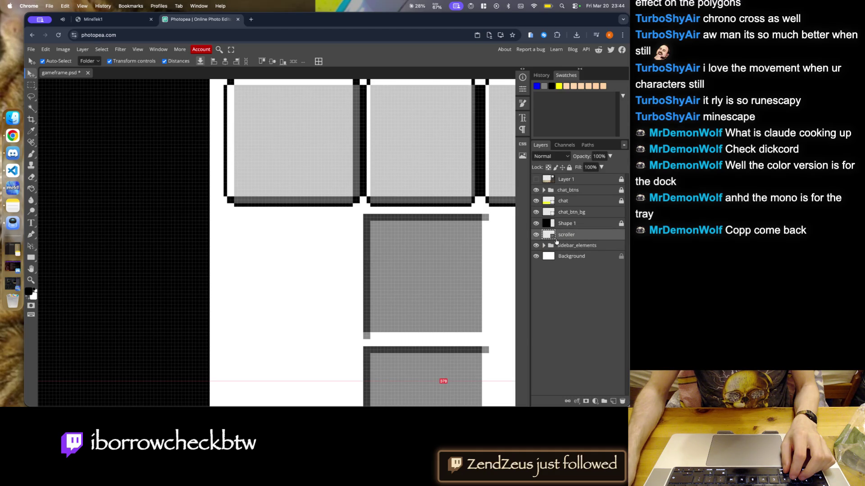
scroll(271, 225, down, 5)
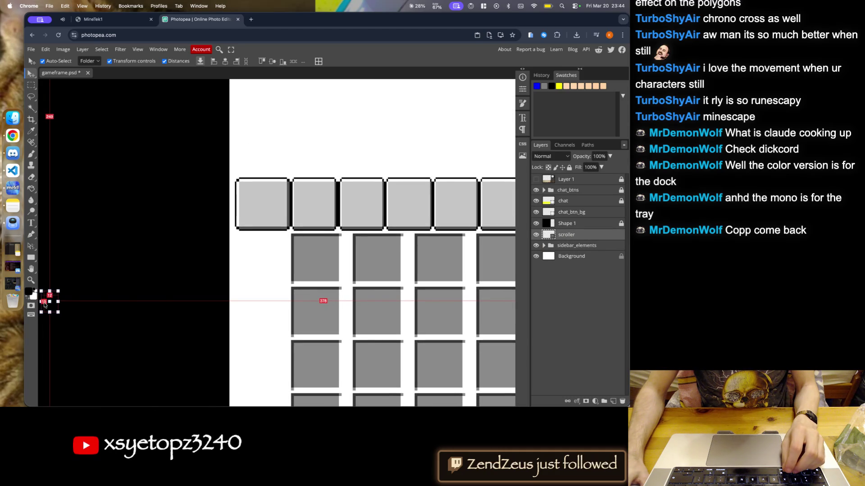
mouse_move(44, 302)
mouse_down()
mouse_move(268, 246)
mouse_move(254, 253)
mouse_up()
scroll(297, 250, up, 5)
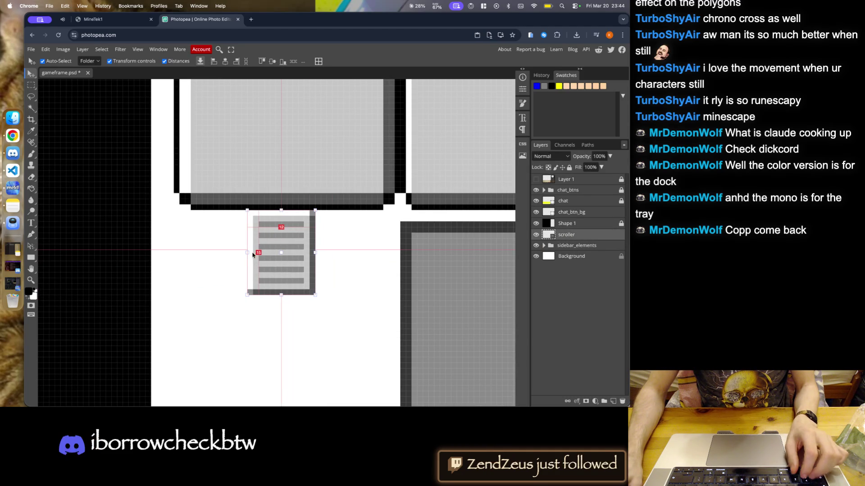
drag(246, 253, 227, 253)
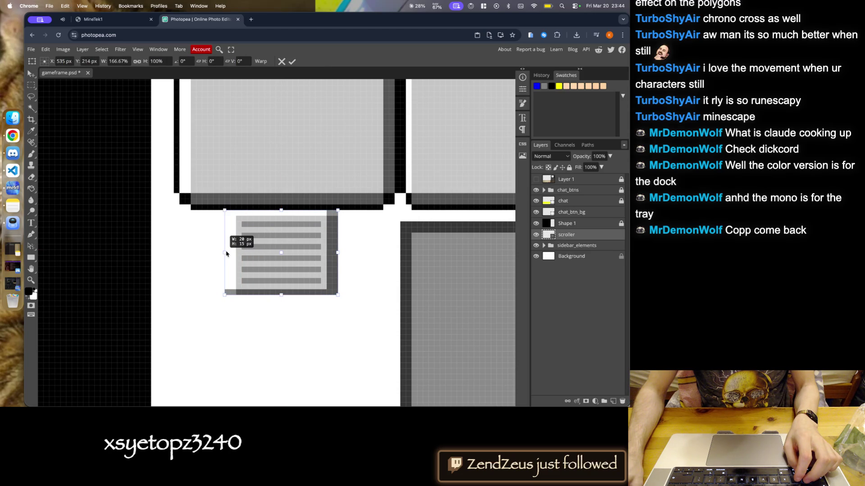
click(292, 62)
scroll(277, 167, down, 3)
scroll(278, 168, down, 2)
key(super+s)
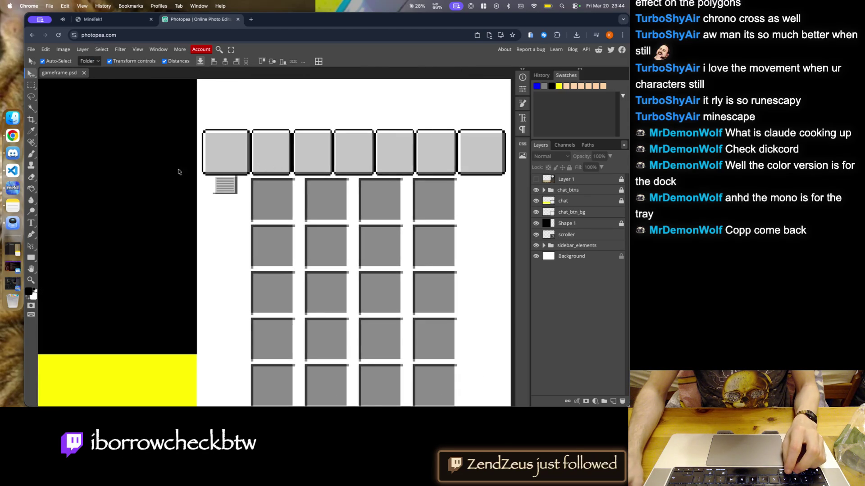
- Switch to the fn_emitter.rs — Musi-next window and scroll through the plan 'Fix workarounds from test-fix implementation'
right_click(13, 170)
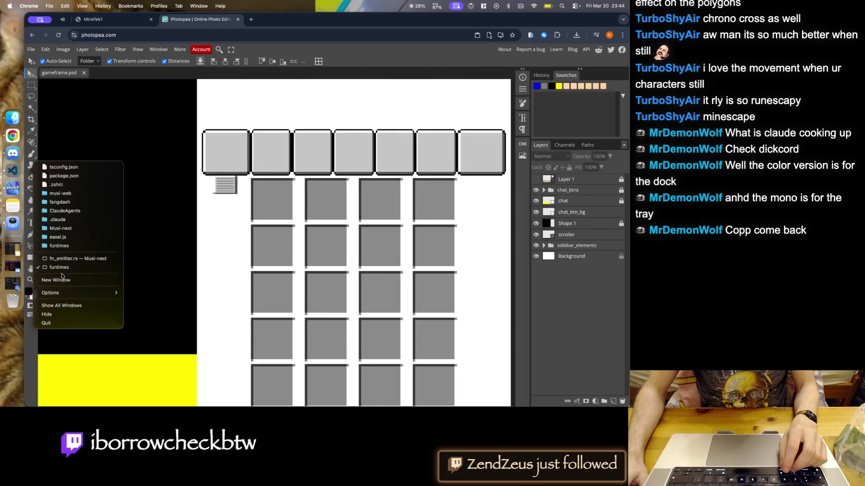
click(68, 258)
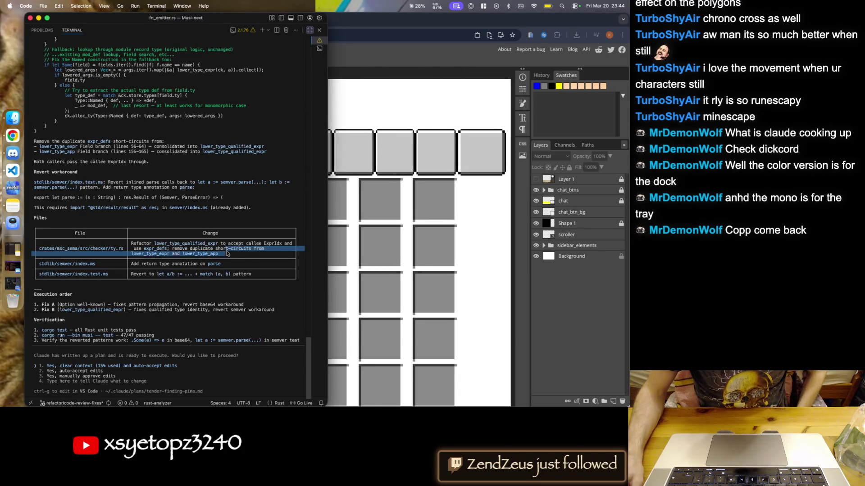
scroll(216, 244, up, 5)
scroll(205, 235, up, 10)
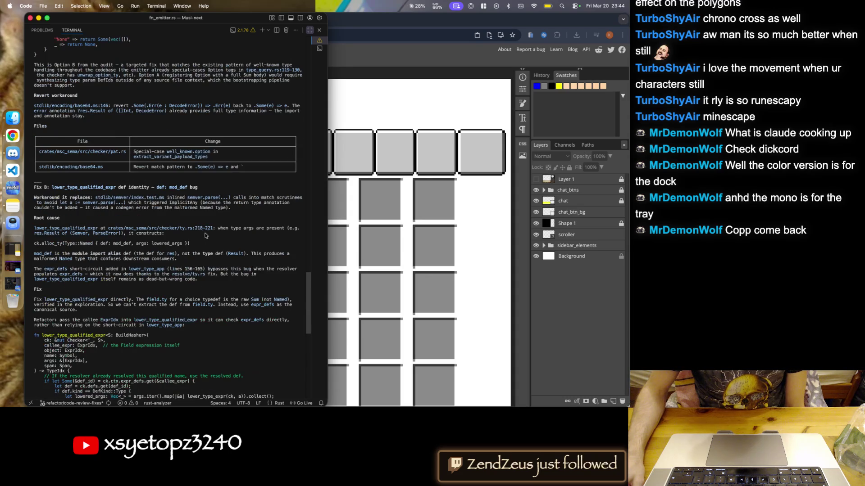
scroll(205, 236, up, 5)
scroll(205, 237, up, 5)
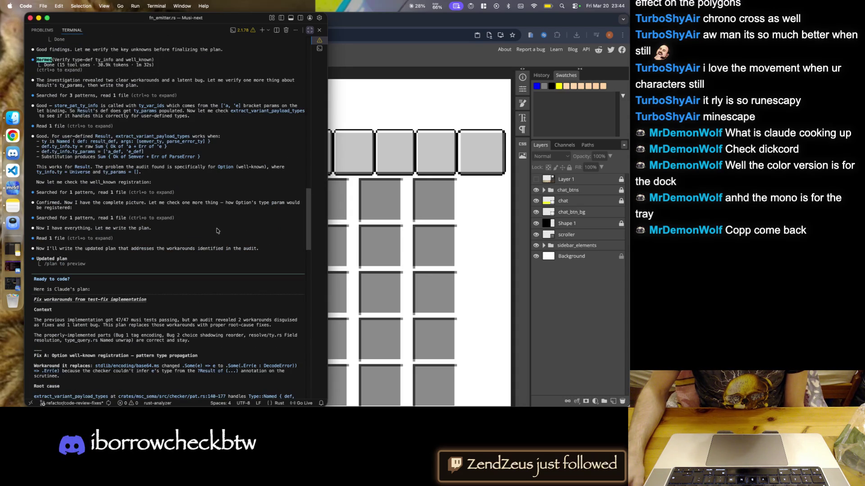
scroll(212, 232, down, 5)
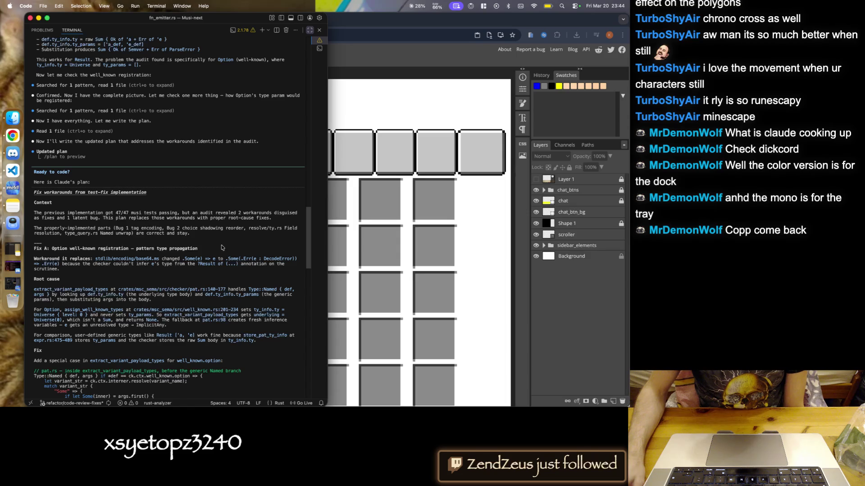
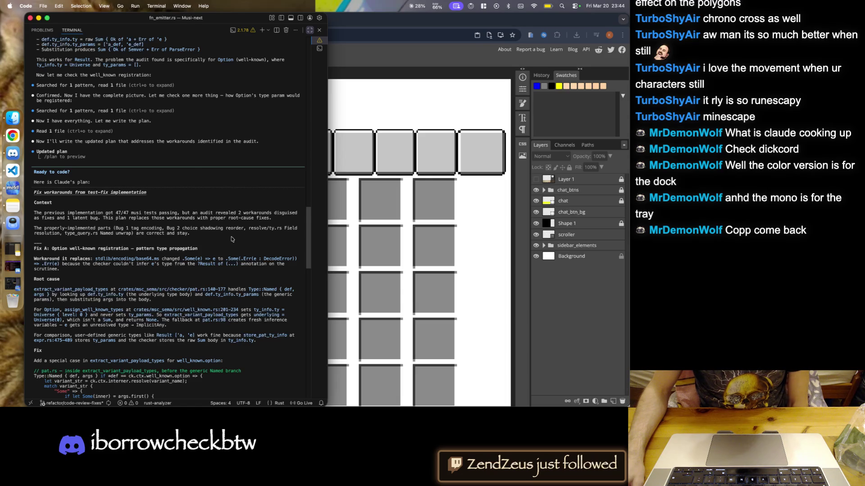
- Bring the browser showing Photopea to the front
scroll(233, 239, down, 4)
scroll(232, 239, down, 8)
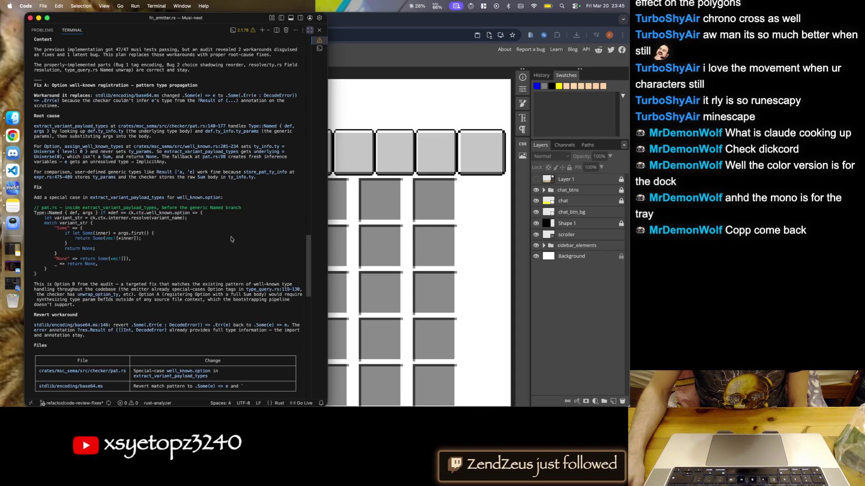
scroll(231, 240, down, 5)
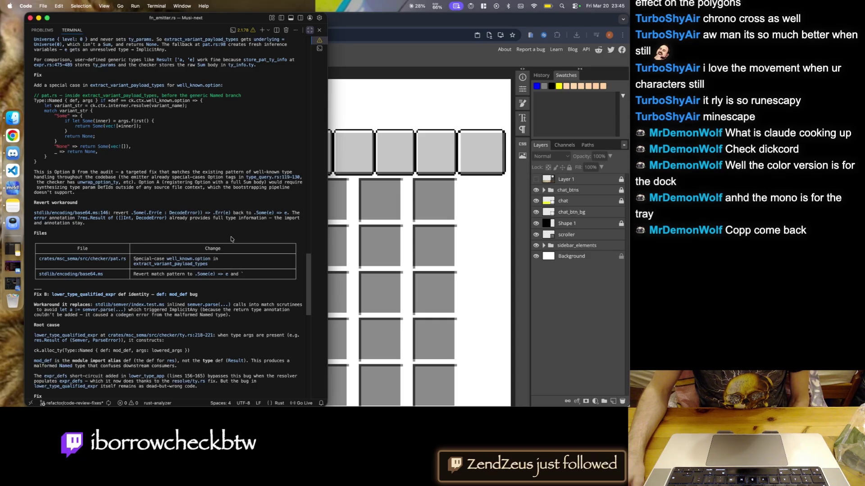
scroll(231, 240, down, 5)
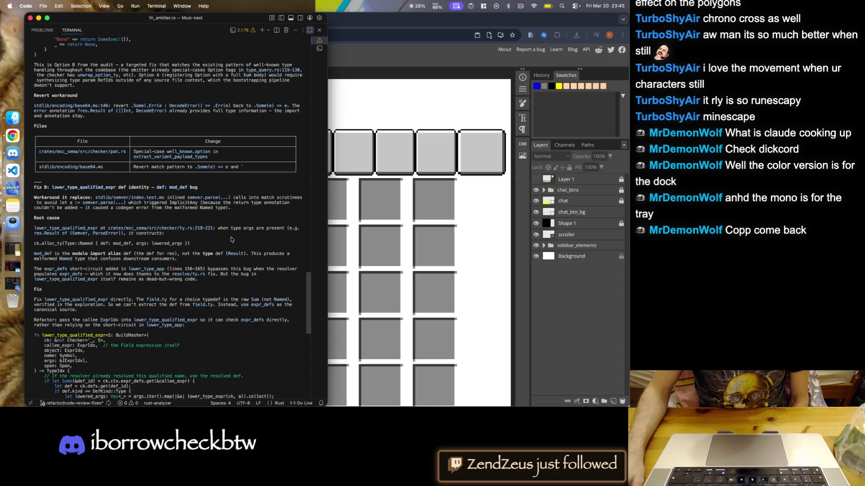
scroll(231, 240, down, 5)
scroll(231, 239, down, 5)
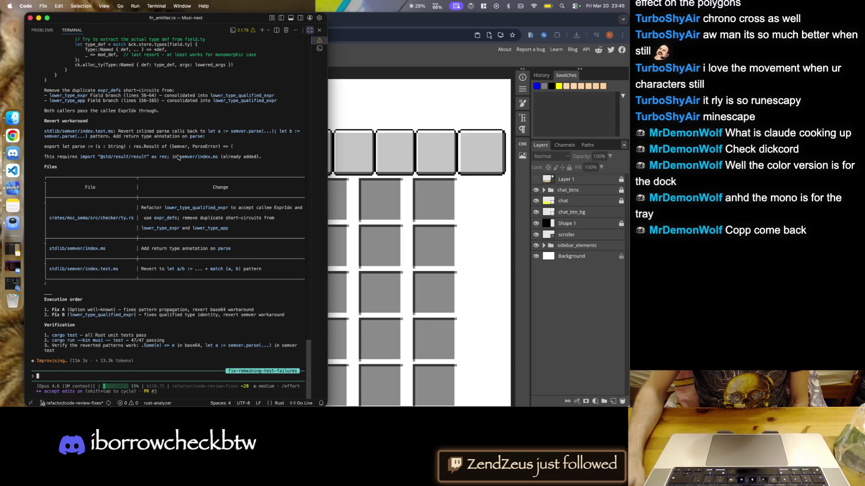
click(20, 138)
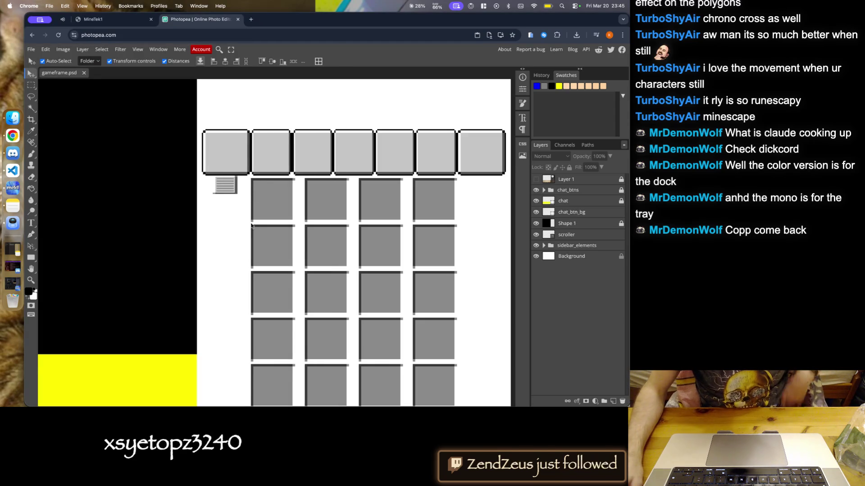
- Select the scroller layer and drag-resize the striped sprite under the first top tab
scroll(274, 188, down, 5)
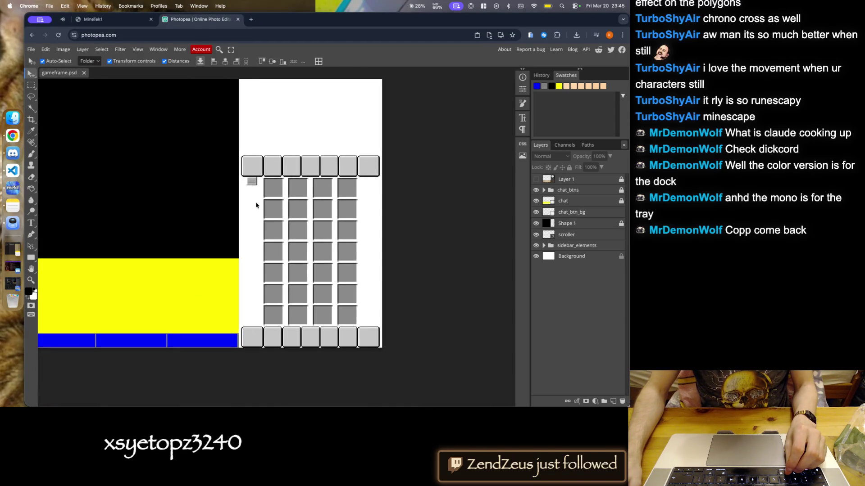
scroll(240, 182, up, 6)
scroll(247, 184, up, 5)
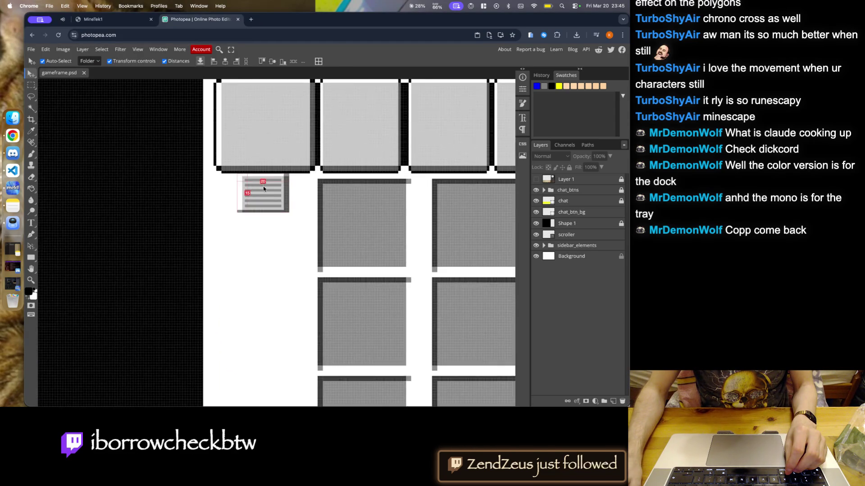
scroll(259, 180, up, 5)
scroll(265, 207, up, 2)
click(265, 207)
scroll(268, 202, down, 5)
scroll(272, 196, down, 5)
scroll(274, 193, down, 3)
scroll(276, 171, up, 3)
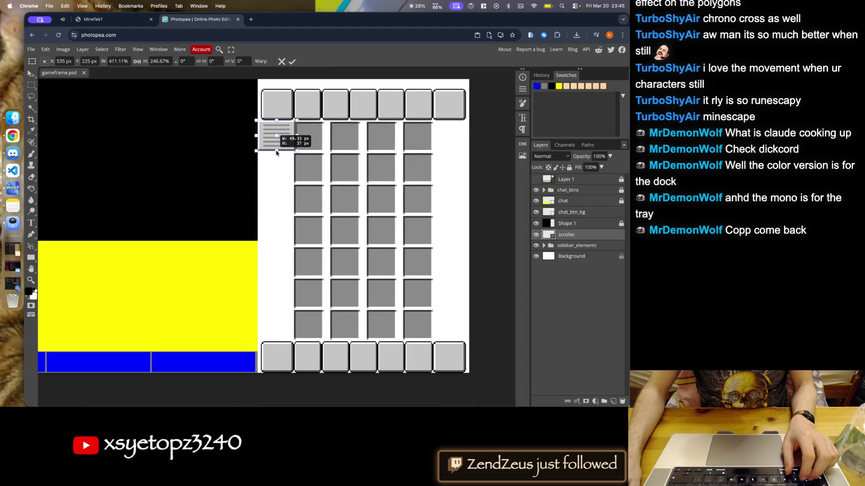
click(291, 165)
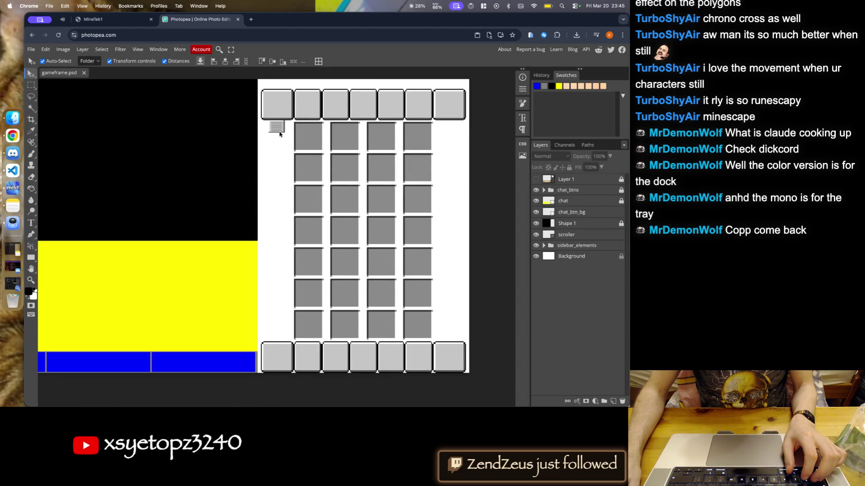
scroll(279, 128, up, 5)
scroll(251, 96, up, 3)
drag(227, 152, 248, 174)
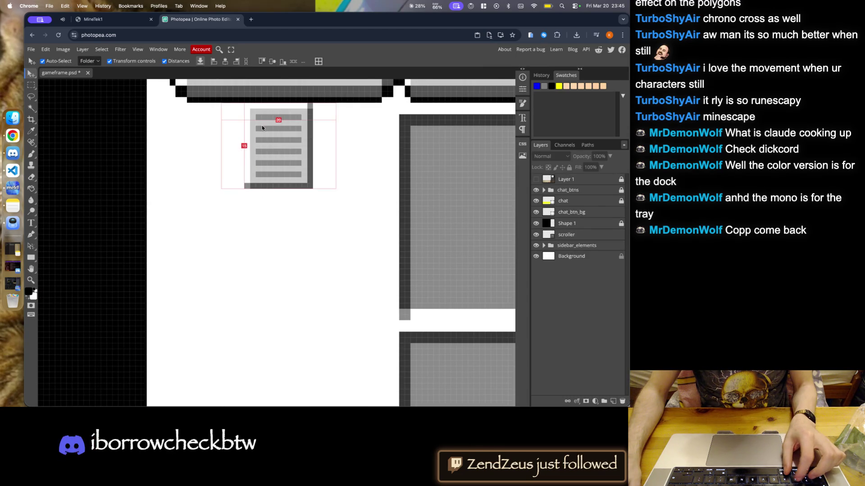
- Bring up the File > Open picker to load a document
click(45, 49)
mouse_move(32, 49)
click(46, 72)
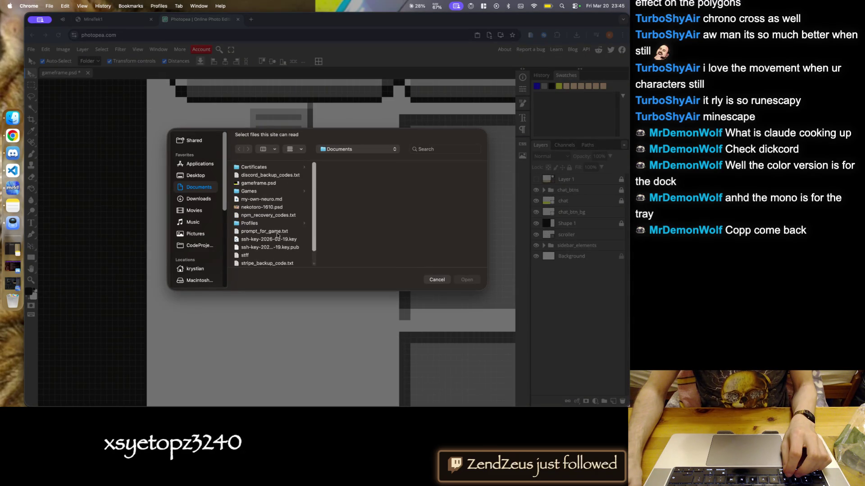
- Open gameframe.psd in a new tab, try stretching the scroller down the sidebar, then cancel
double_click(268, 184)
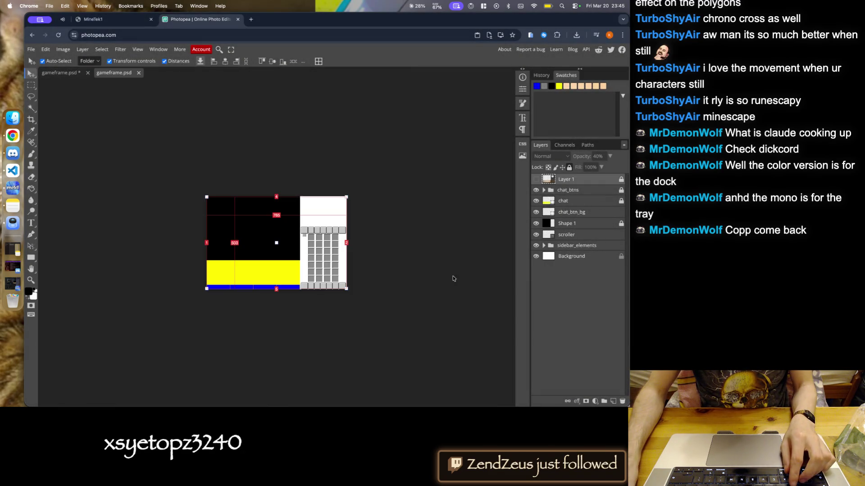
scroll(333, 231, up, 10)
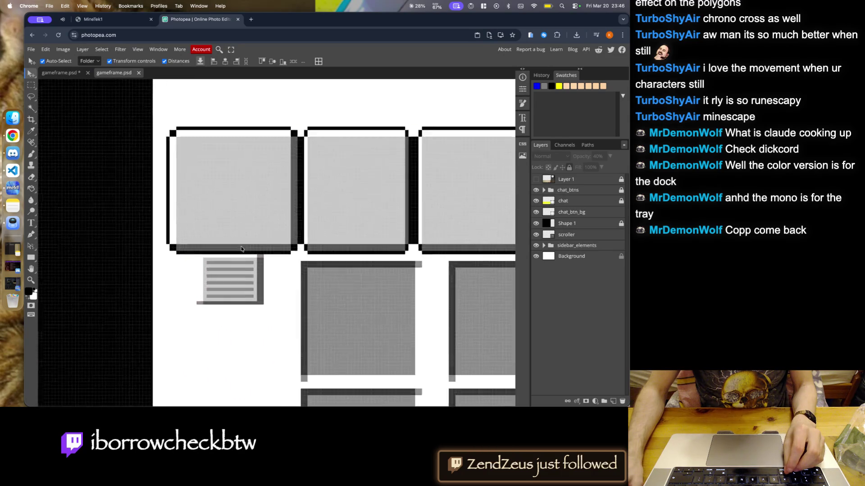
click(223, 336)
scroll(270, 203, down, 6)
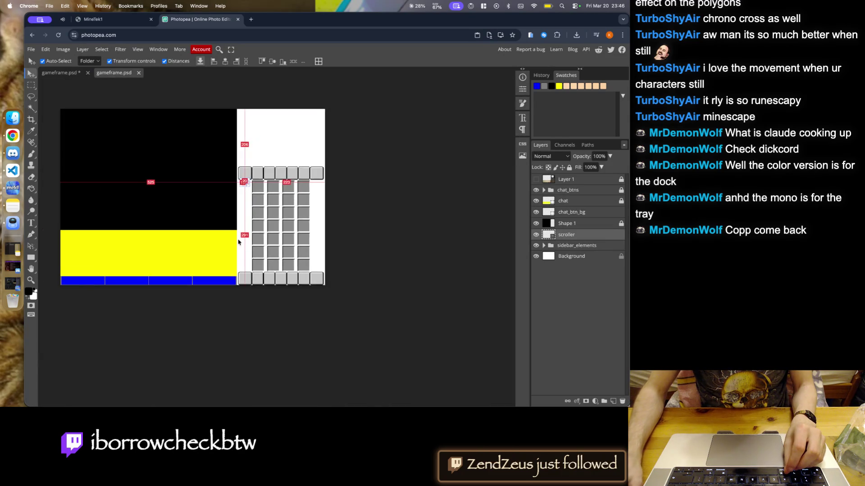
scroll(266, 140, up, 2)
scroll(266, 141, down, 1)
scroll(256, 84, up, 1)
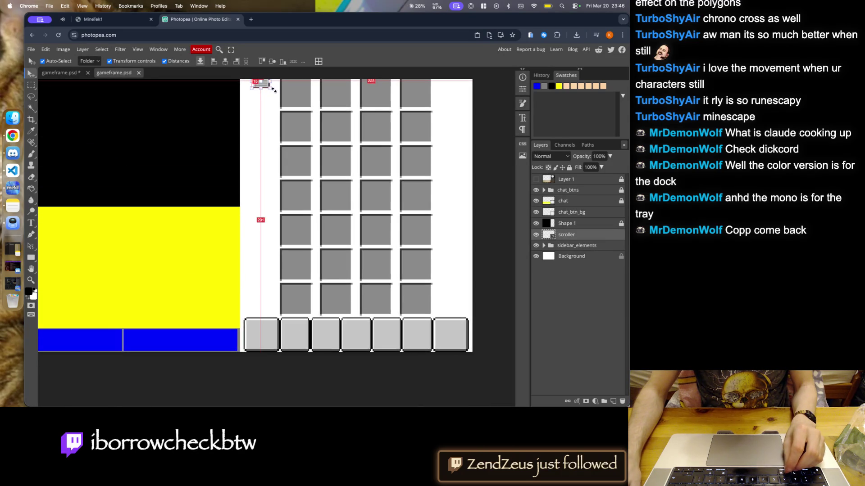
drag(260, 87, 262, 227)
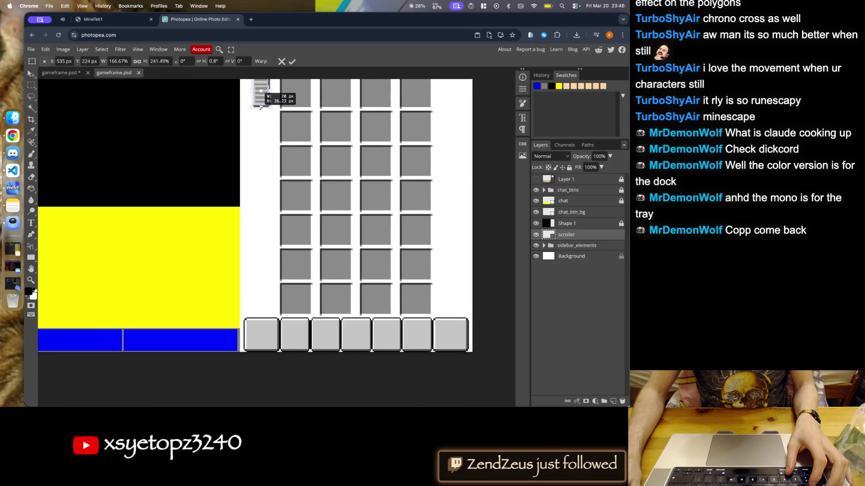
key(Escape)
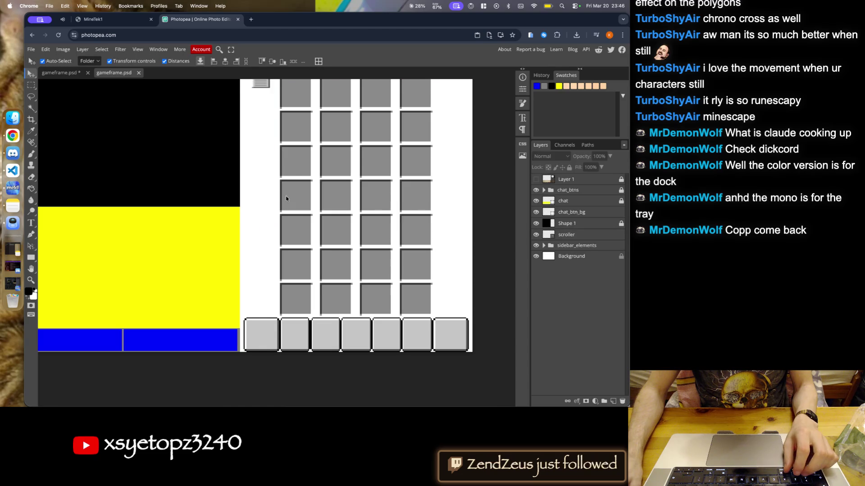
- Reopen gameframe.psd in another tab through File > Open
scroll(266, 140, up, 2)
scroll(270, 198, up, 3)
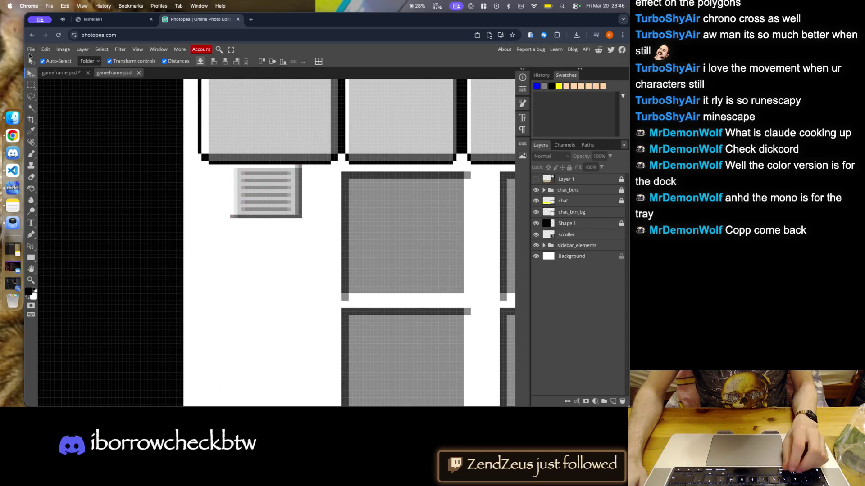
click(31, 49)
click(39, 70)
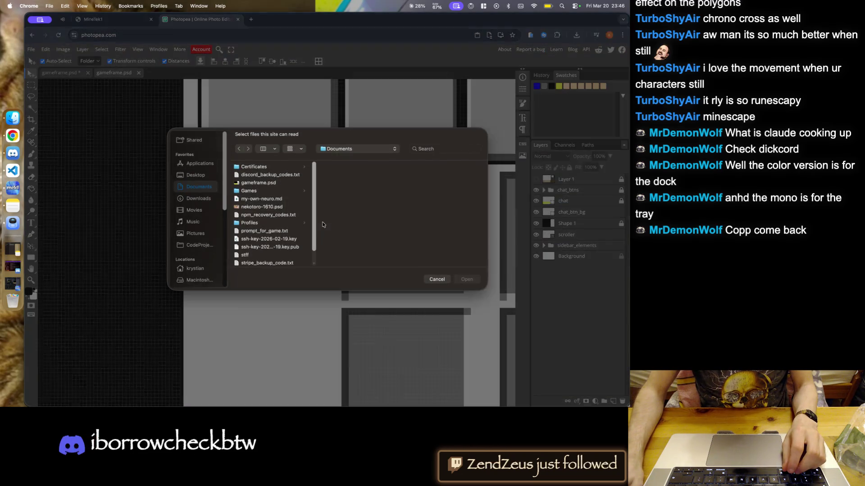
double_click(260, 187)
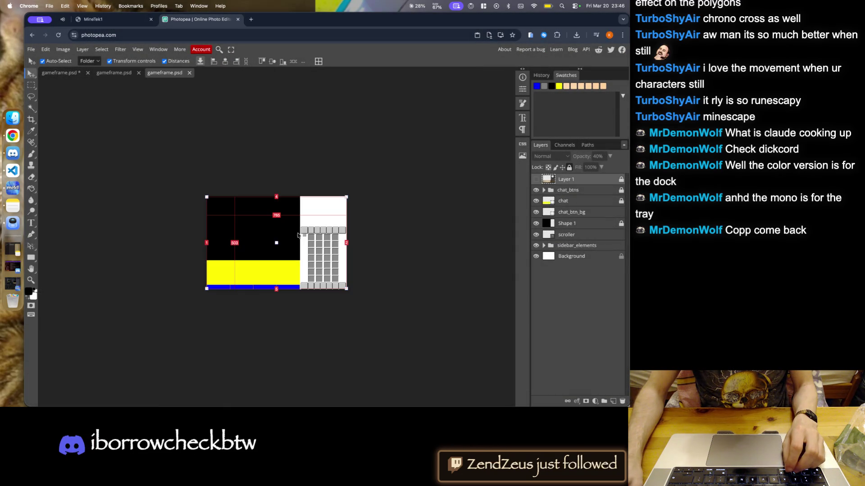
- Free-transform the scroller larger, zoom in to check it, then undo the resize
scroll(339, 315, up, 3)
click(235, 115)
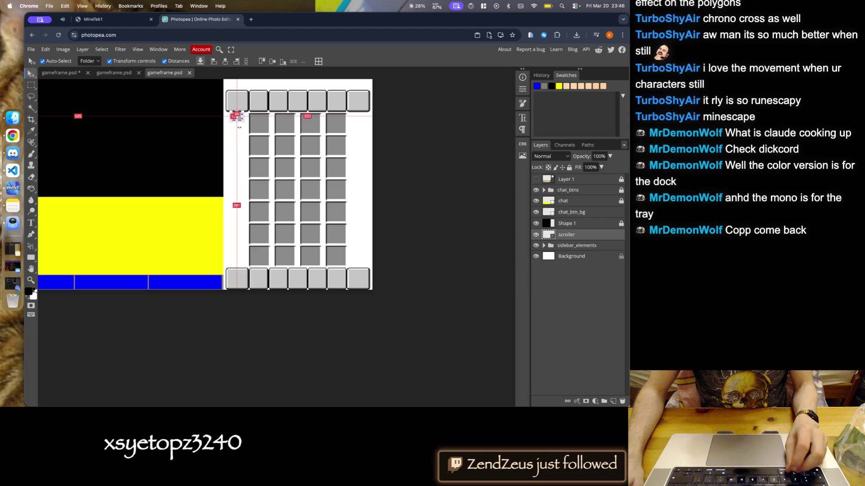
scroll(239, 128, up, 2)
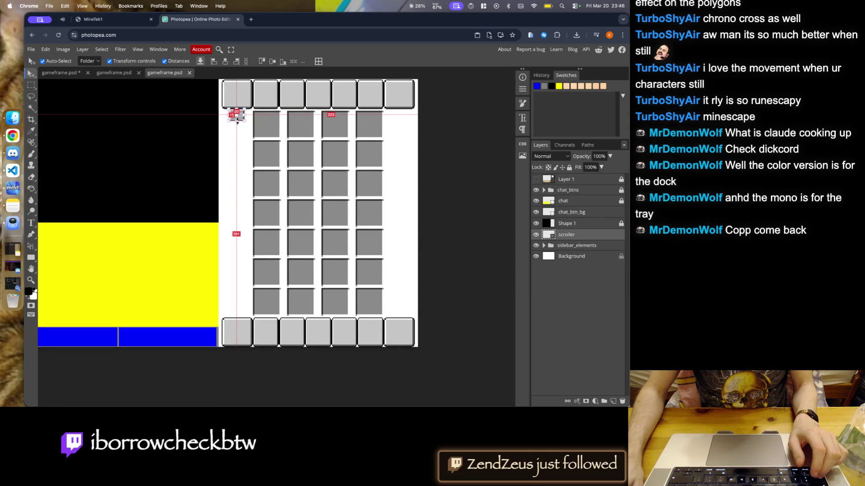
key(ctrl+t)
drag(237, 121, 236, 143)
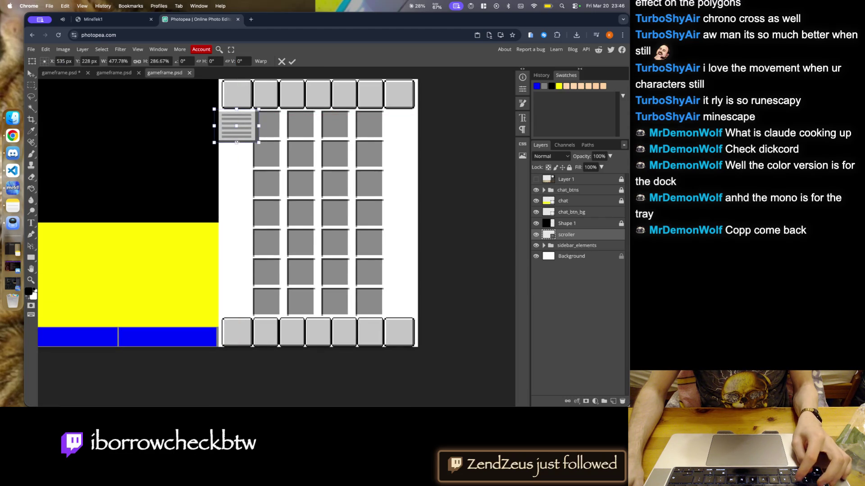
key(Return)
key(z)
click(246, 157)
key(ctrl+z)
- Open gameframe.psd yet again from the file picker
click(31, 49)
click(39, 69)
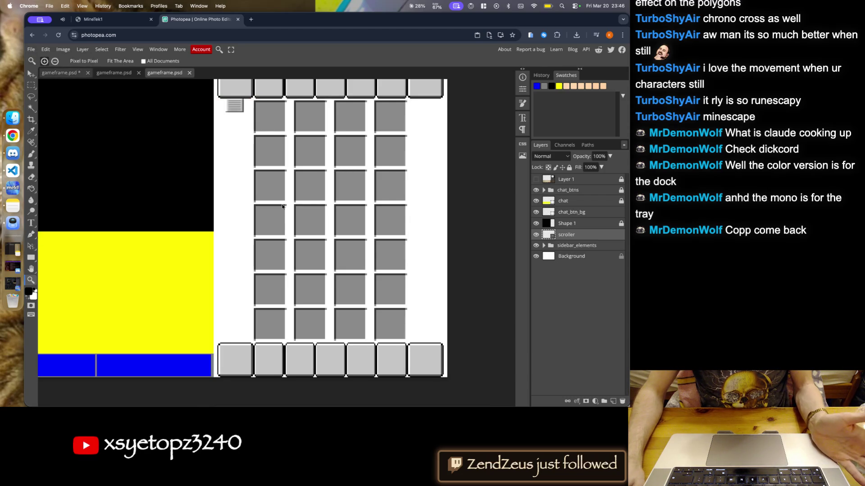
click(258, 183)
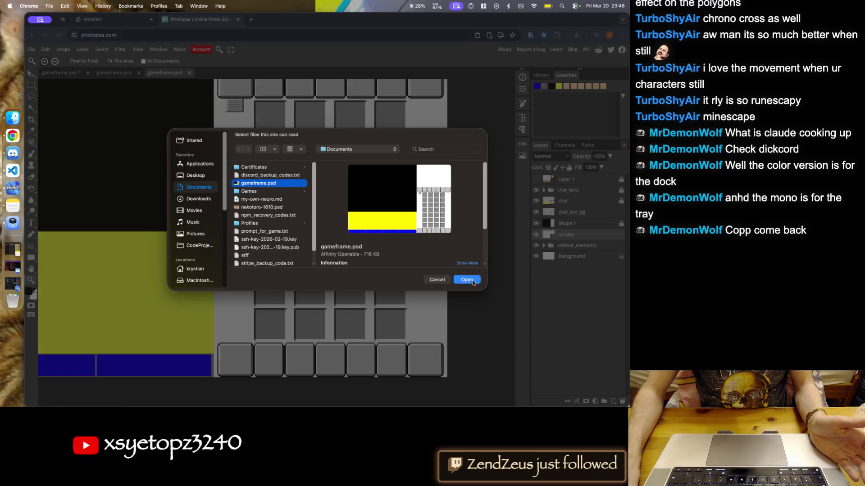
key(Return)
- With the Move tool, try stretching the scroller stem toward the bottom tab row, then cancel and deselect
scroll(315, 252, up, 10)
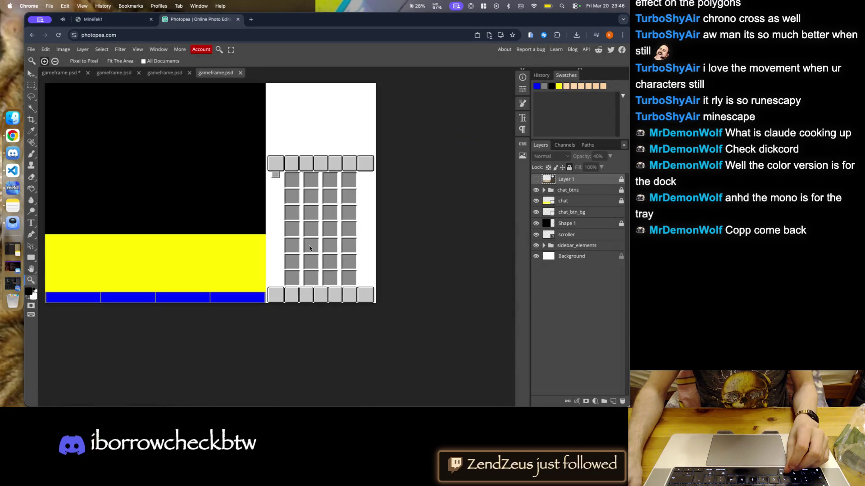
click(30, 74)
scroll(243, 259, up, 2)
click(257, 129)
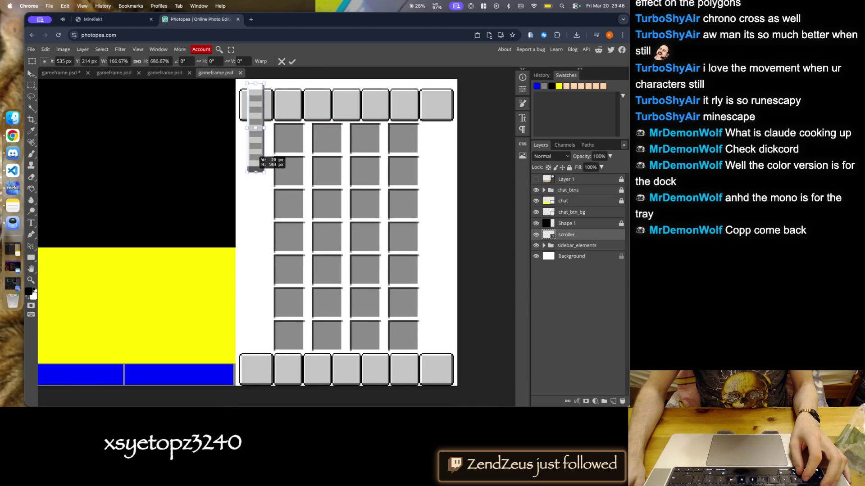
drag(255, 141, 256, 315)
click(280, 62)
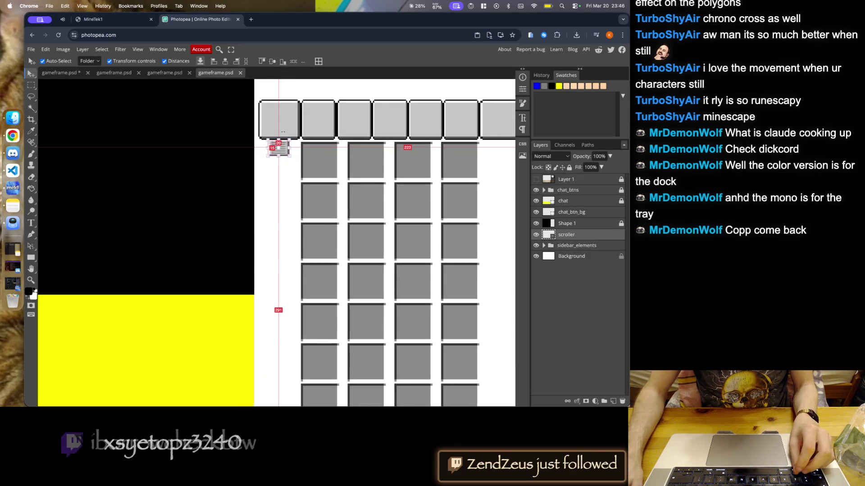
click(293, 180)
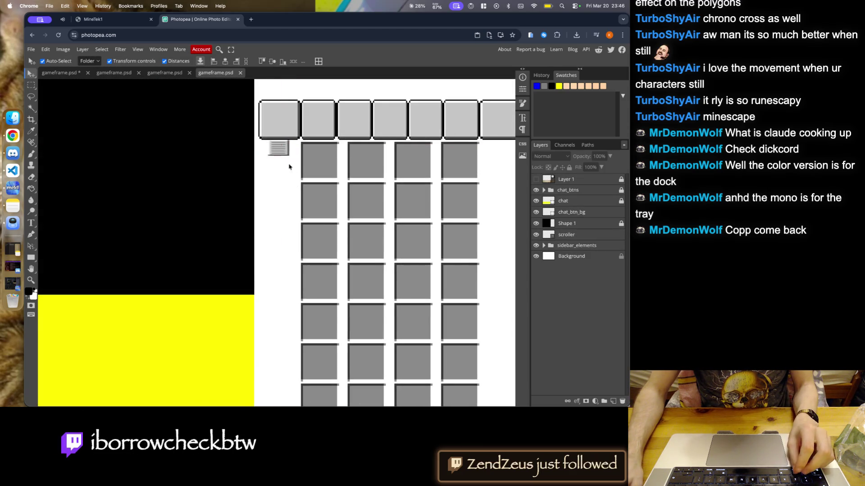
scroll(282, 149, down, 3)
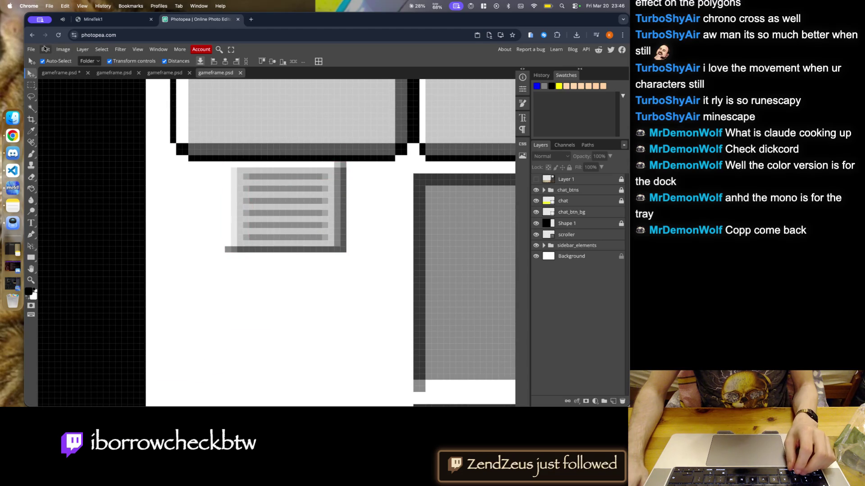
- Open gameframe.psd from Documents once more
click(31, 49)
click(39, 69)
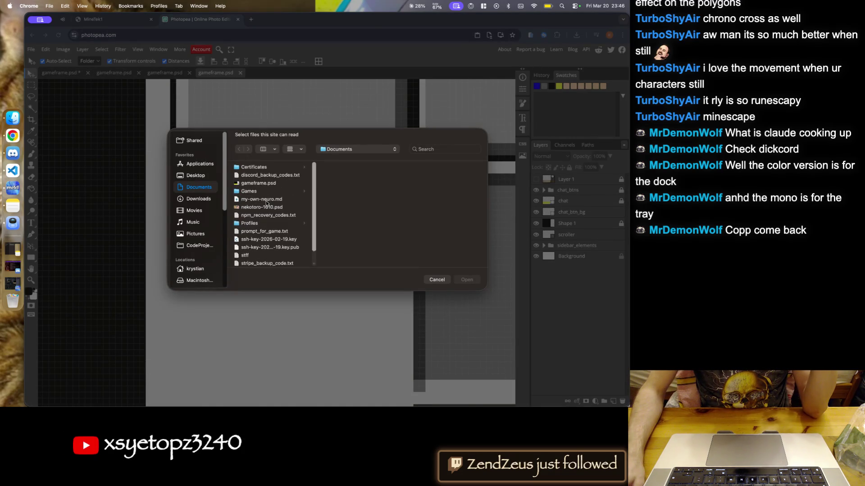
double_click(260, 183)
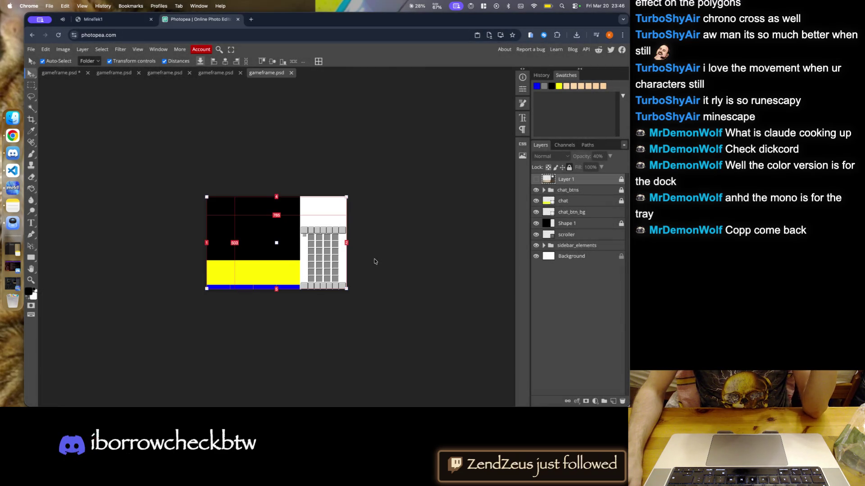
- Select the scroller sprite and Alt-drag a duplicate directly below the original
click(374, 262)
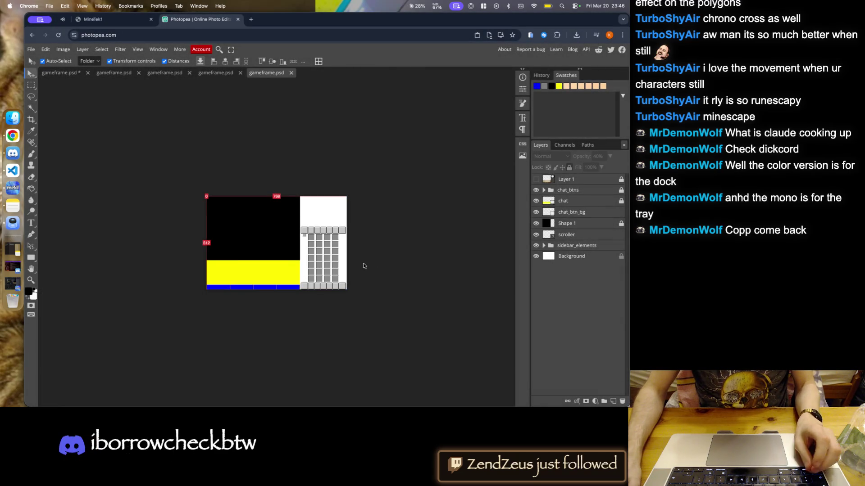
scroll(317, 248, up, 5)
scroll(265, 195, up, 5)
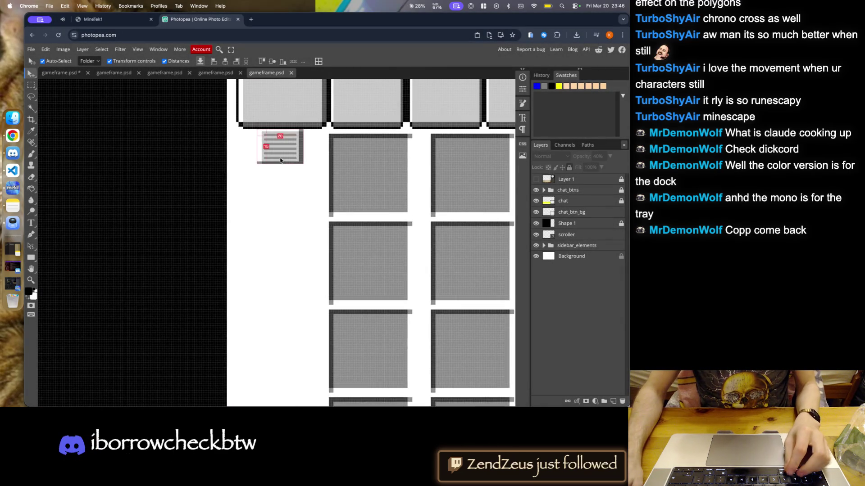
scroll(276, 128, up, 1)
click(296, 176)
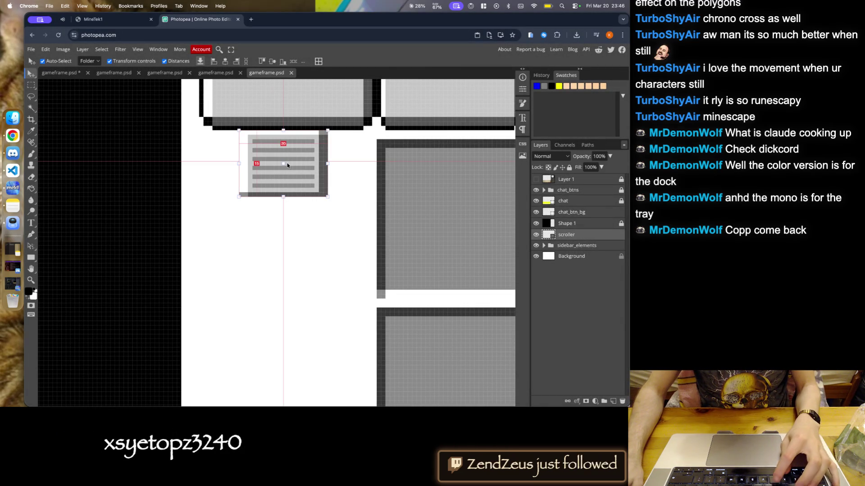
alt+drag(296, 177, 287, 233)
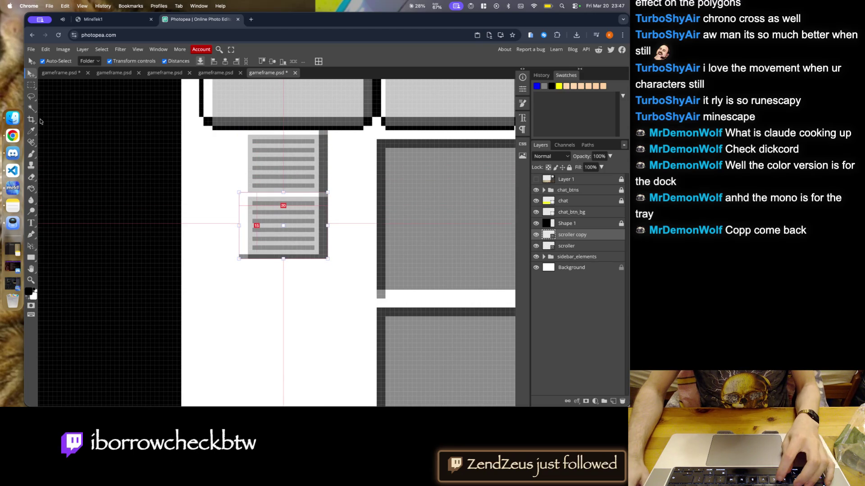
- Marquee the lower scroller block, copy it to a new layer, and delete the scroller copy layer
click(32, 86)
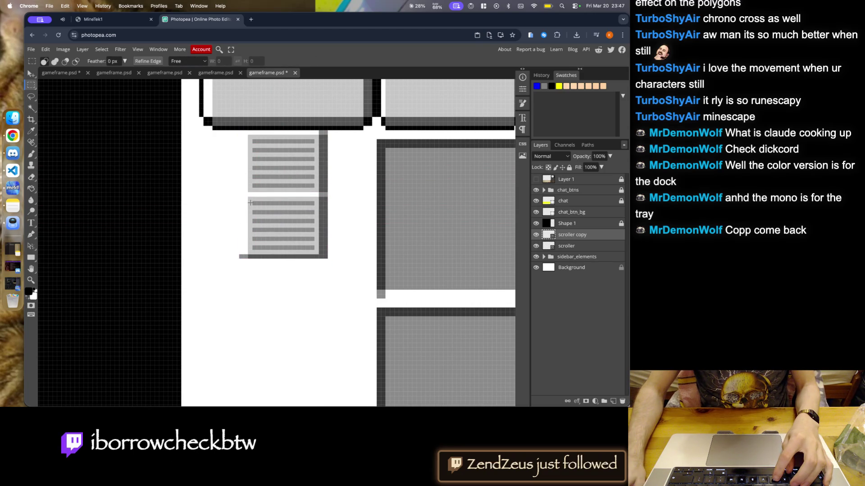
drag(276, 216, 309, 251)
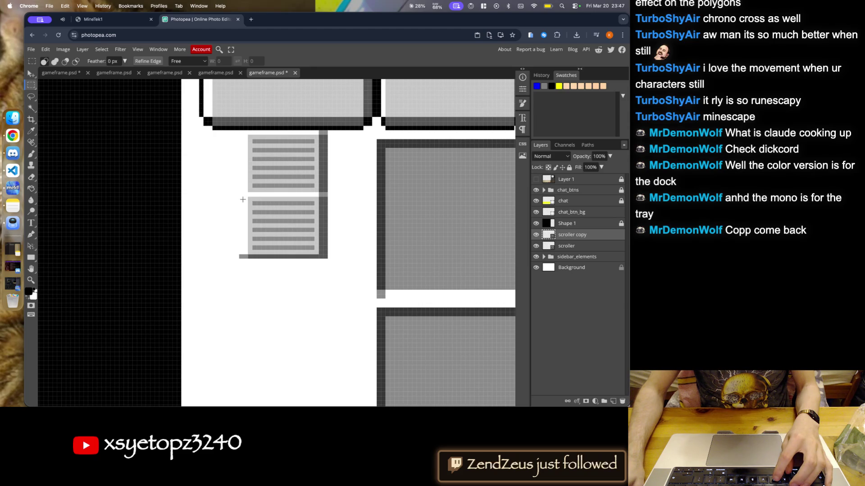
drag(239, 197, 328, 259)
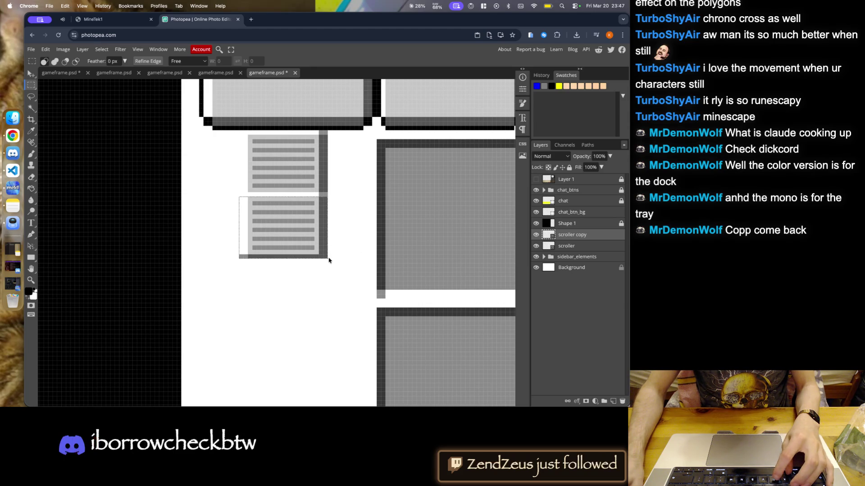
key(ctrl+j)
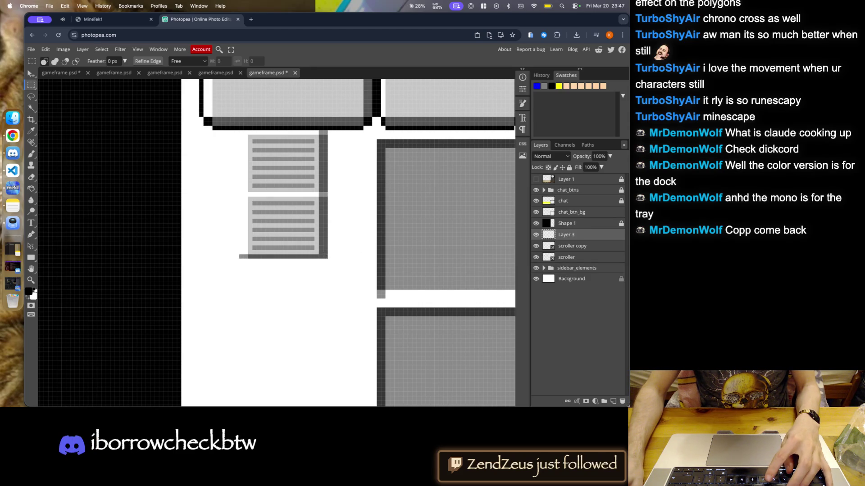
key(alt+bracketleft)
click(622, 401)
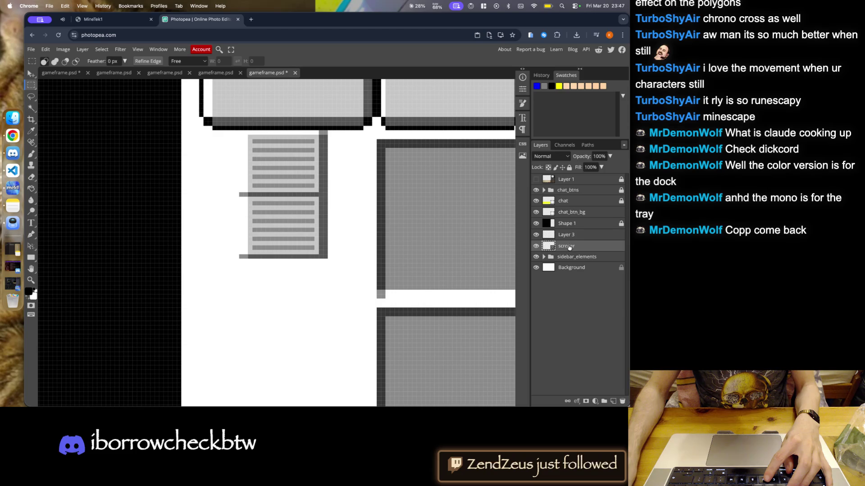
- Move the new block up to join the scroller and Alt-drag duplicates to extend the strip
key(v)
mouse_move(301, 226)
mouse_down()
mouse_move(302, 219)
mouse_move(300, 269)
mouse_up()
scroll(304, 170, down, 5)
mouse_move(303, 212)
mouse_down()
mouse_move(305, 260)
mouse_move(305, 240)
mouse_up()
drag(304, 184, 303, 326)
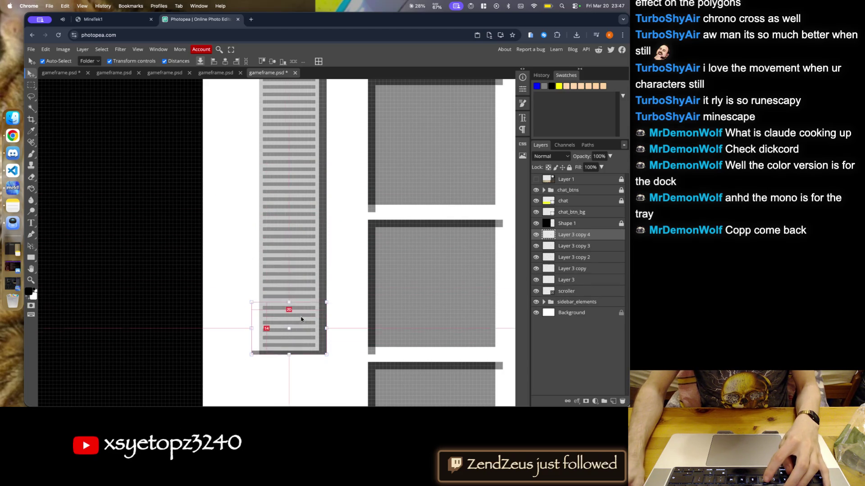
scroll(296, 189, down, 3)
scroll(296, 190, up, 3)
scroll(294, 232, up, 3)
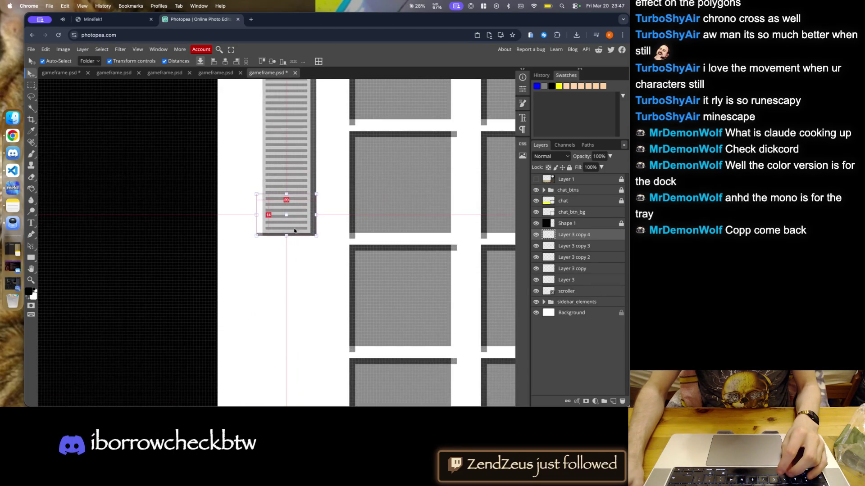
drag(295, 229, 298, 323)
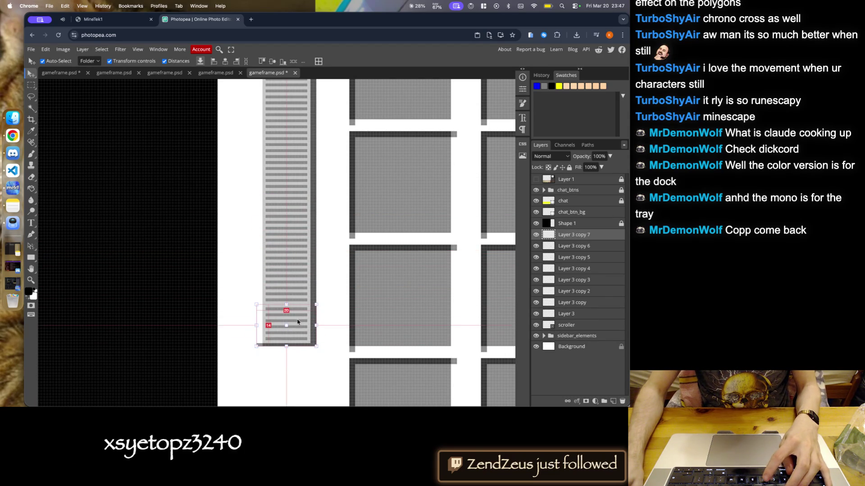
- Keep adding duplicate blocks below the column to lengthen the strip down the sidebar
key(super+minus)
key(super+minus)
key(super+minus)
key(super+equal)
key(super+equal)
key(super+equal)
drag(313, 228, 312, 312)
scroll(304, 246, down, 3)
scroll(308, 242, up, 4)
drag(305, 219, 303, 319)
scroll(309, 252, down, 5)
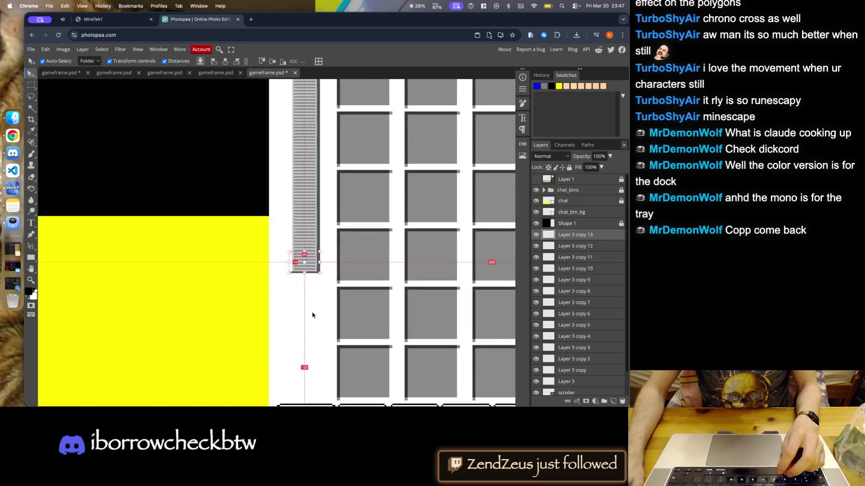
drag(309, 214, 311, 357)
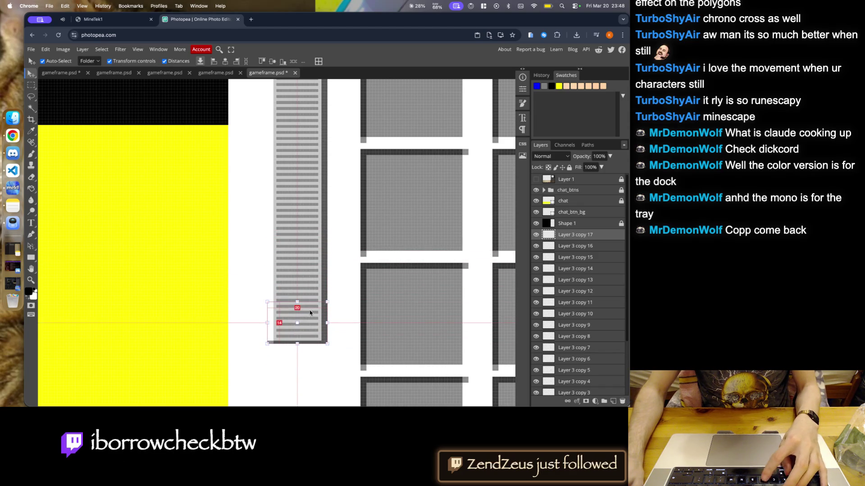
- Add the final block, align it with the bottom tab row, and deselect
scroll(311, 356, down, 5)
scroll(315, 292, up, 3)
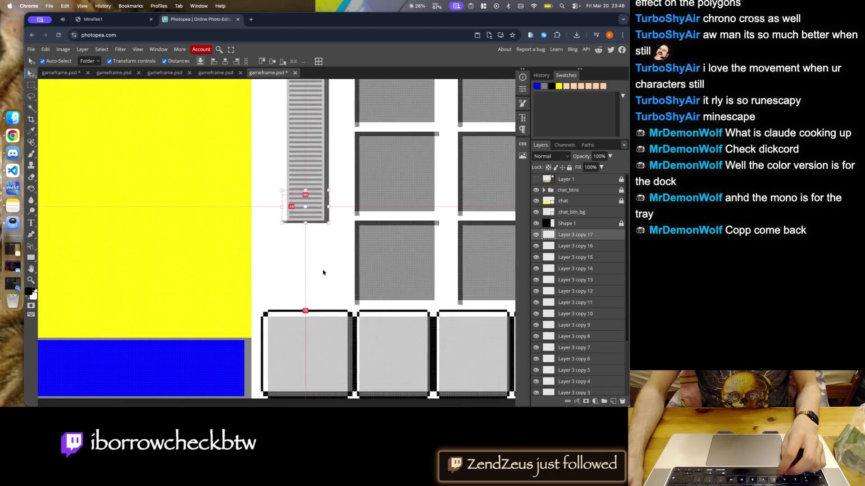
scroll(315, 209, up, 3)
drag(308, 191, 306, 310)
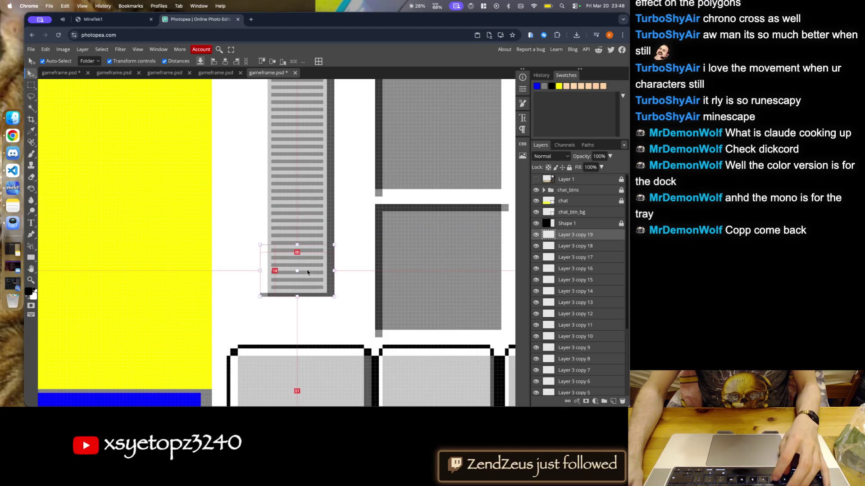
drag(305, 310, 304, 319)
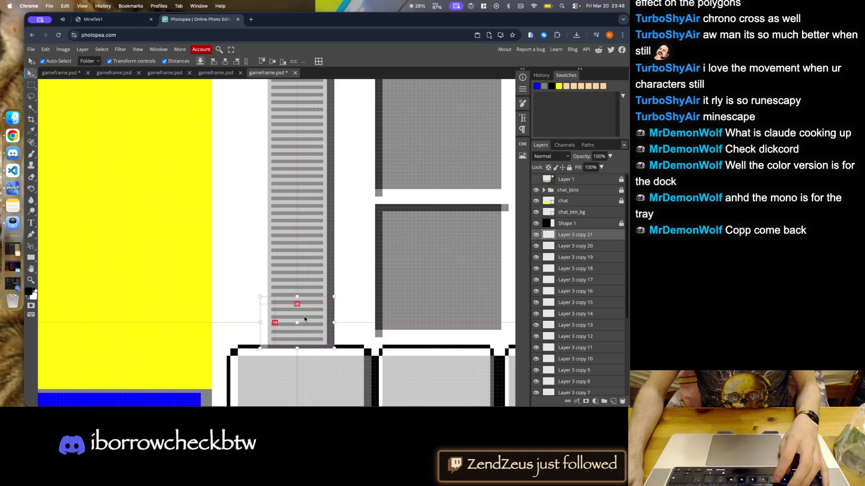
scroll(305, 319, down, 5)
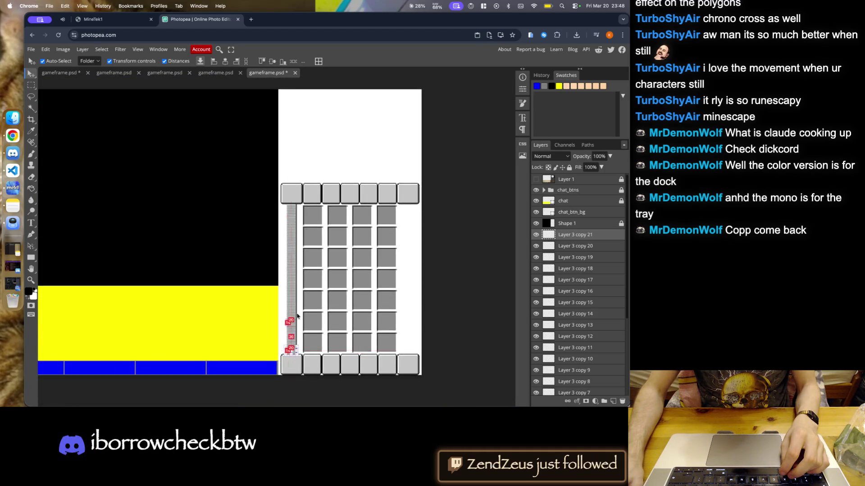
scroll(300, 198, up, 3)
scroll(300, 199, down, 2)
scroll(304, 198, down, 2)
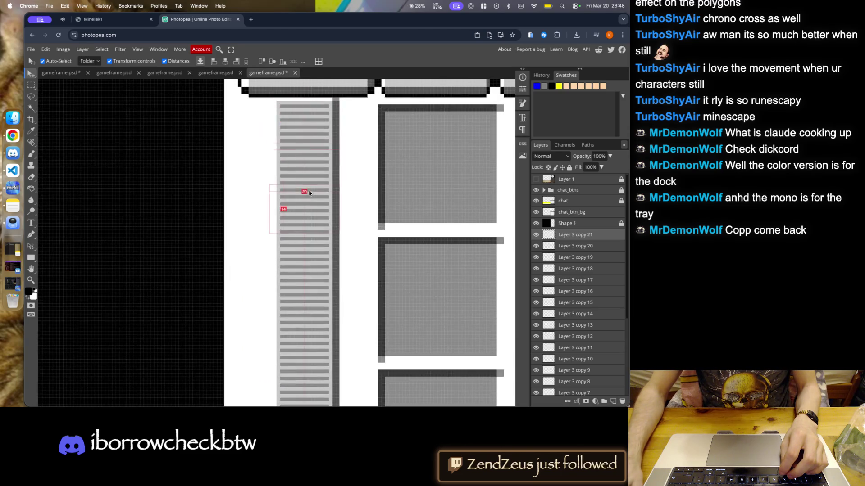
scroll(309, 198, down, 2)
scroll(311, 196, up, 2)
scroll(310, 196, up, 2)
scroll(310, 198, up, 2)
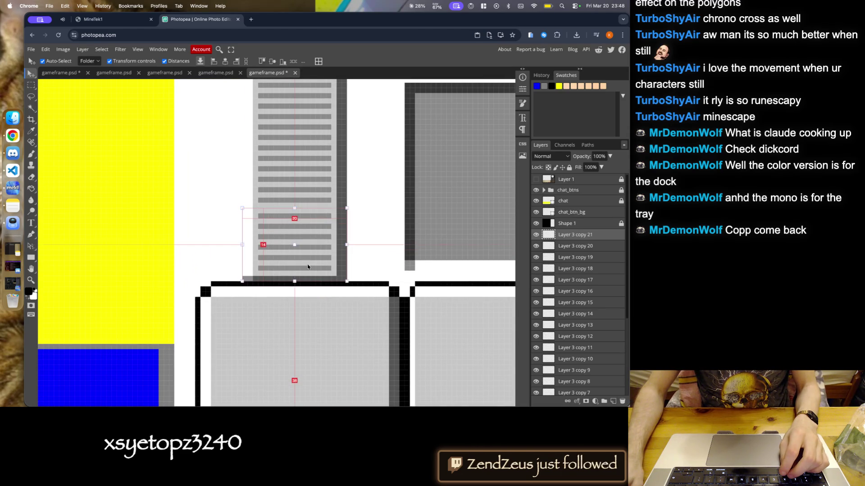
drag(308, 263, 306, 267)
click(369, 246)
scroll(363, 247, down, 2)
scroll(347, 279, down, 2)
scroll(331, 309, down, 2)
scroll(364, 272, up, 1)
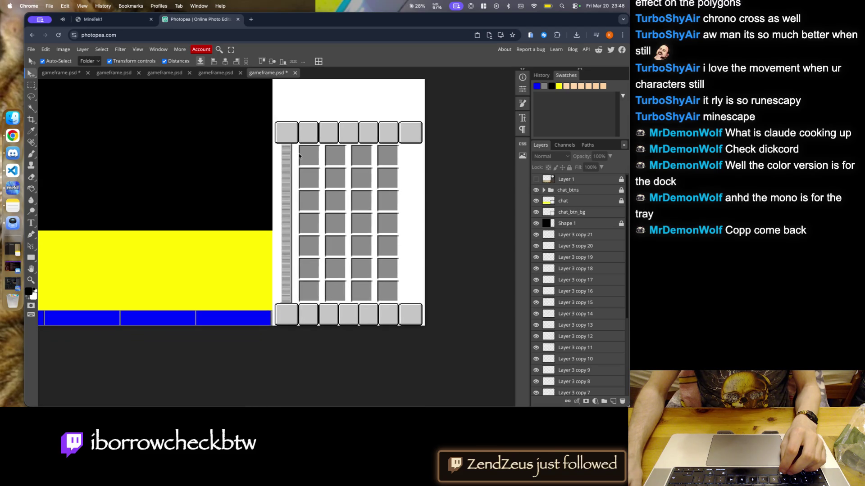
scroll(282, 181, down, 1)
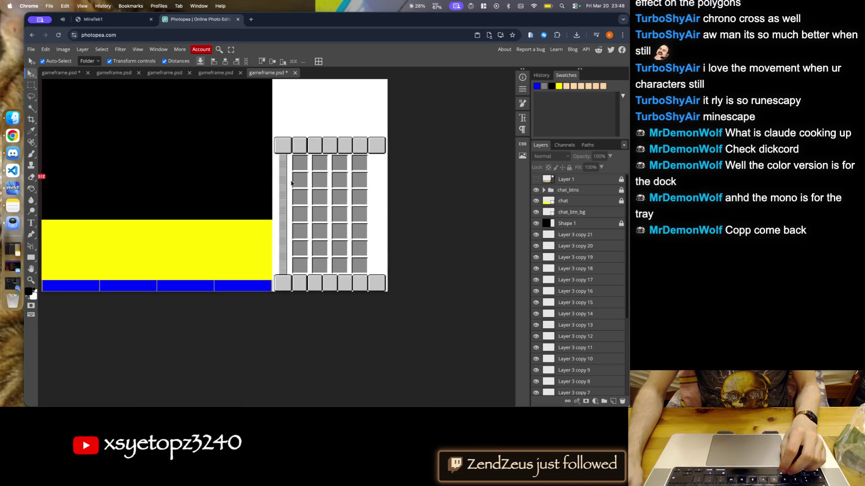
scroll(579, 365, down, 5)
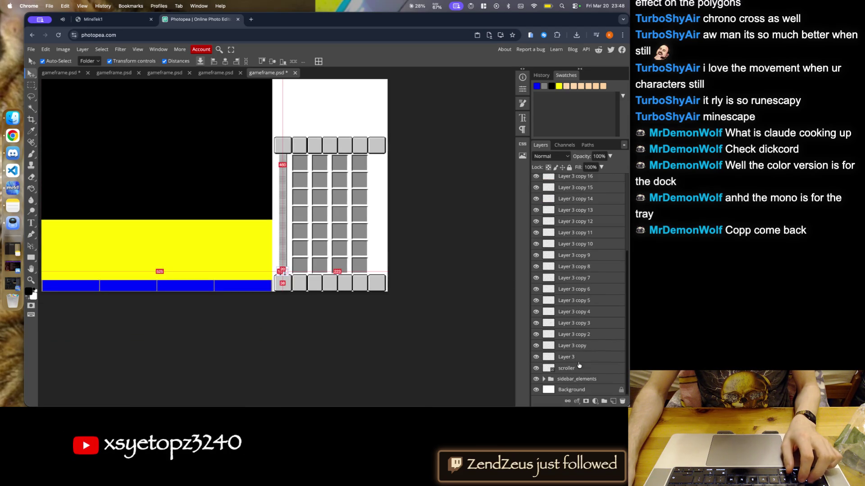
- Delete Layer 3, its copies and the scroller layer, save, and switch to Finder's loom folder
shift+click(579, 361)
click(622, 401)
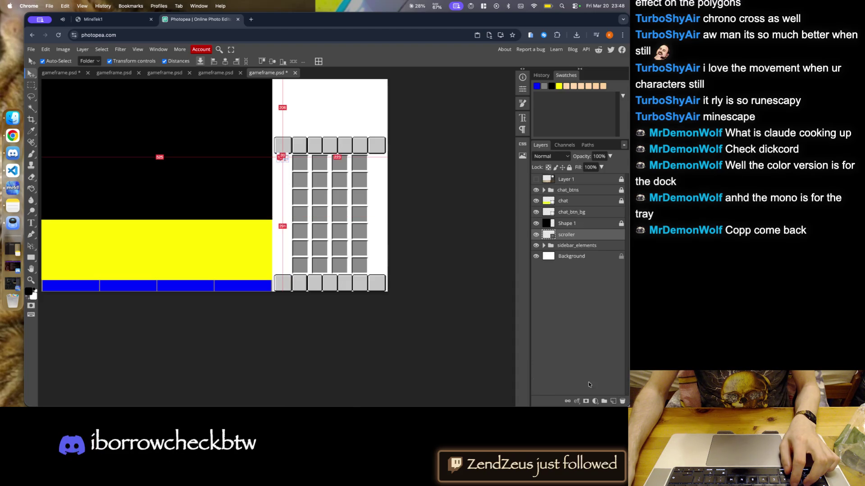
click(623, 402)
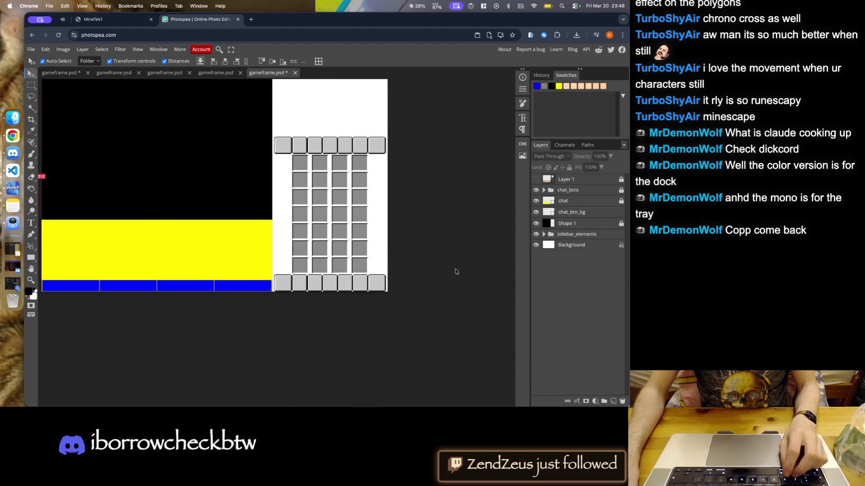
key(ctrl+s)
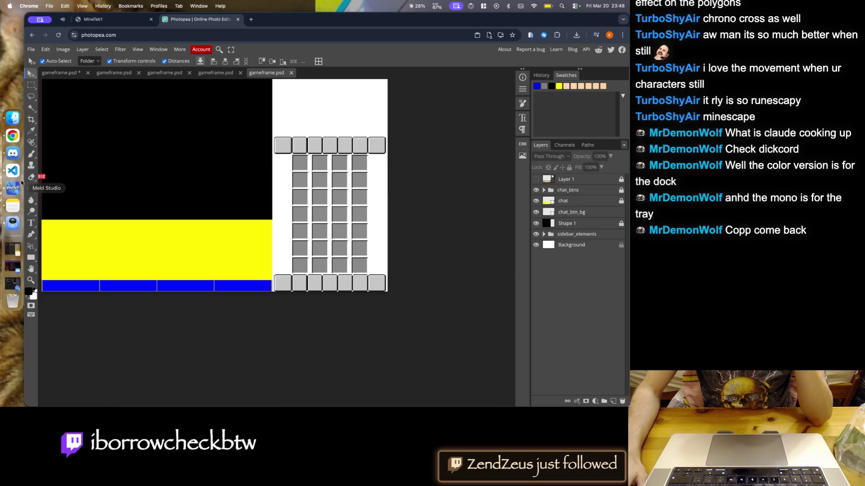
click(13, 118)
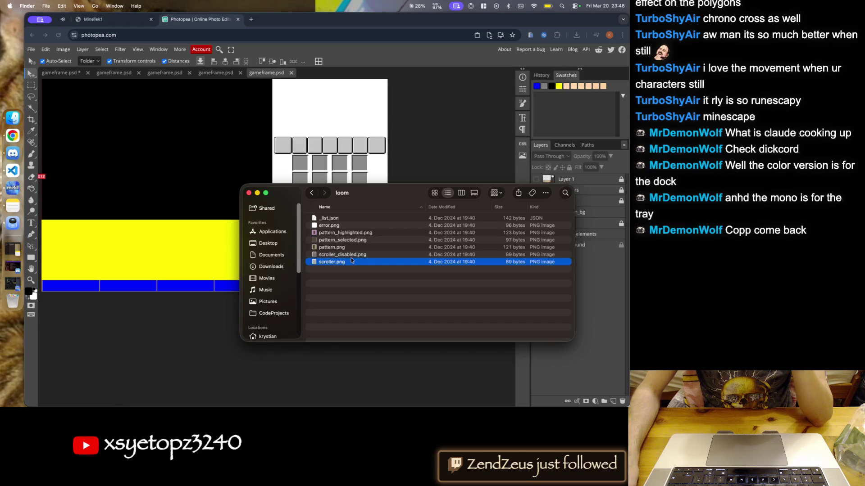
- Go back to the container folder and browse the creative_inventory folder's files
click(424, 7)
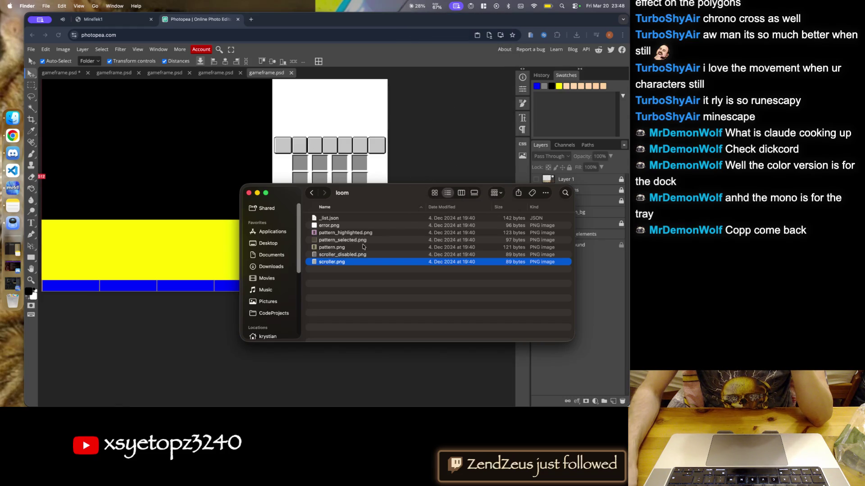
key(super+bracketleft)
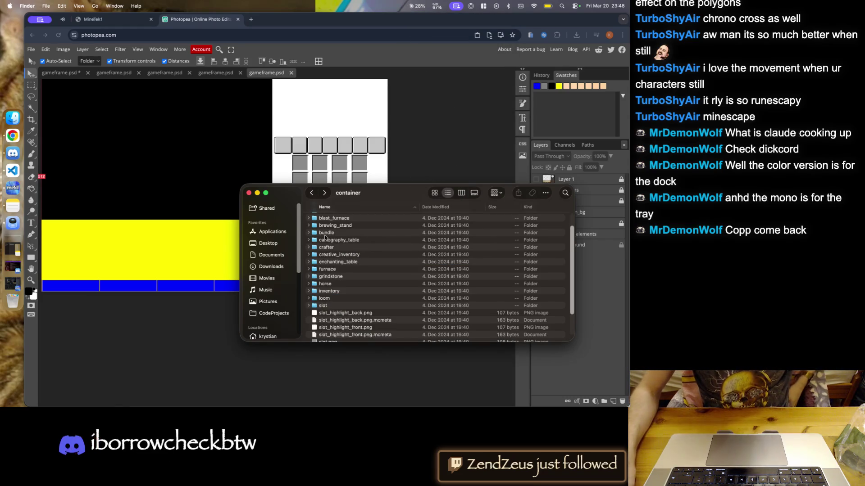
double_click(349, 255)
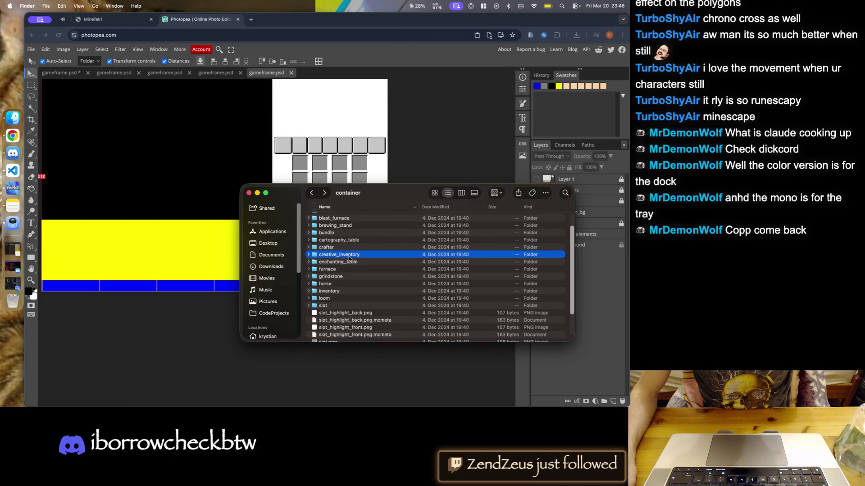
scroll(350, 258, down, 1)
scroll(347, 255, down, 3)
scroll(345, 251, down, 3)
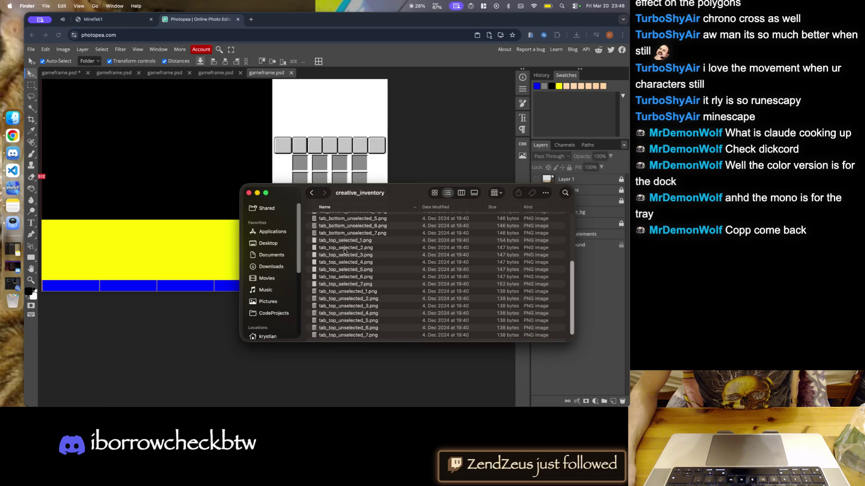
scroll(336, 284, up, 5)
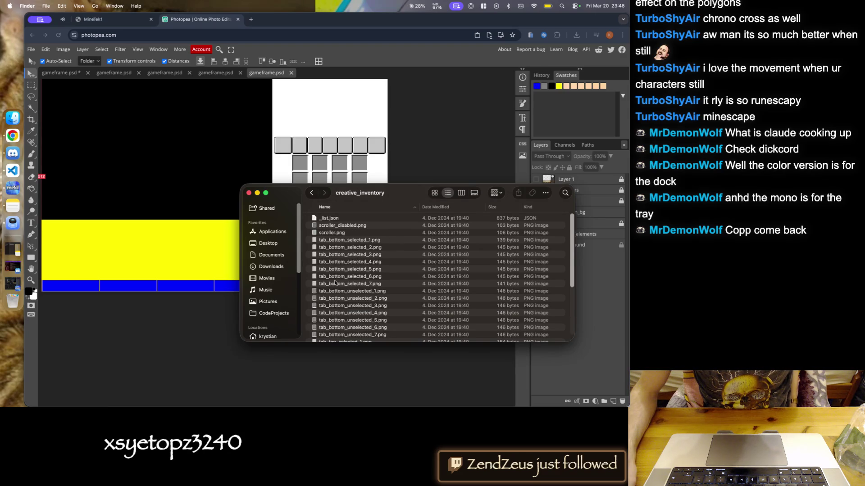
scroll(336, 283, down, 5)
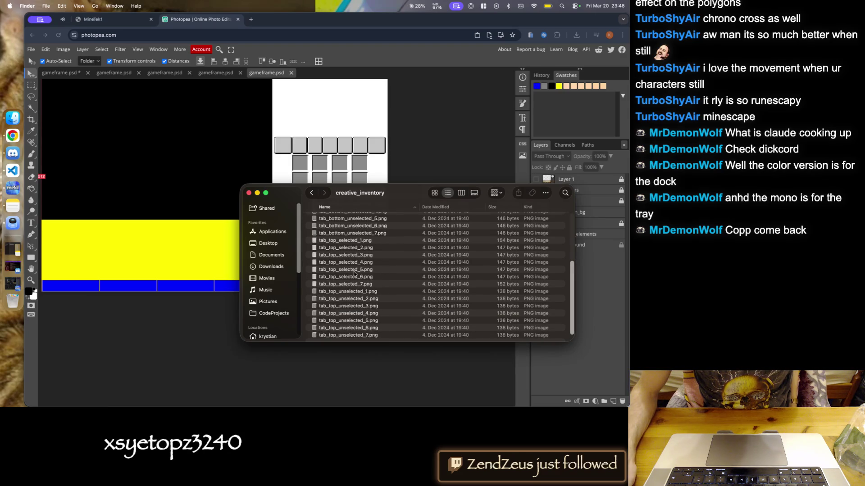
scroll(355, 274, up, 5)
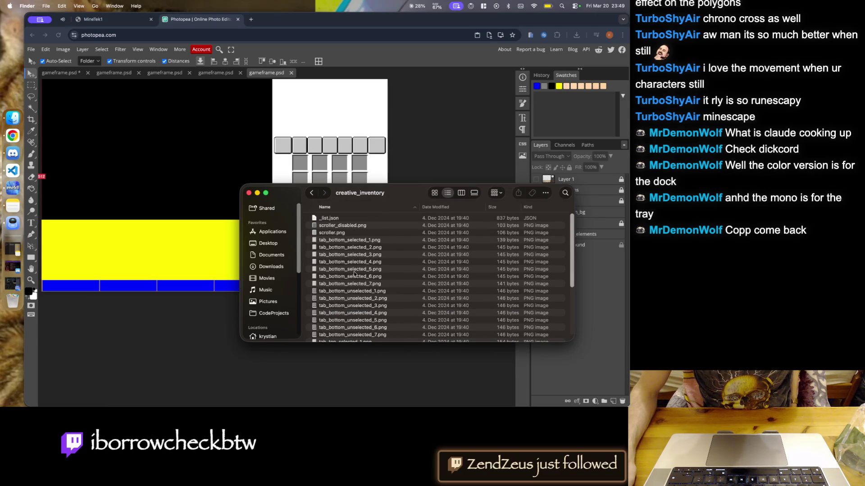
- Step back up to the sprites folder and browse its contents
key(super+bracketleft)
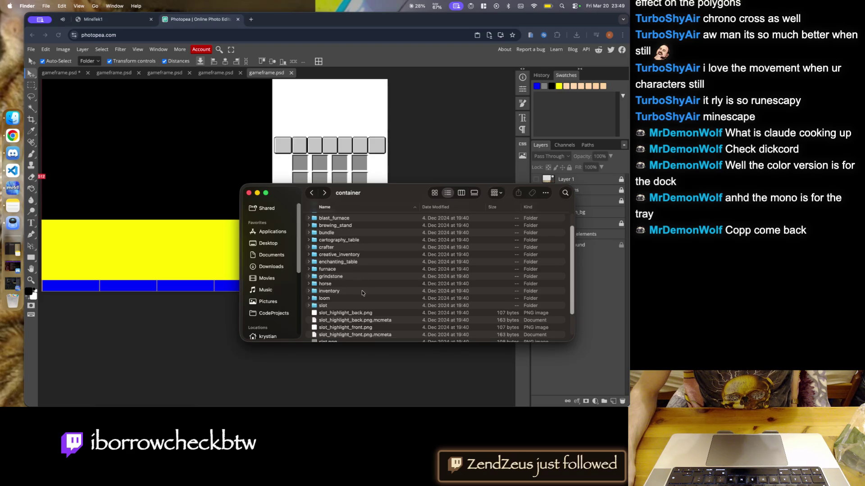
click(309, 197)
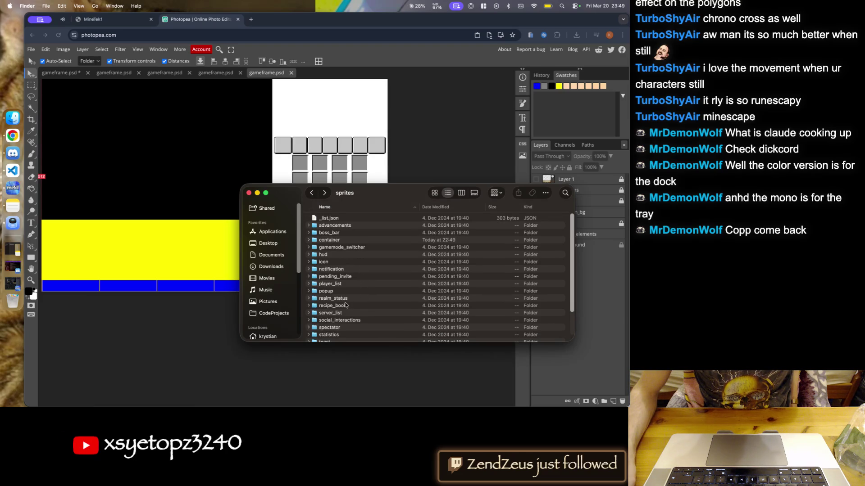
scroll(341, 291, down, 3)
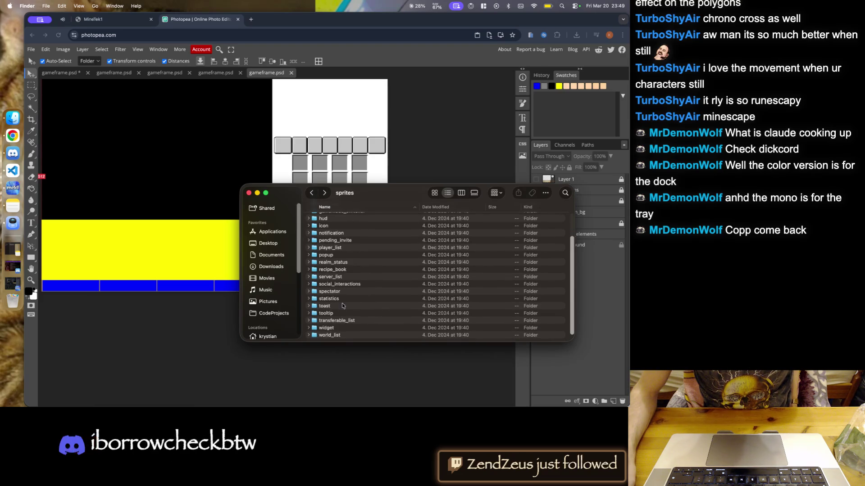
scroll(348, 287, up, 3)
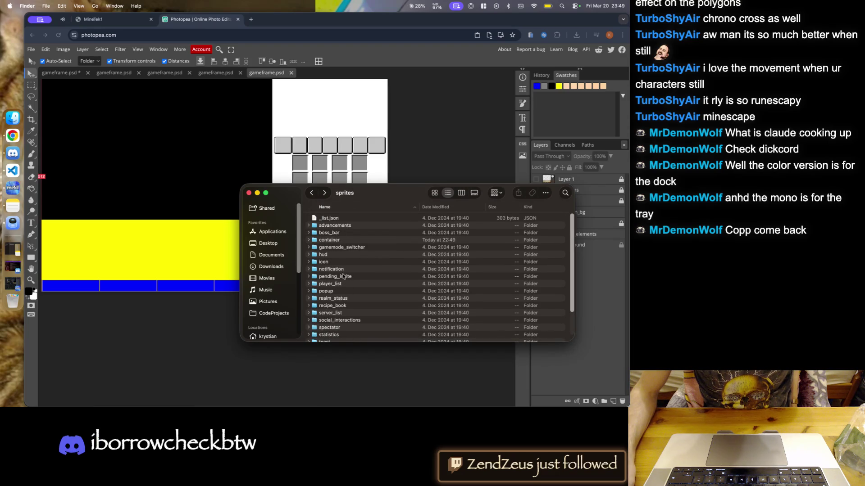
scroll(350, 327, down, 3)
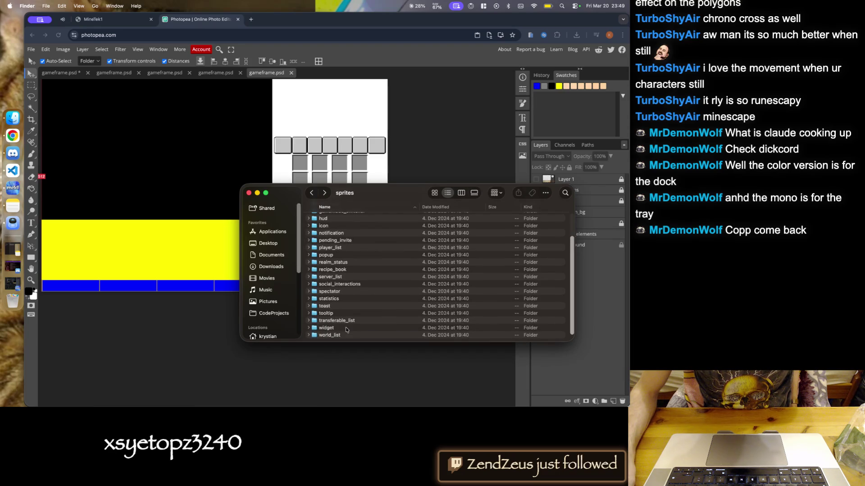
scroll(334, 301, up, 2)
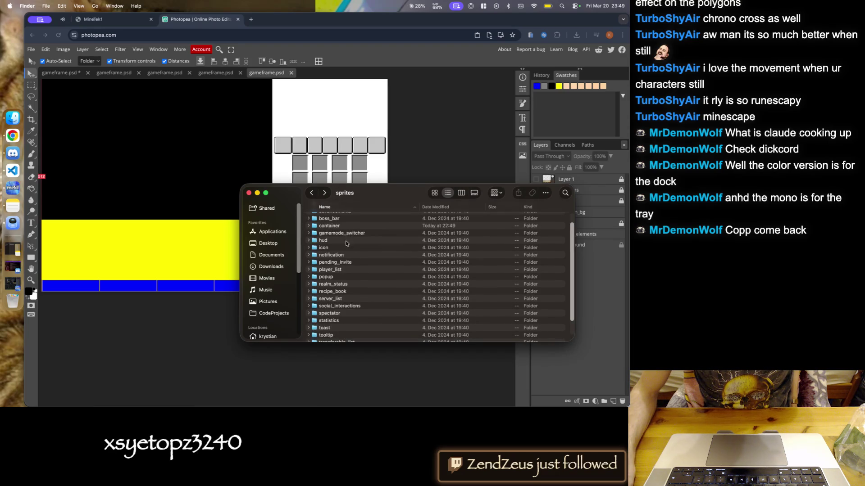
- From gui, open container > creative_inventory, select tab_bottom_selected_1.png, and scroll to the tab_top PNGs
key(super+Up)
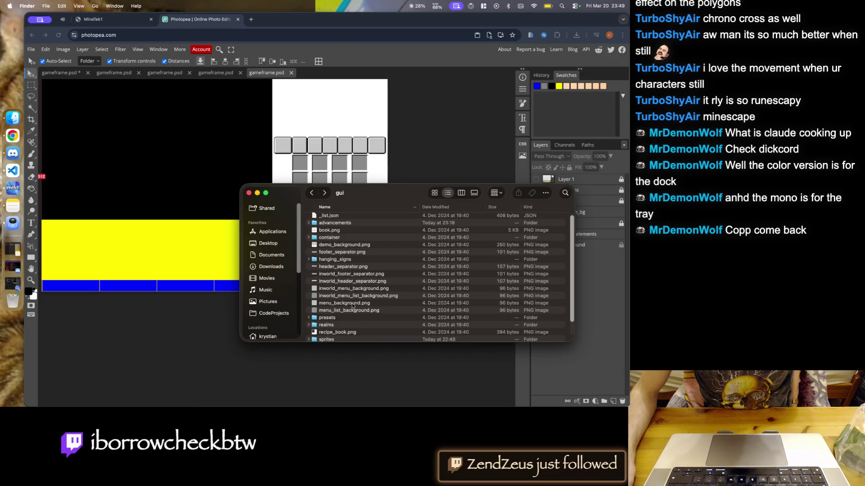
double_click(330, 237)
scroll(357, 305, down, 1)
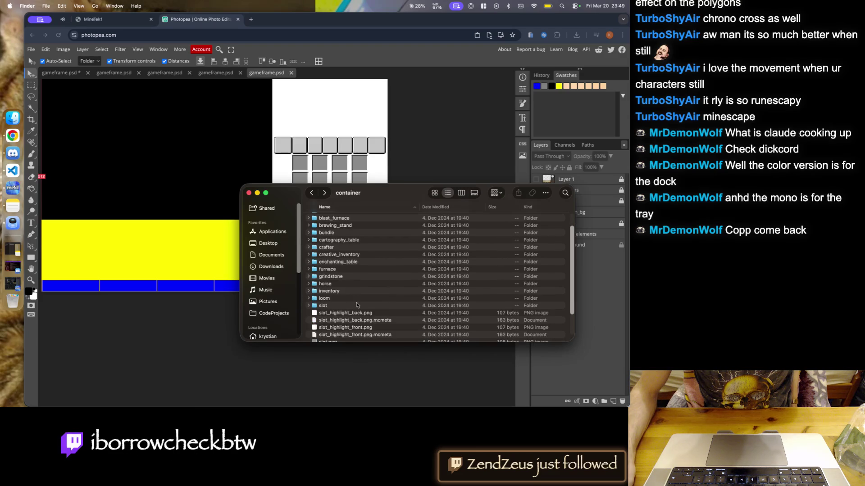
double_click(339, 255)
click(354, 241)
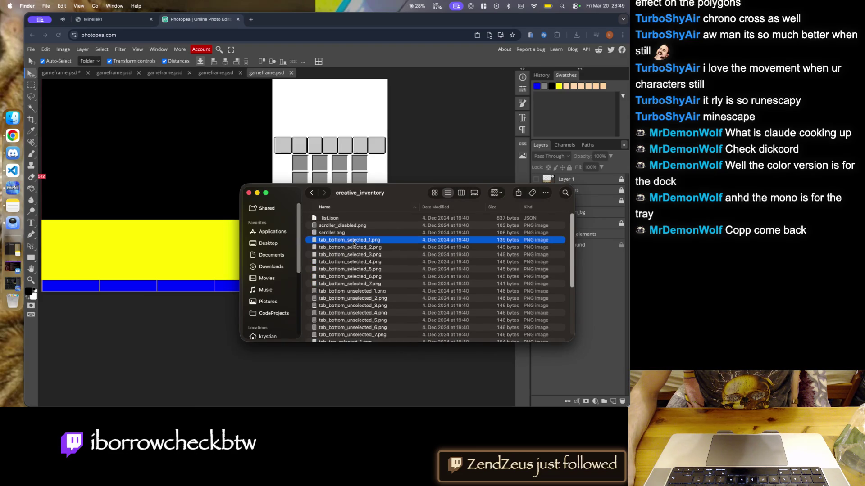
scroll(352, 286, down, 5)
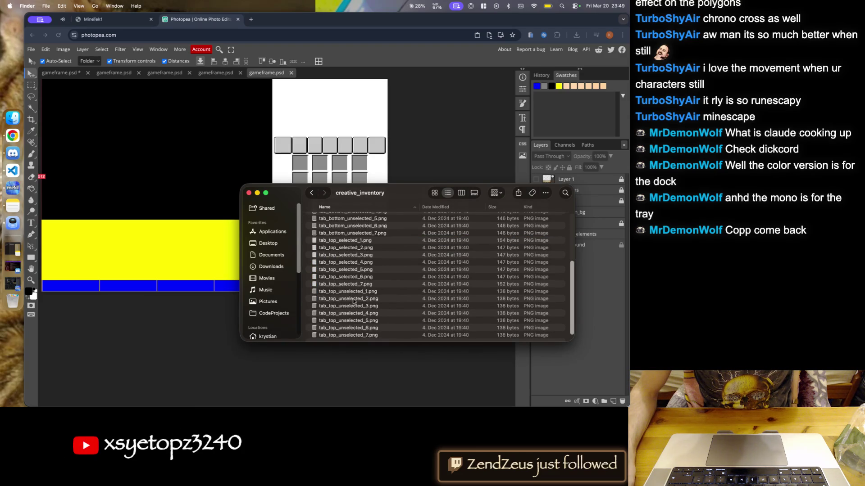
scroll(346, 292, up, 1)
scroll(346, 285, down, 1)
- Preview and zoom into tab_top_unselected_1.png and tab_top_unselected_2.png, then close both
double_click(340, 292)
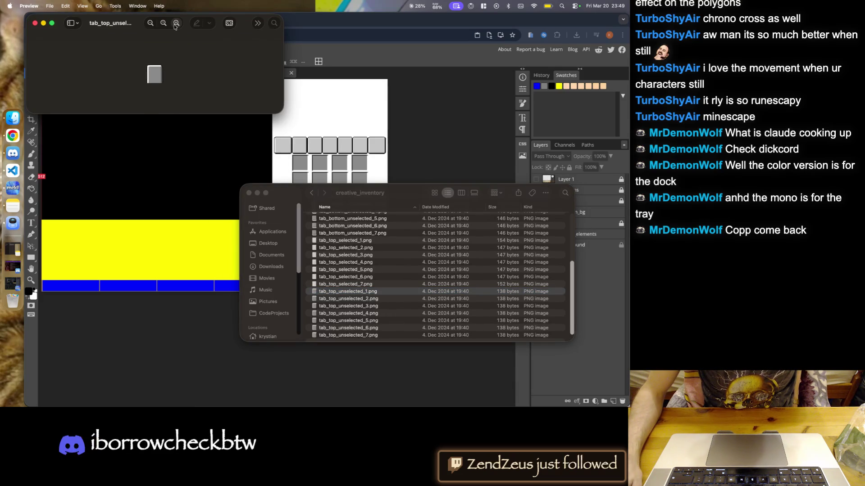
click(176, 23)
double_click(352, 300)
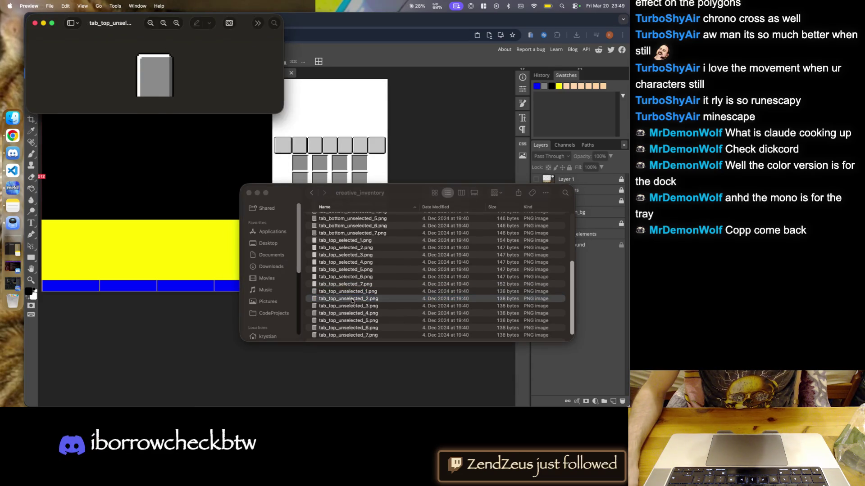
click(35, 23)
click(52, 23)
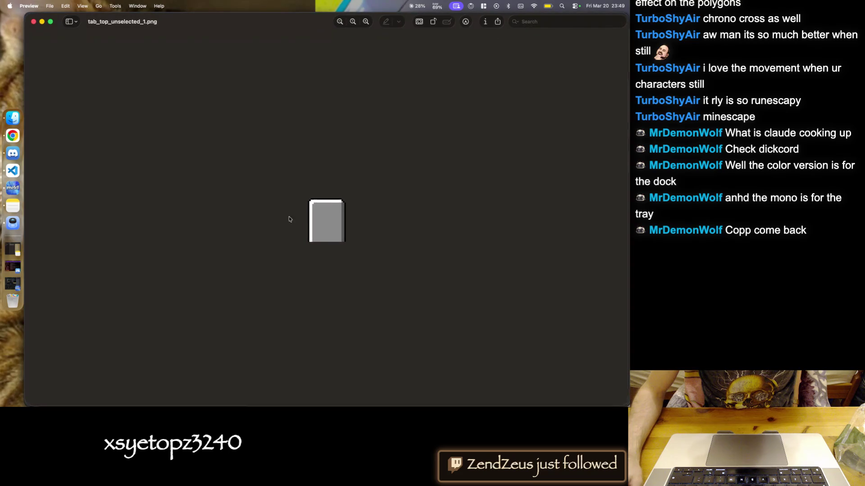
click(34, 22)
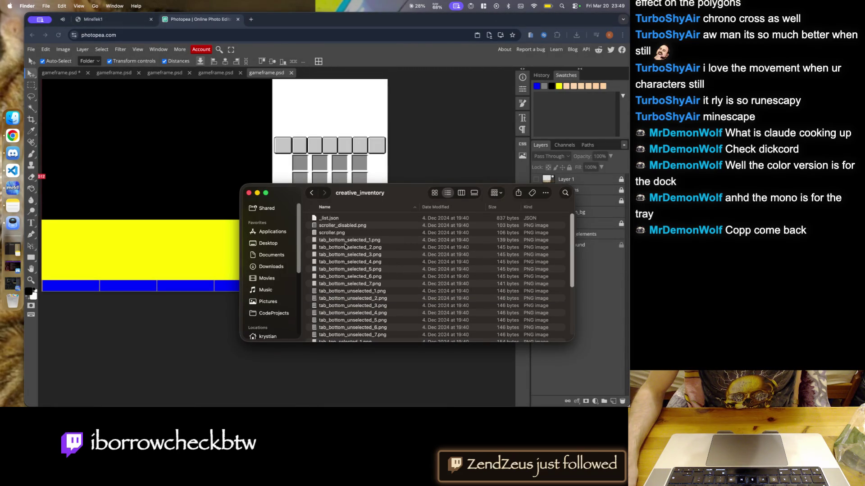
- Inspect tab_bottom_selected_1.png and tab_bottom_unselected_1.png zoomed in within Preview
double_click(347, 243)
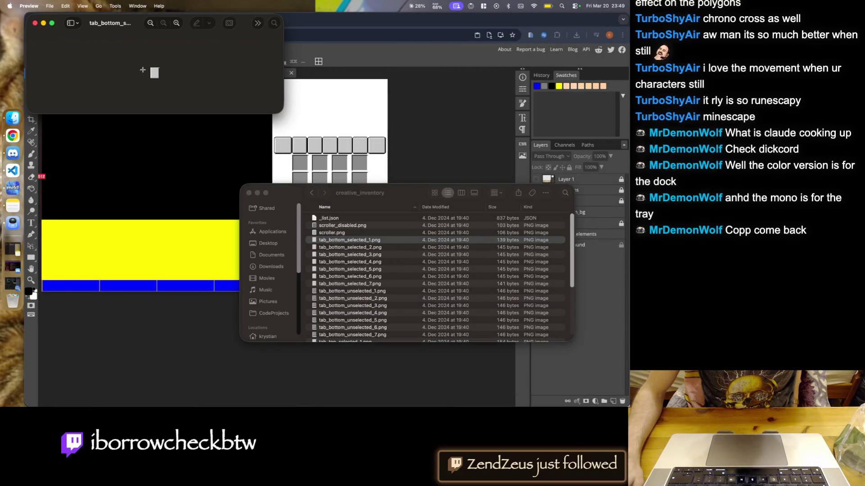
click(176, 23)
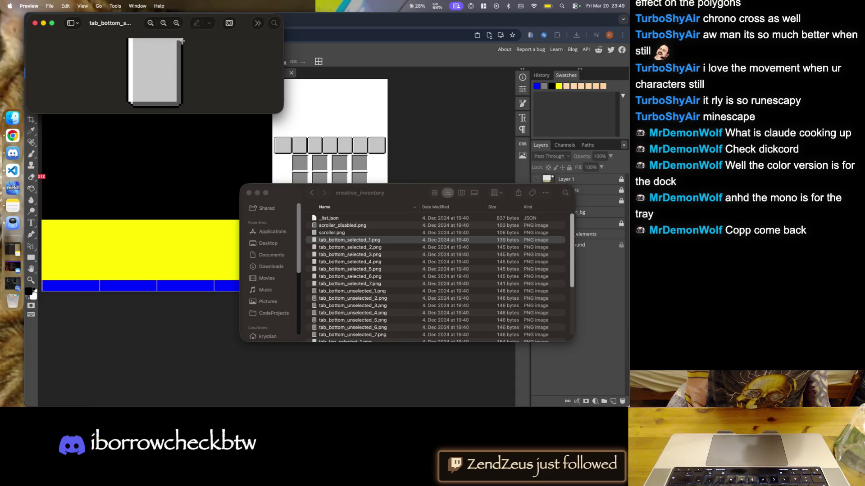
drag(343, 292, 170, 83)
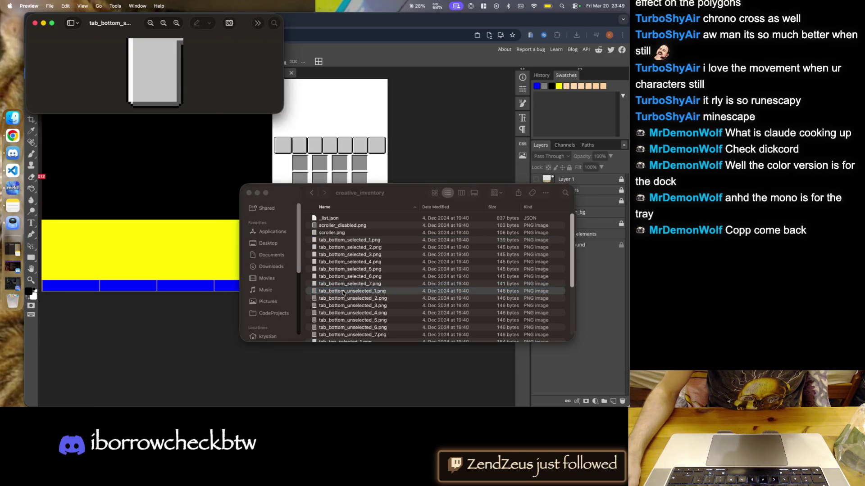
click(180, 21)
click(180, 21)
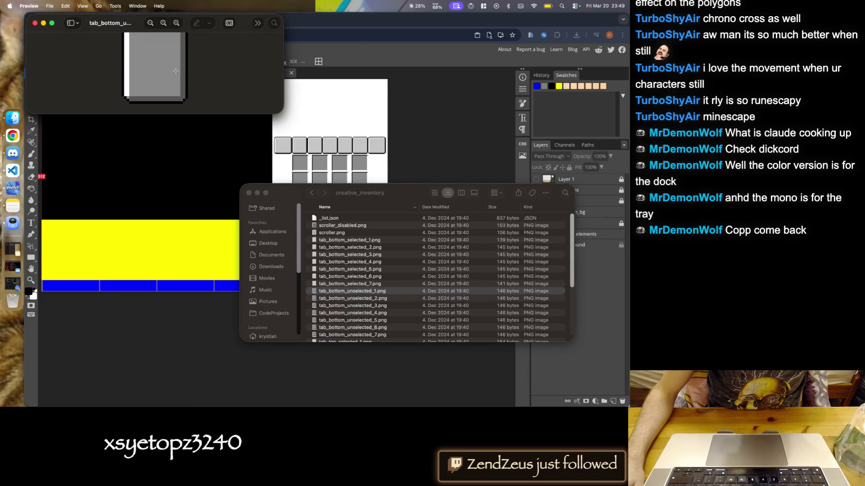
scroll(350, 253, down, 5)
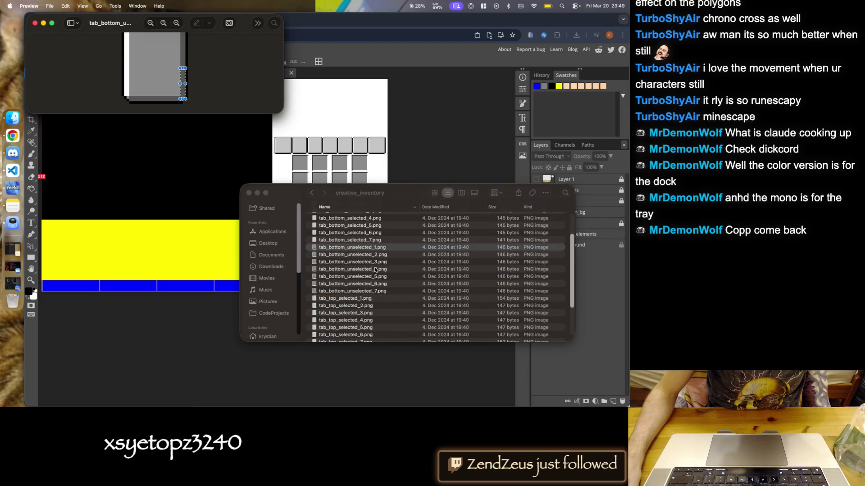
- Preview tab_top_selected_1.png zoomed in
double_click(345, 241)
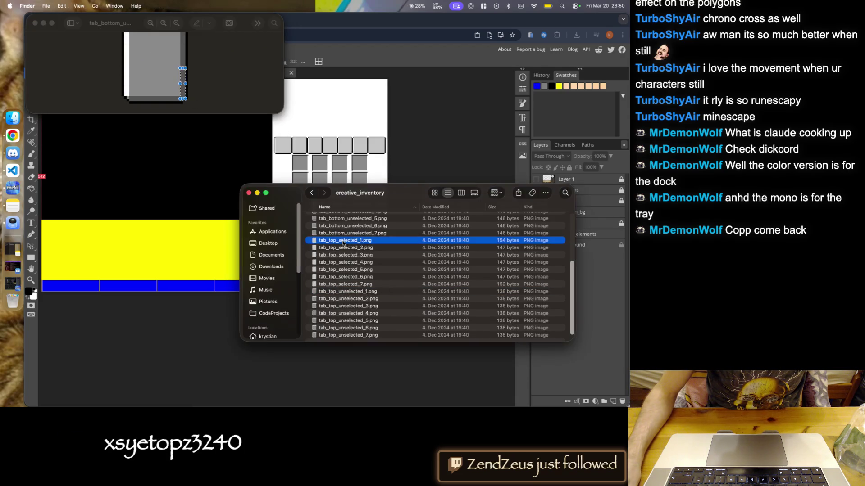
click(176, 23)
key(super+Tab)
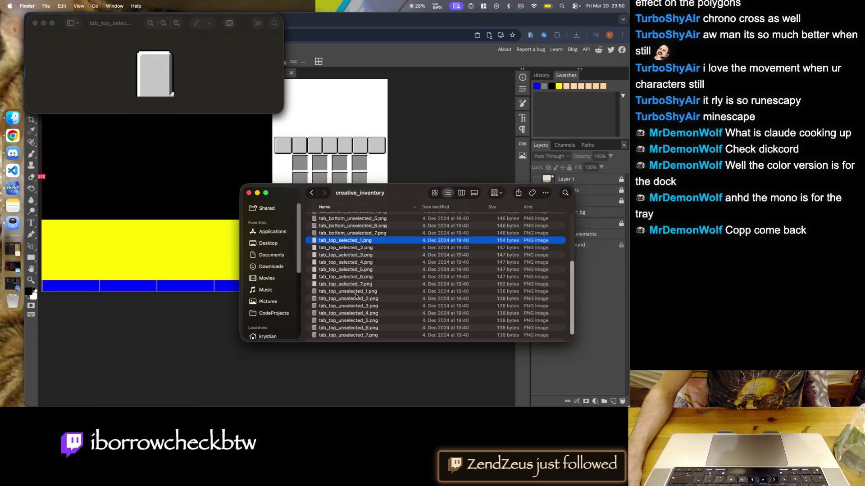
scroll(356, 296, up, 5)
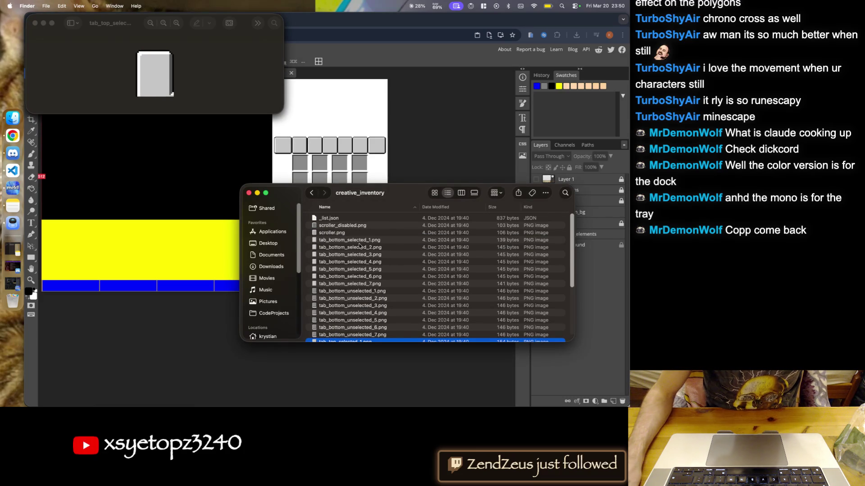
scroll(361, 244, down, 5)
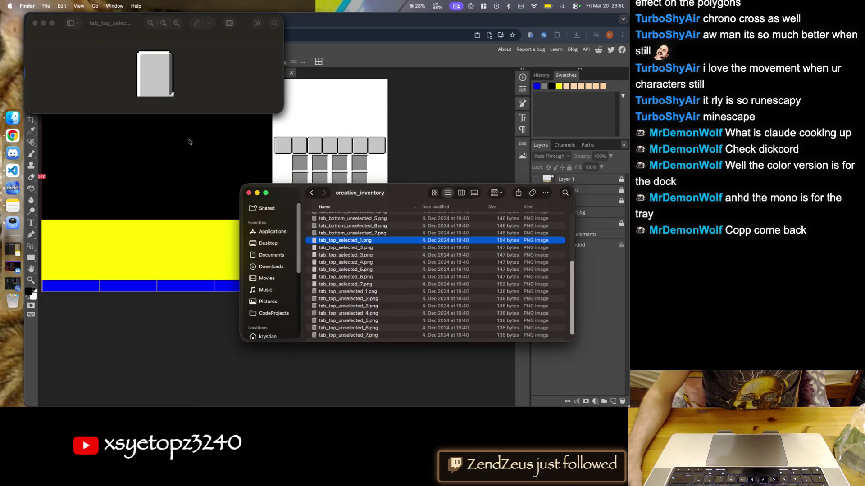
click(193, 88)
scroll(361, 269, up, 5)
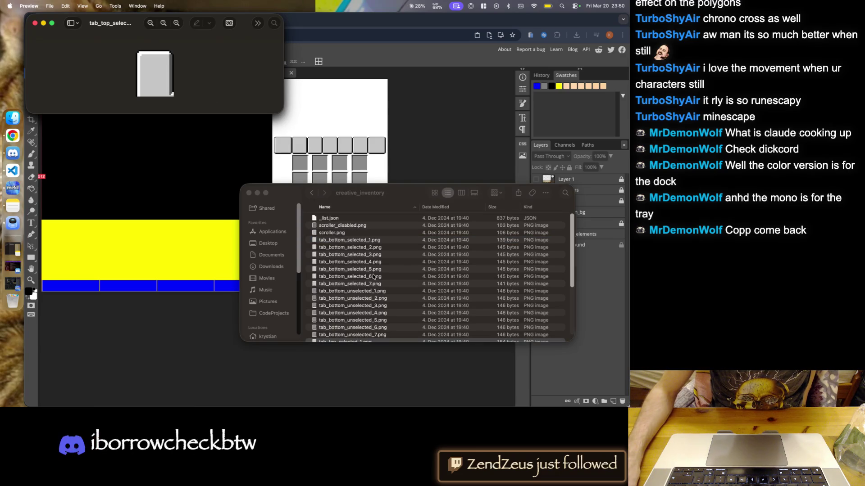
- Preview the first unselected bottom tab image at actual size, then enlarged
drag(344, 292, 187, 90)
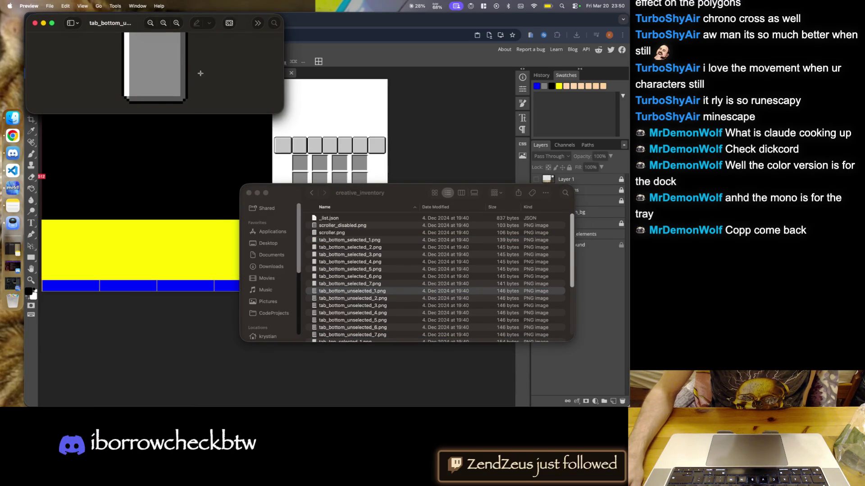
click(163, 24)
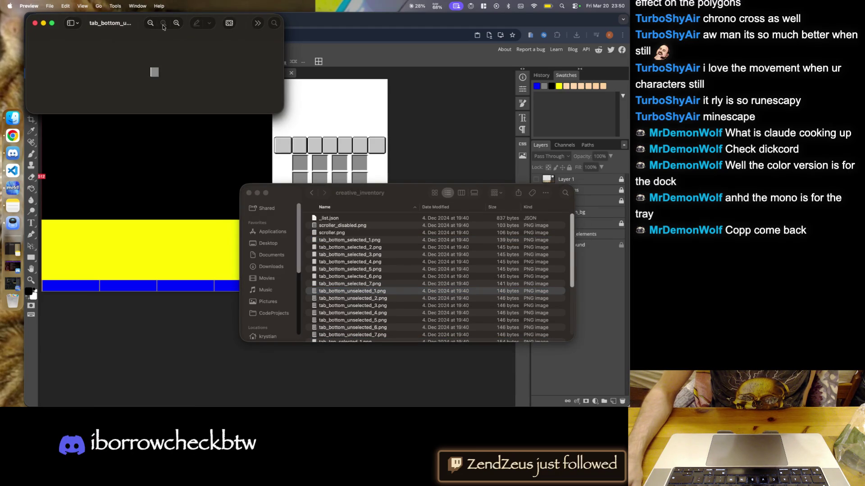
click(176, 26)
click(176, 25)
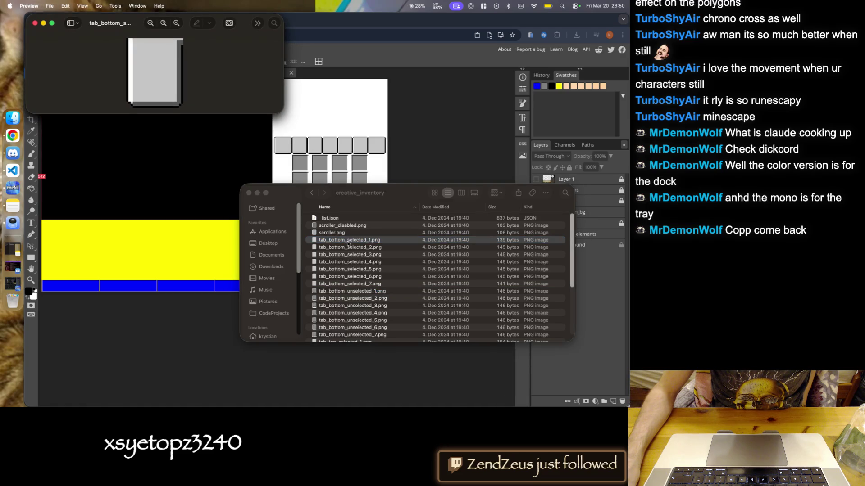
- Preview tab_bottom_selected_2, 3, 5, 6 and 7, enlarging tab_bottom_selected_7
double_click(347, 247)
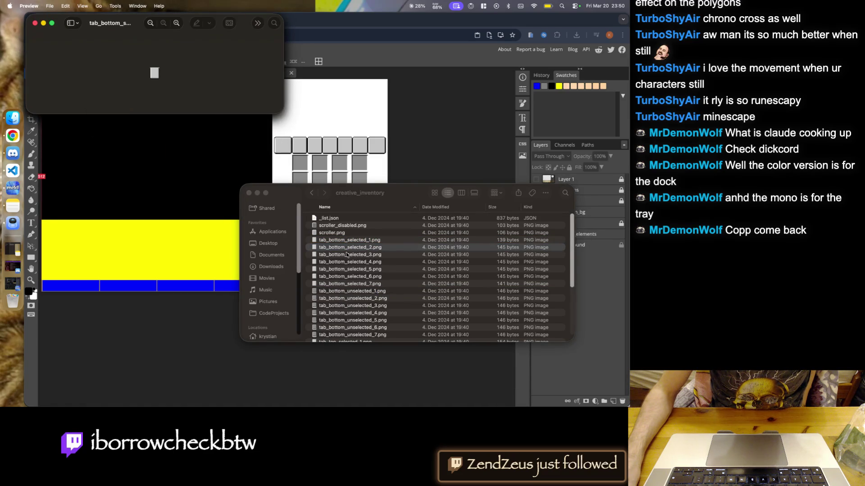
double_click(347, 255)
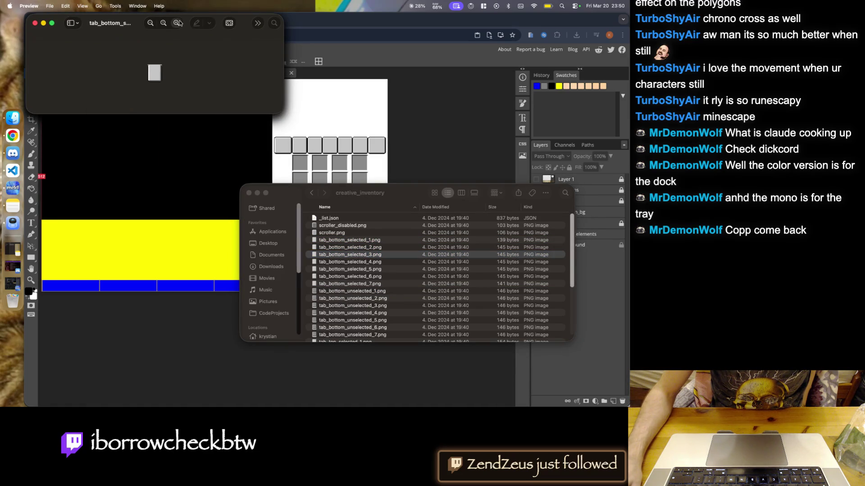
double_click(342, 263)
click(343, 269)
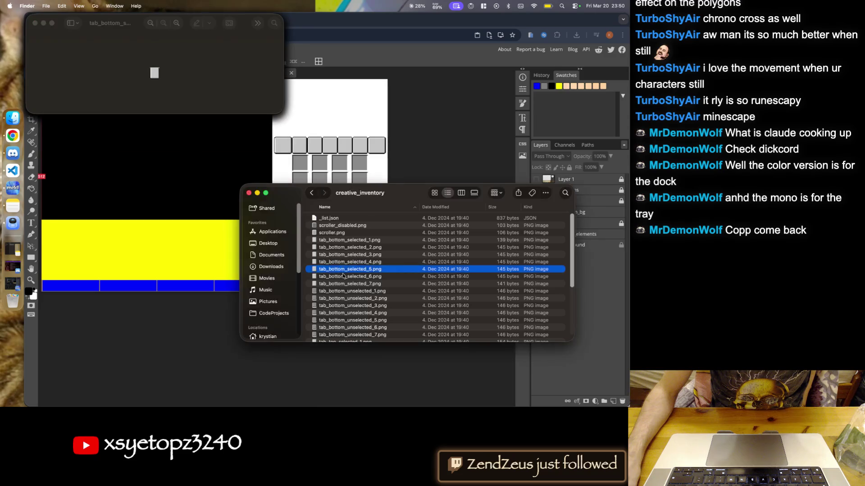
double_click(344, 276)
click(342, 279)
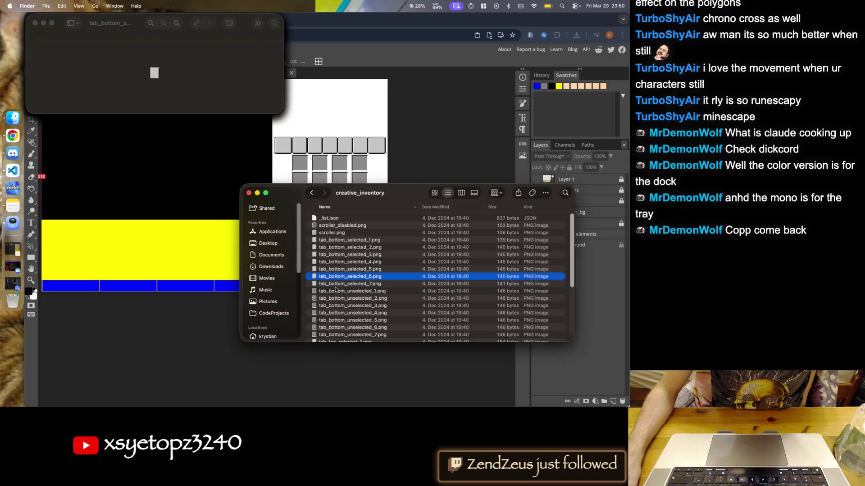
double_click(334, 283)
click(334, 284)
double_click(333, 285)
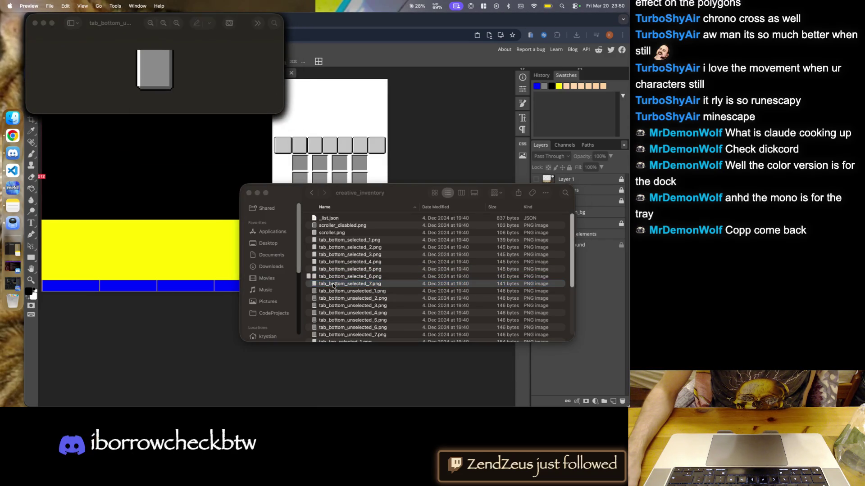
click(178, 25)
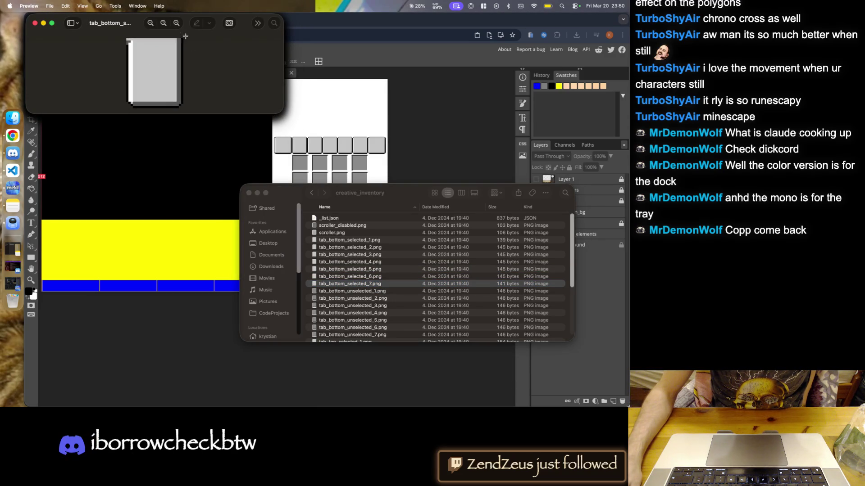
- Recheck tab_bottom_selected_1 and 2, close every Preview window, and select tab_bottom_selected_2.png
double_click(338, 242)
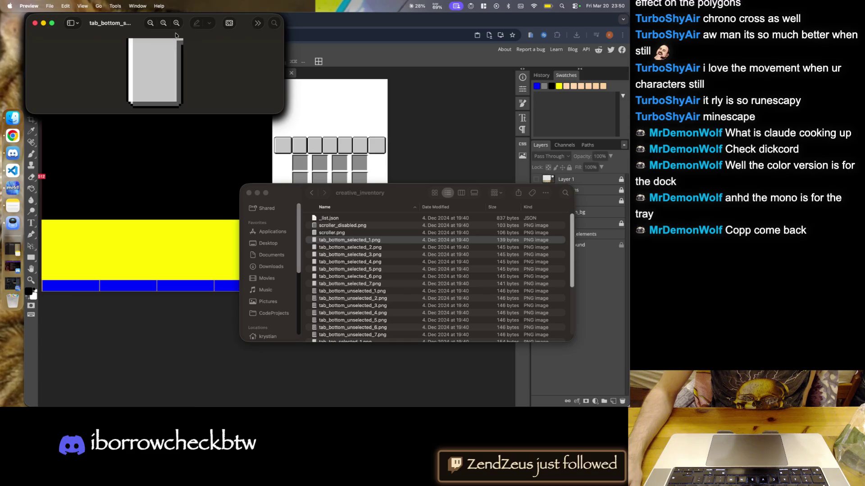
double_click(358, 249)
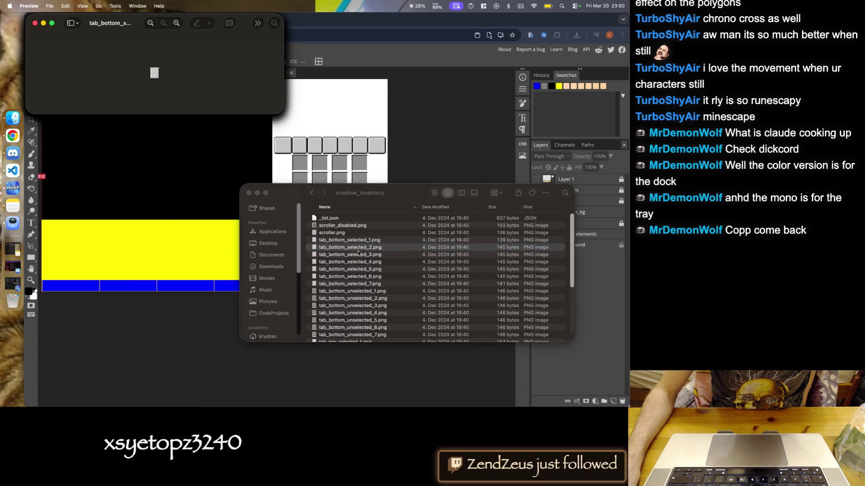
click(34, 23)
click(33, 22)
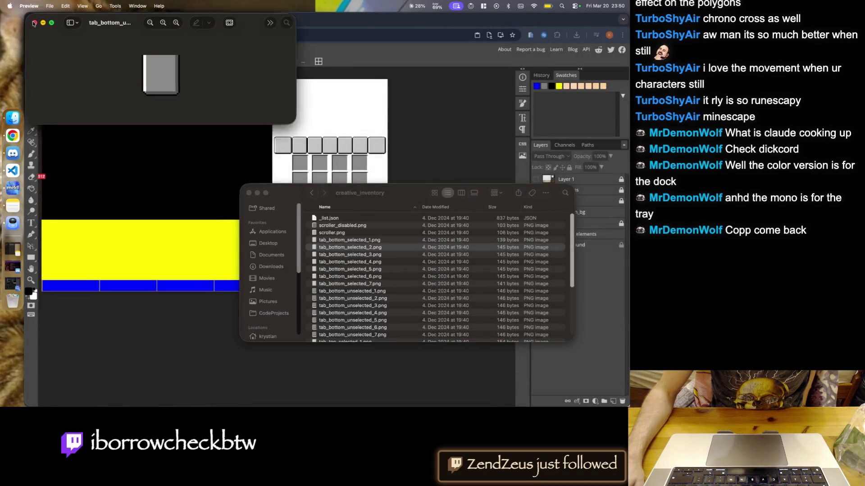
click(33, 22)
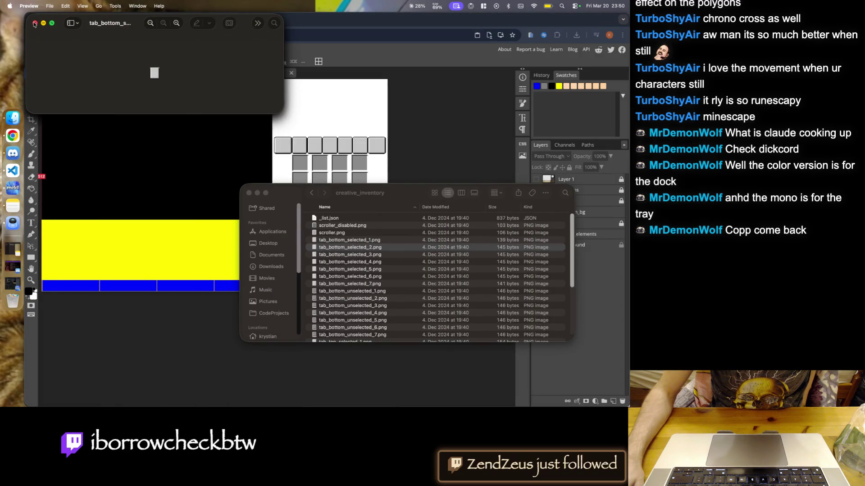
click(35, 23)
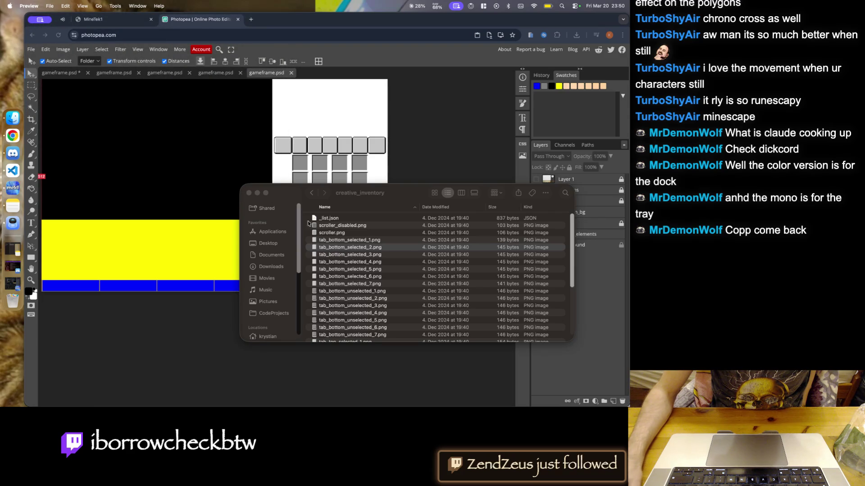
click(348, 250)
- Place tab_bottom_selected_2.png into gameframe.psd below Shape 1 and nudge it up under the first top tab
drag(280, 177, 215, 181)
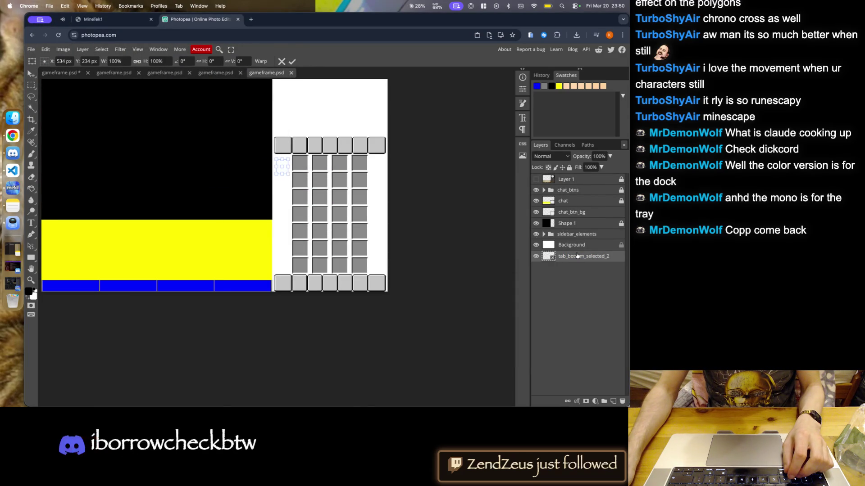
drag(577, 256, 579, 230)
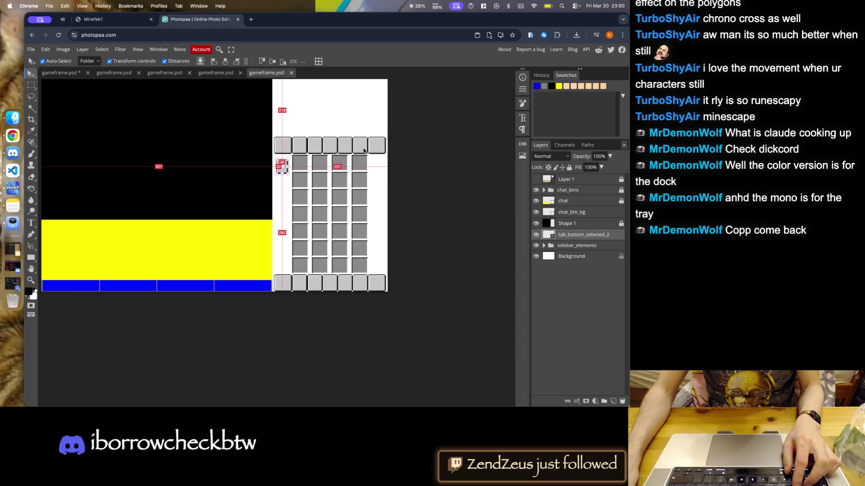
scroll(289, 161, up, 4)
scroll(289, 160, up, 2)
scroll(289, 160, up, 2)
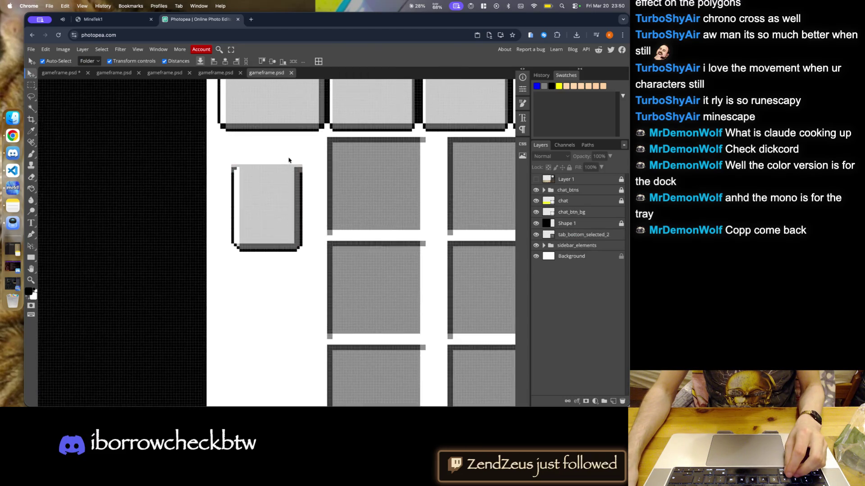
scroll(270, 167, up, 2)
click(266, 186)
scroll(266, 186, up, 2)
scroll(275, 171, up, 1)
key(Up)
key(Up)
key(Up)
key(Up)
key(Up)
- Show Layer 1's reference art and shift the tab piece about 9 px right
scroll(282, 243, down, 5)
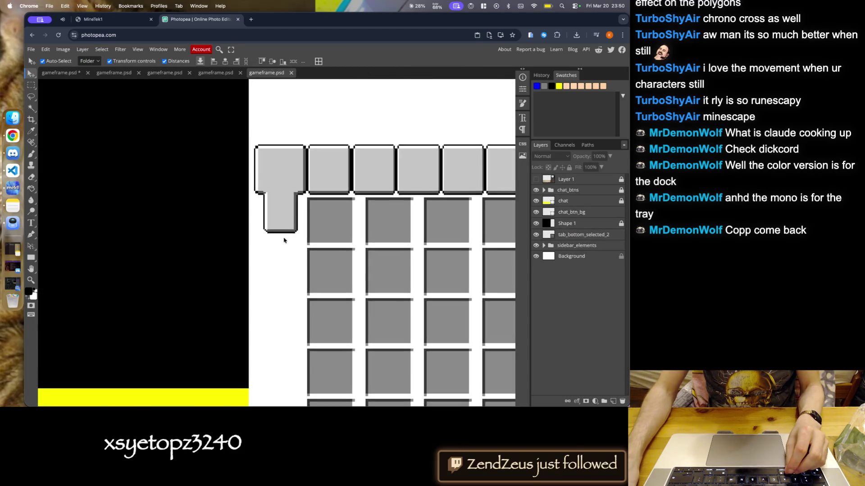
scroll(291, 228, down, 5)
scroll(294, 218, up, 3)
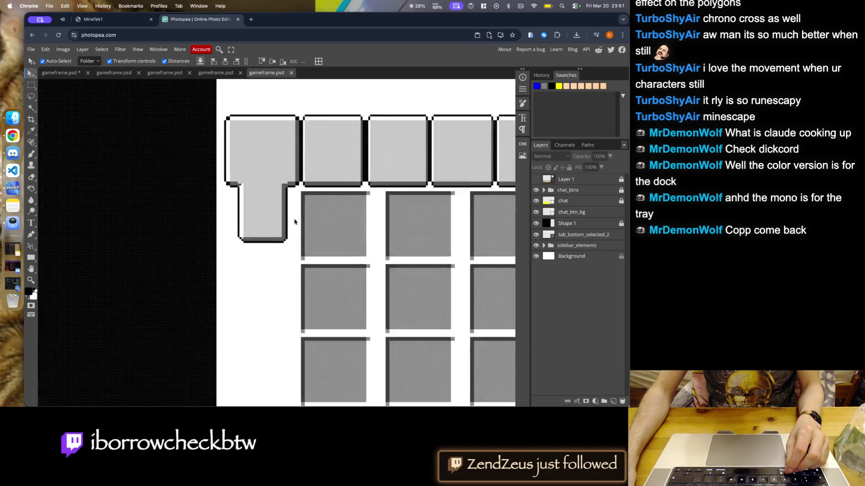
scroll(271, 212, up, 2)
click(536, 179)
scroll(227, 210, up, 1)
click(273, 210)
drag(273, 212, 277, 212)
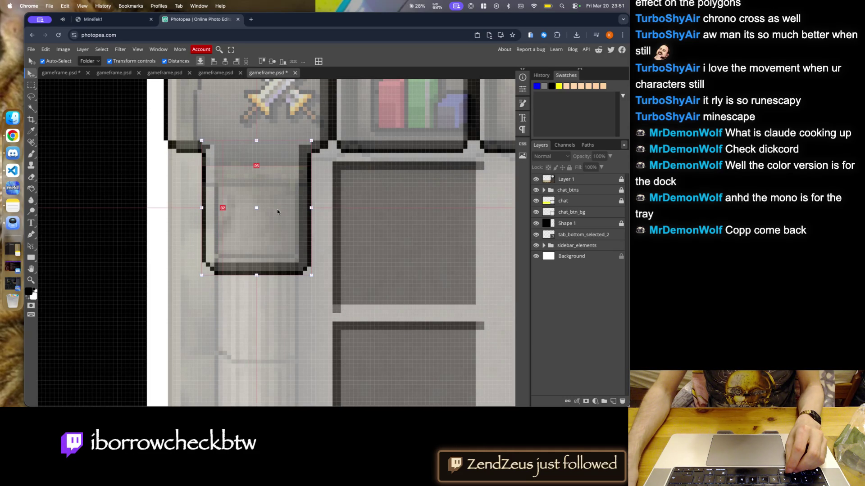
- Toggle Layer 1's reference art to compare the tabs, leaving it hidden
click(536, 179)
scroll(269, 226, down, 2)
scroll(270, 225, down, 2)
scroll(263, 178, up, 2)
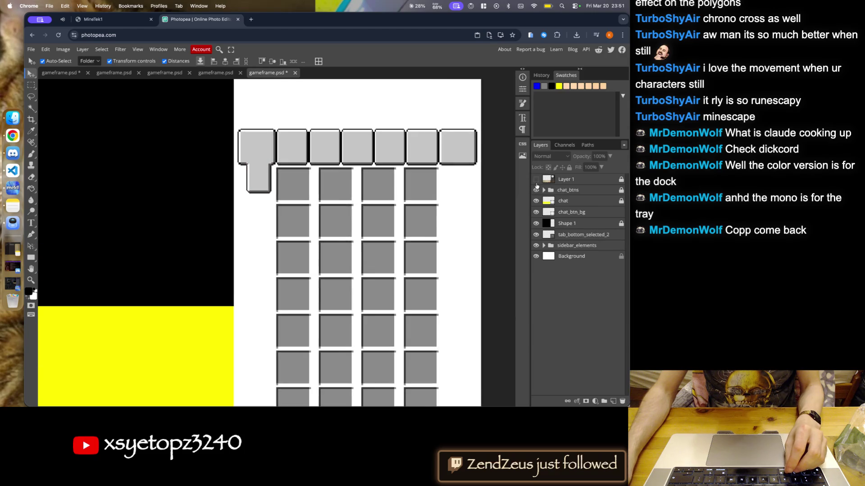
click(536, 179)
scroll(262, 189, up, 2)
scroll(261, 191, up, 2)
click(261, 195)
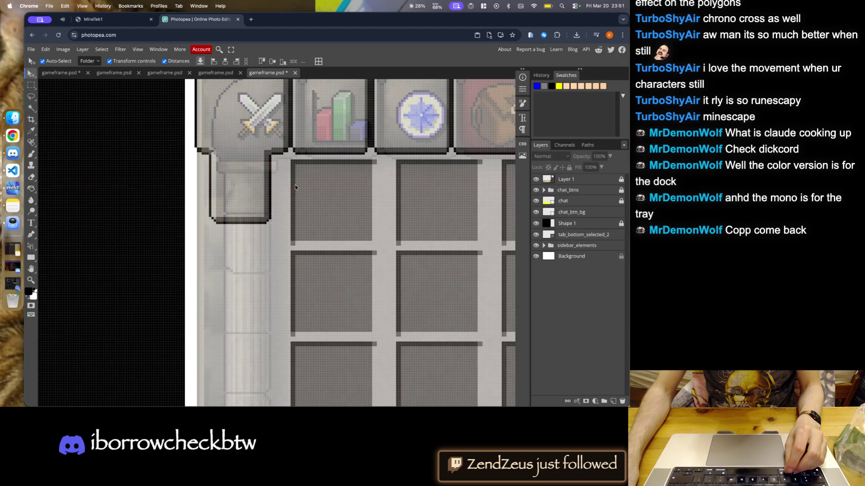
click(535, 179)
- Save gameframe.psd
key(ctrl+0)
key(ctrl+s)
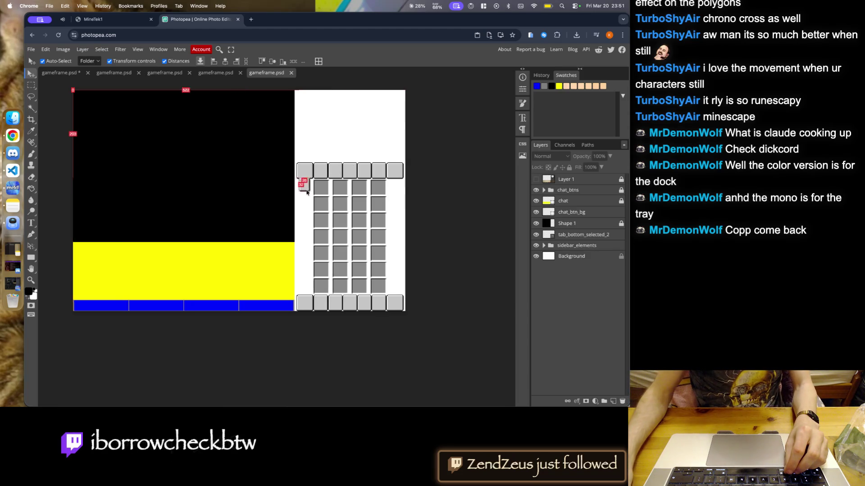
scroll(303, 184, left, 4)
scroll(280, 183, right, 6)
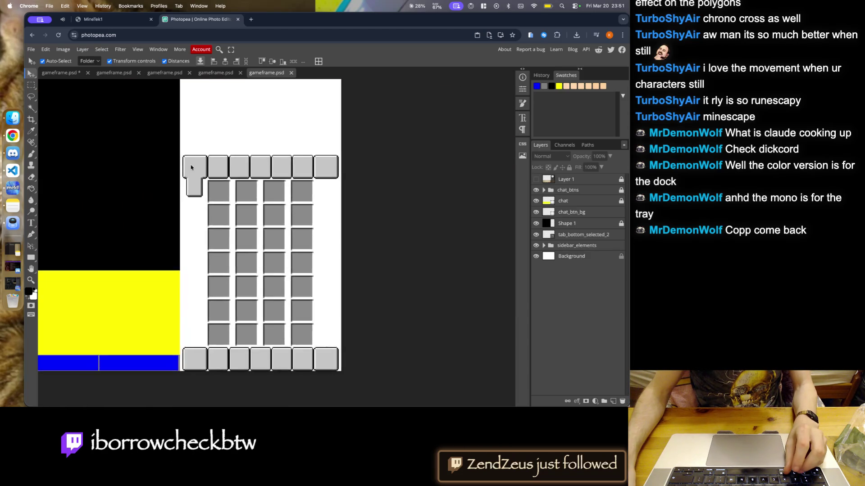
scroll(207, 195, up, 8)
scroll(223, 213, up, 5)
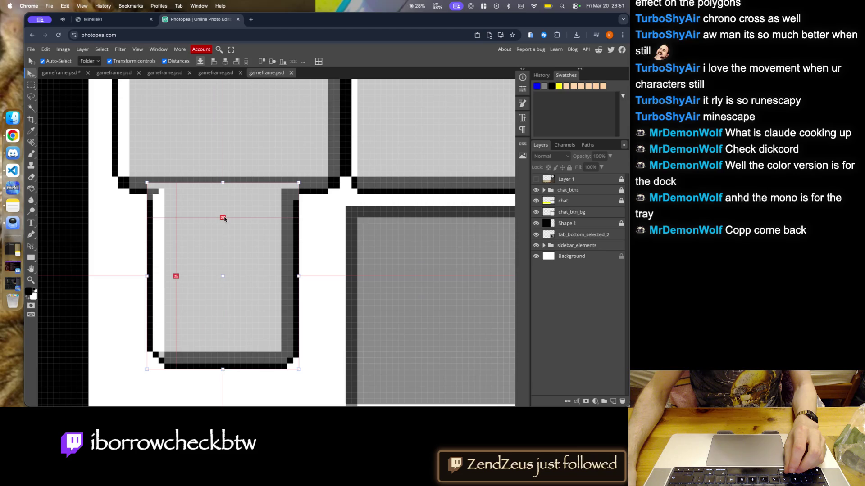
- Move the tab piece down about 39 px, bring it back up to join the top tab, and save
drag(224, 215, 225, 230)
click(327, 224)
scroll(327, 225, down, 6)
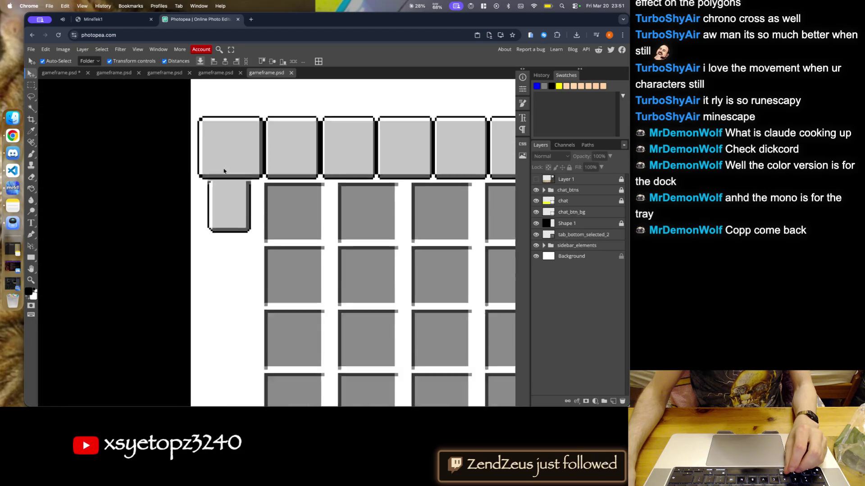
scroll(233, 203, up, 6)
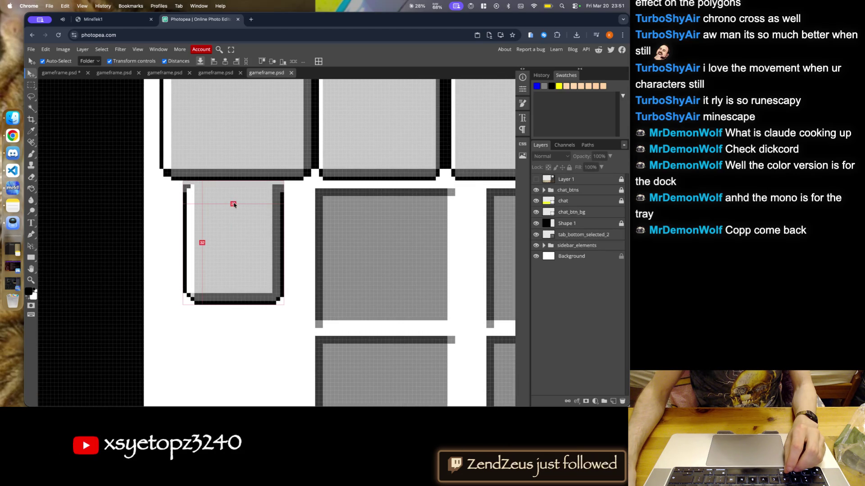
drag(234, 219, 234, 207)
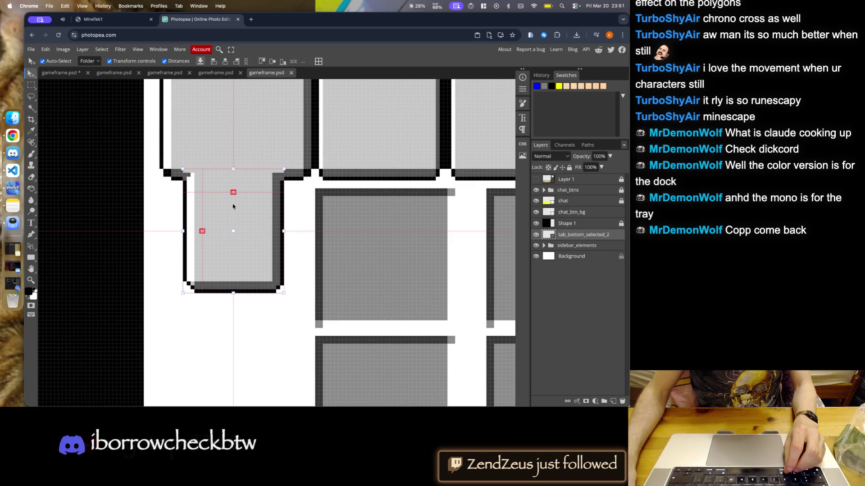
scroll(218, 136, down, 2)
scroll(219, 136, down, 3)
scroll(225, 133, down, 4)
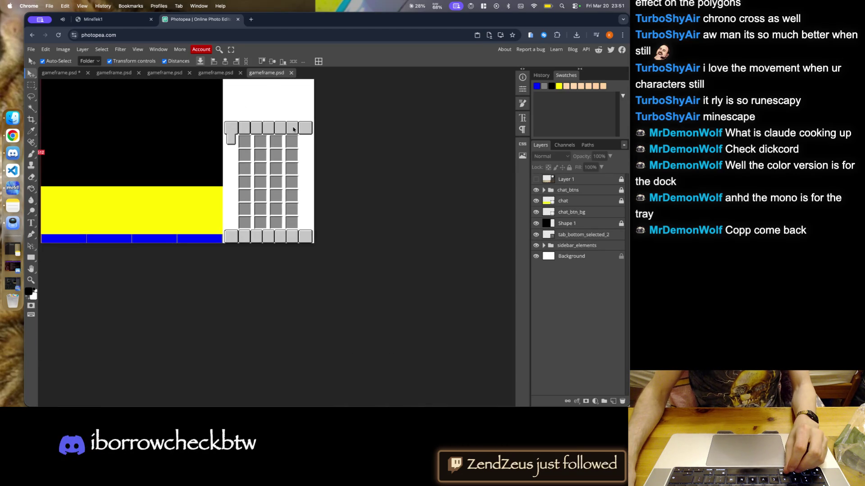
key(super+s)
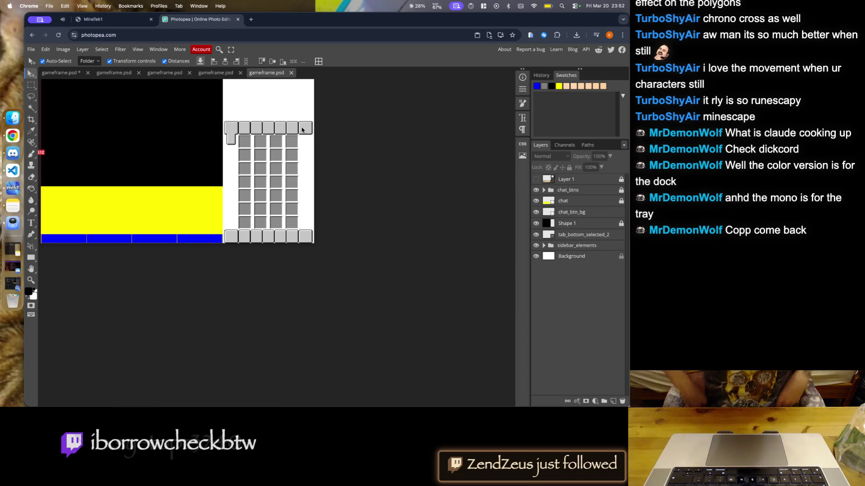
- Drag the T-shaped tab piece slightly down and fine-tune it with arrow-key nudges
scroll(212, 132, up, 5)
scroll(217, 185, up, 5)
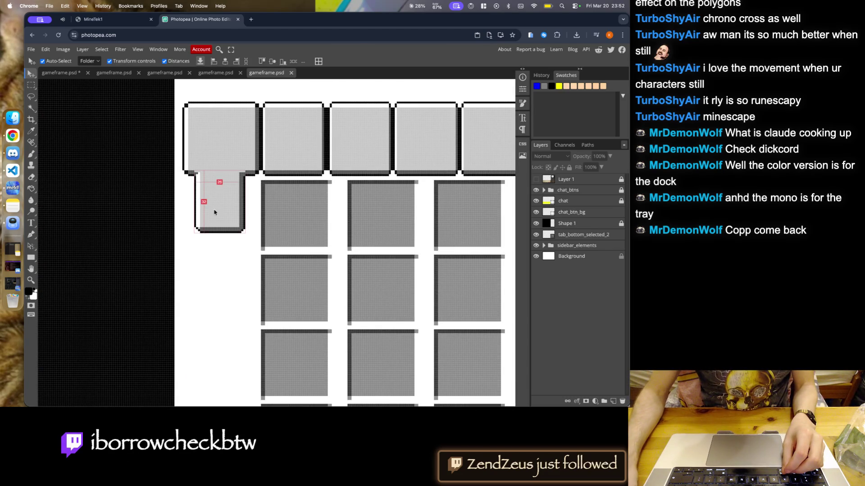
scroll(205, 196, up, 2)
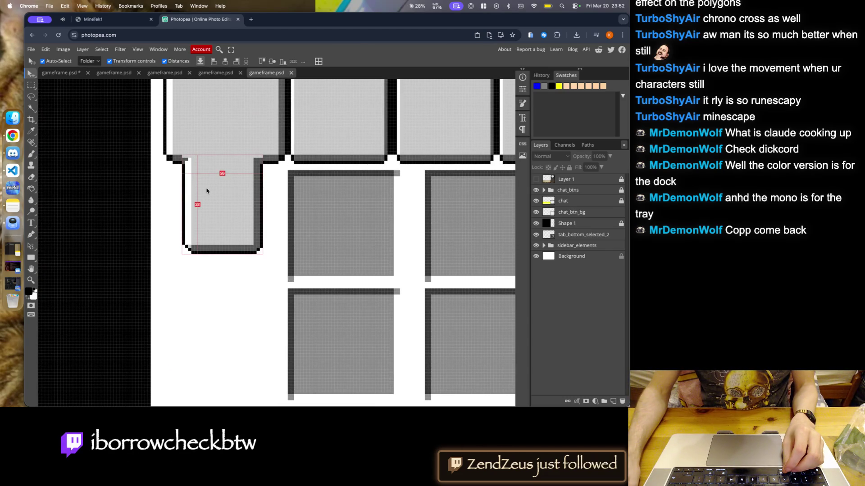
scroll(206, 190, down, 4)
scroll(180, 209, down, 4)
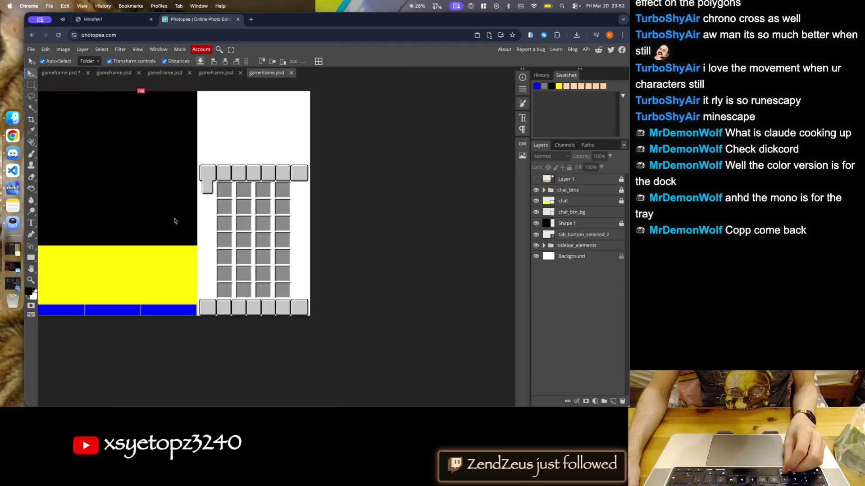
scroll(207, 187, up, 3)
scroll(209, 187, up, 2)
scroll(218, 184, up, 3)
scroll(222, 189, down, 3)
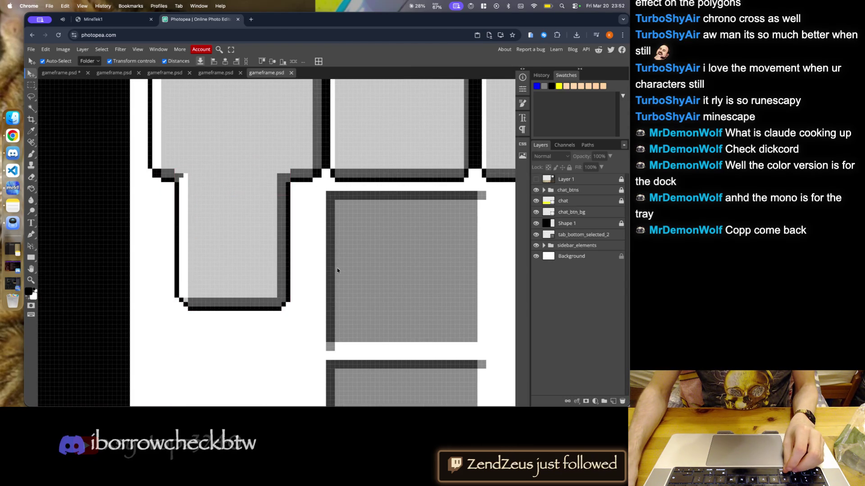
scroll(287, 215, down, 3)
scroll(316, 223, up, 3)
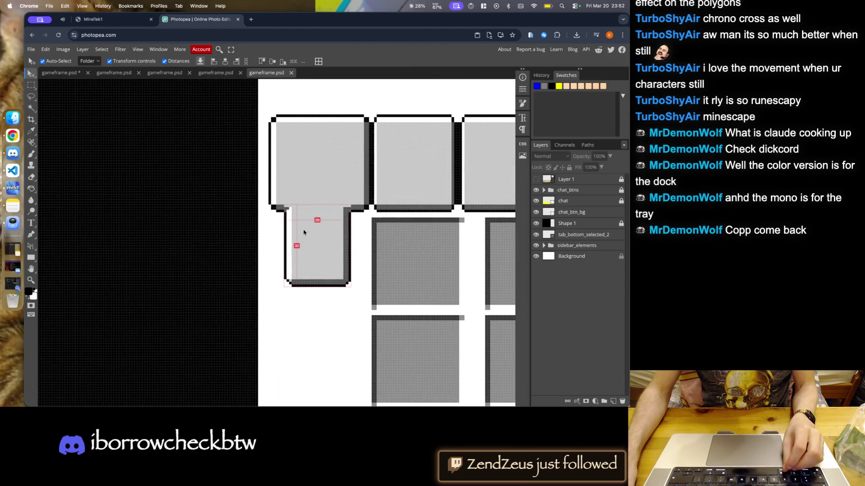
scroll(284, 162, down, 3)
scroll(286, 150, down, 3)
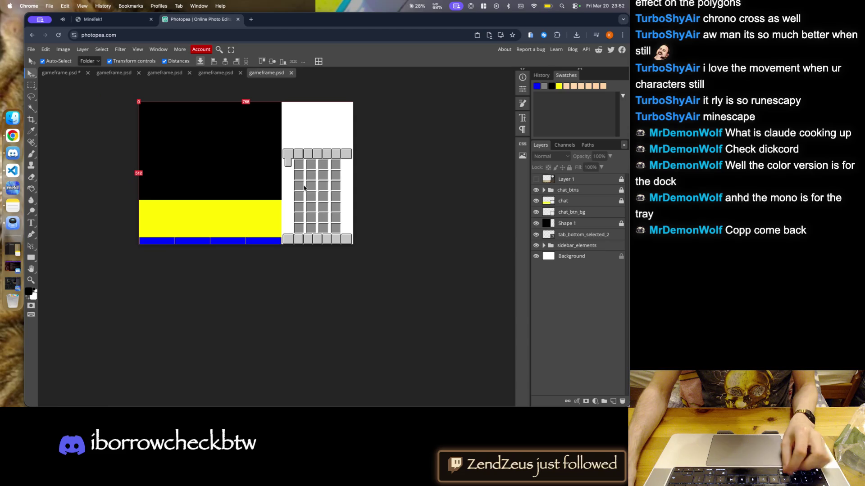
scroll(295, 173, up, 2)
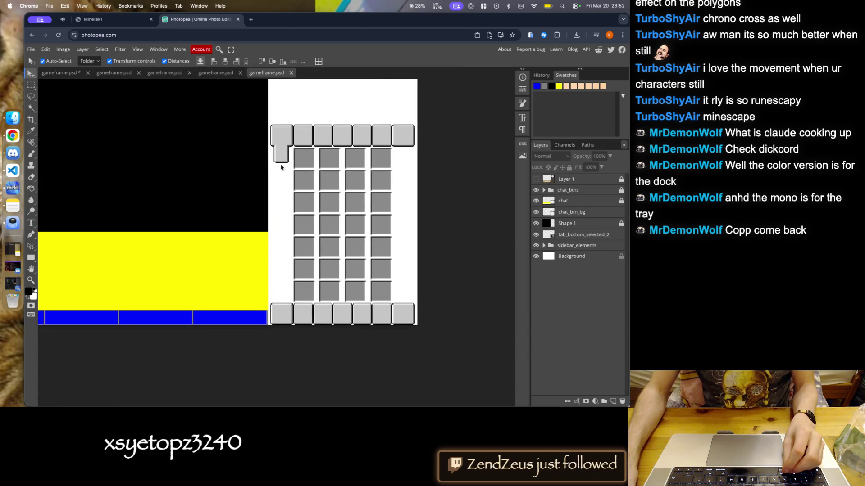
scroll(291, 148, up, 2)
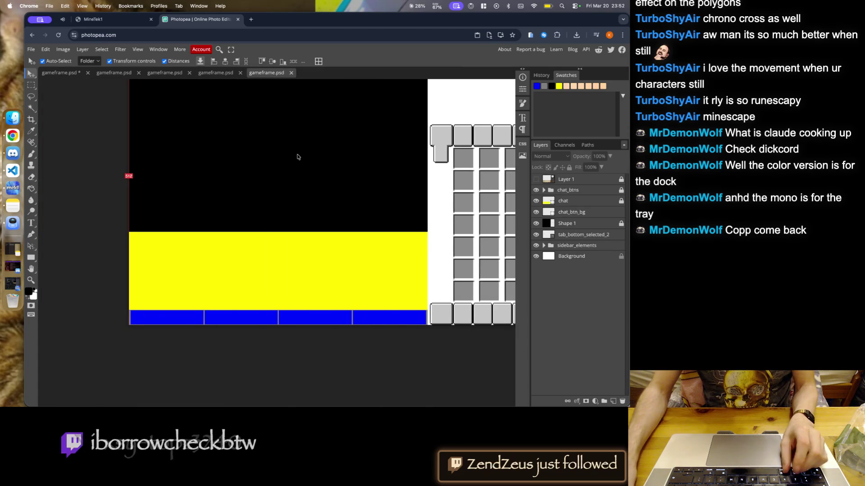
scroll(297, 158, down, 2)
scroll(351, 171, up, 3)
scroll(351, 171, up, 2)
scroll(307, 189, up, 2)
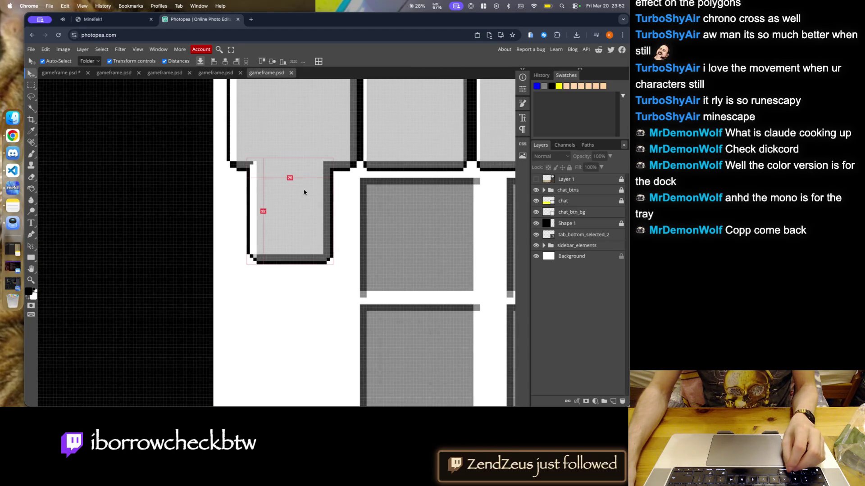
drag(302, 192, 303, 206)
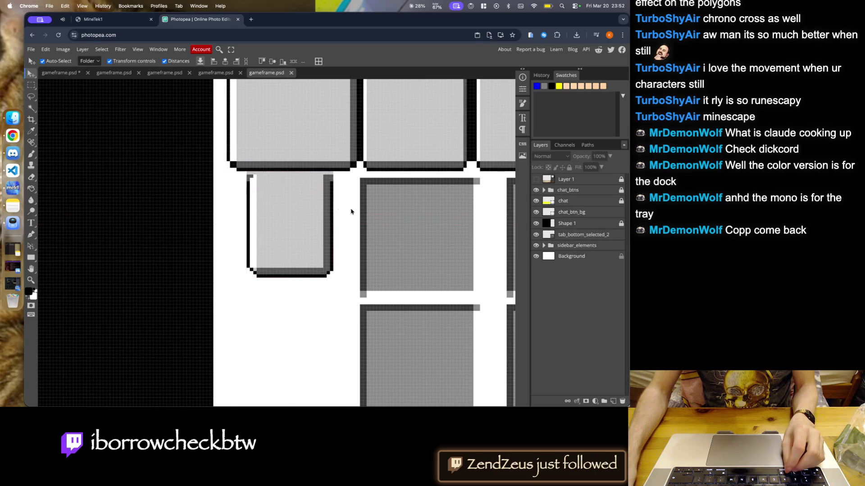
scroll(303, 207, down, 3)
scroll(275, 185, up, 2)
scroll(271, 180, up, 1)
key(Up)
key(Right)
key(Left)
click(287, 244)
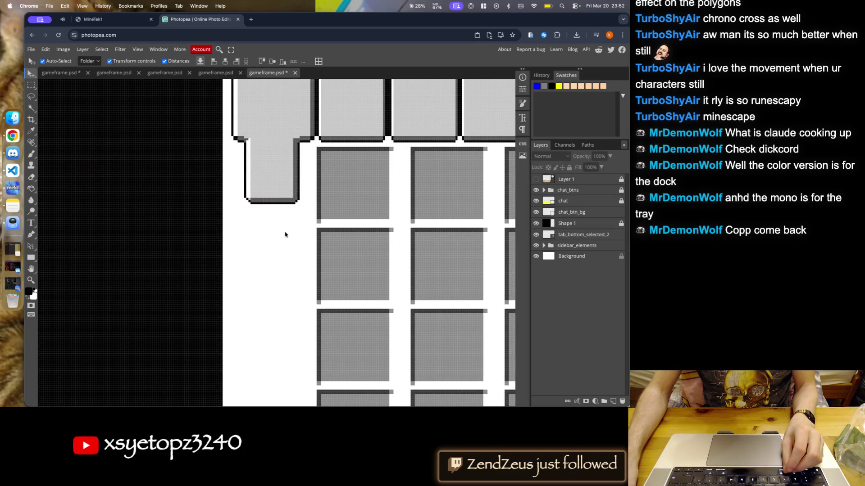
- Reselect and deselect the tab piece to check its placement under the first top tab
scroll(285, 233, down, 3)
click(282, 208)
scroll(282, 212, up, 3)
scroll(281, 220, up, 1)
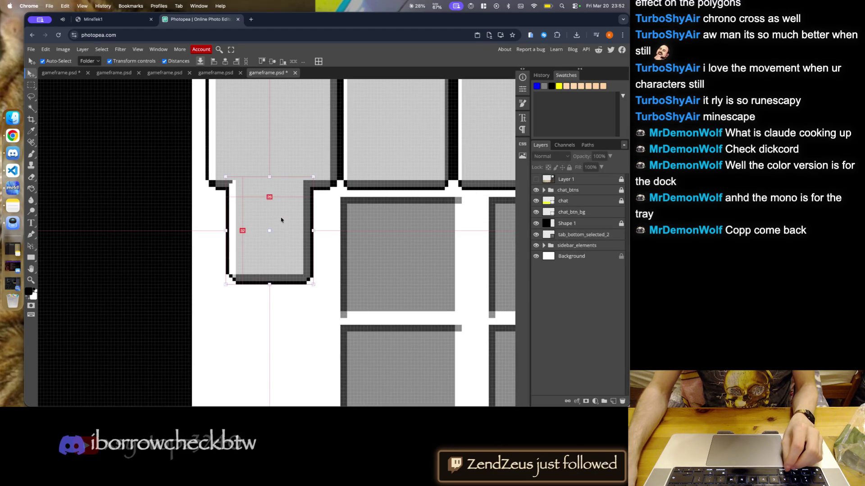
click(260, 312)
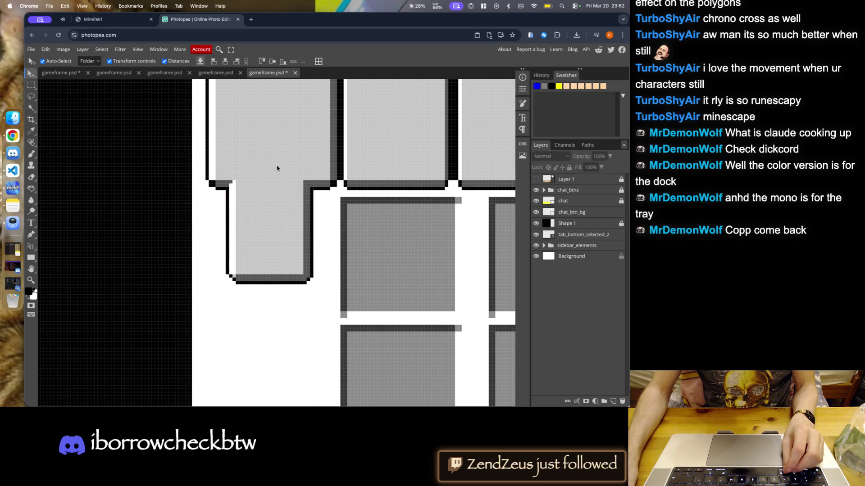
click(278, 165)
scroll(260, 198, up, 4)
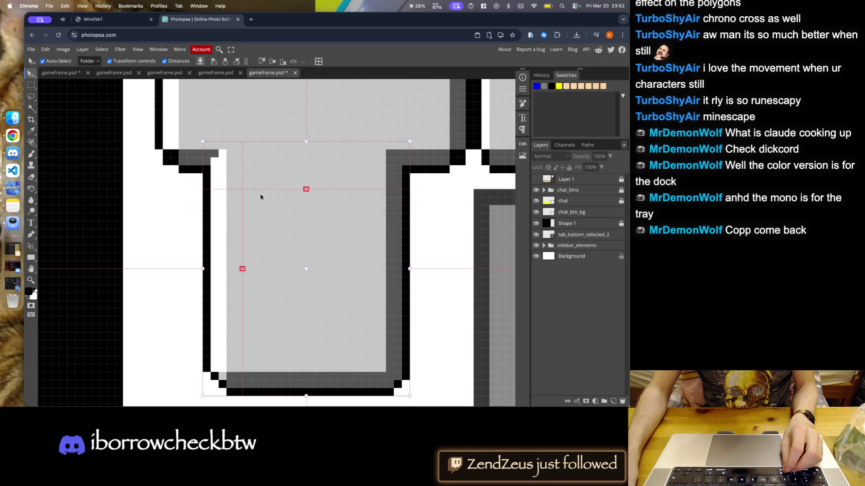
click(177, 214)
scroll(322, 158, down, 4)
scroll(323, 158, down, 2)
scroll(286, 174, down, 3)
scroll(258, 205, up, 4)
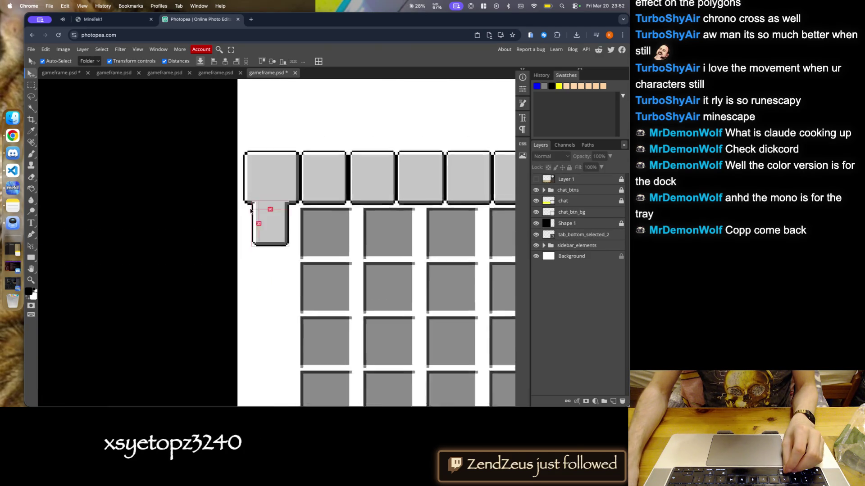
scroll(257, 205, up, 4)
- Commit the tab piece's Free Transform and save gameframe.psd
click(266, 239)
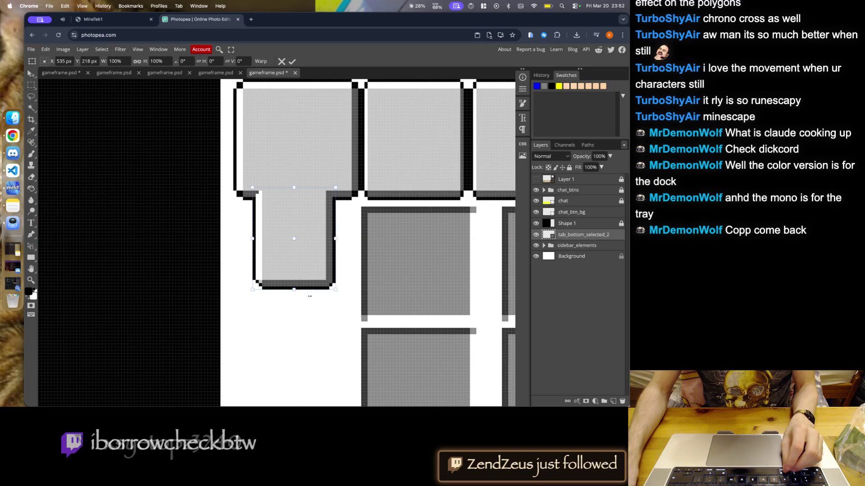
scroll(324, 316, down, 1)
scroll(311, 270, down, 3)
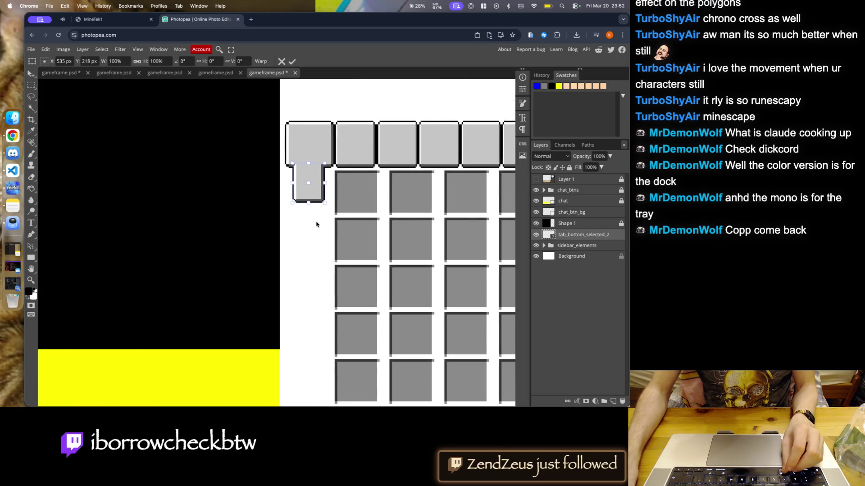
scroll(316, 225, down, 2)
click(291, 62)
scroll(334, 188, up, 2)
scroll(340, 137, up, 2)
scroll(231, 150, up, 1)
key(ctrl+s)
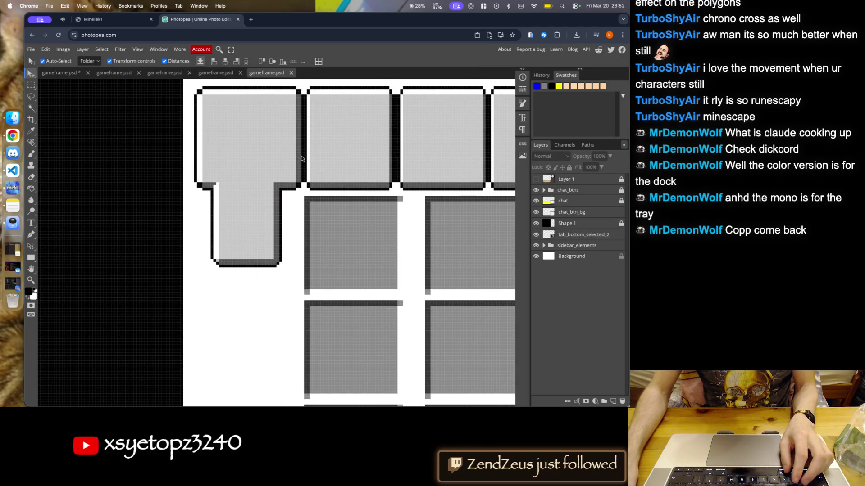
scroll(279, 159, down, 3)
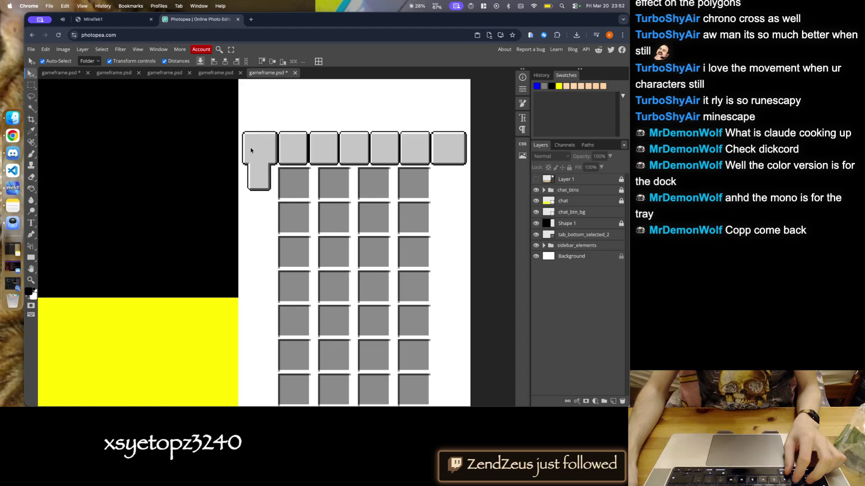
- Compare with and without the reference art, ending with it hidden
key(super+z)
key(super+shift+z)
key(super+z)
key(super+shift+z)
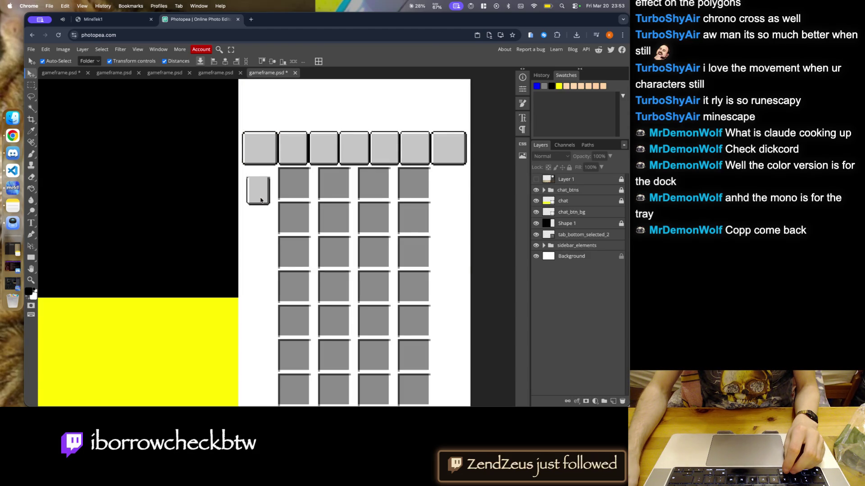
- Expand the sidebar_elements group and select the tab_frames_top layer
click(260, 200)
scroll(261, 200, up, 2)
scroll(260, 212, up, 3)
click(270, 211)
scroll(277, 221, down, 3)
scroll(281, 214, up, 2)
scroll(283, 211, up, 1)
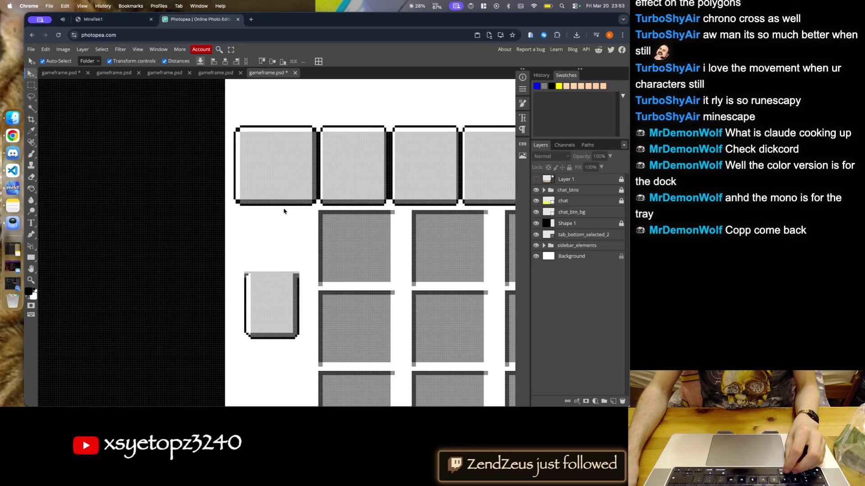
click(544, 246)
click(574, 268)
click(550, 267)
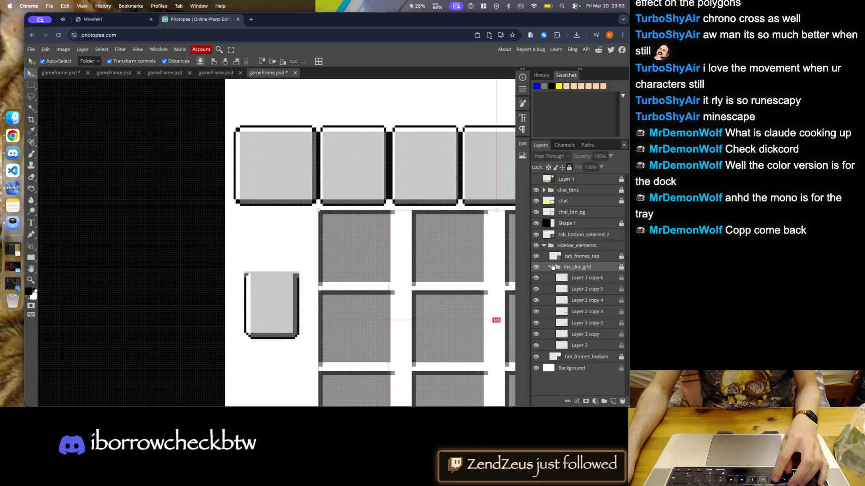
click(553, 267)
click(545, 256)
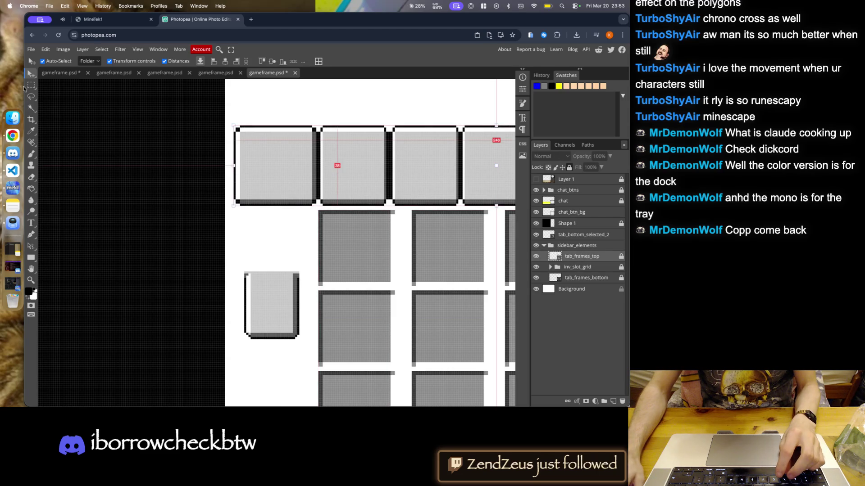
- Marquee a 33×39 px top tab frame and copy it to a new Layer 3
click(31, 85)
scroll(312, 108, up, 5)
drag(314, 94, 440, 241)
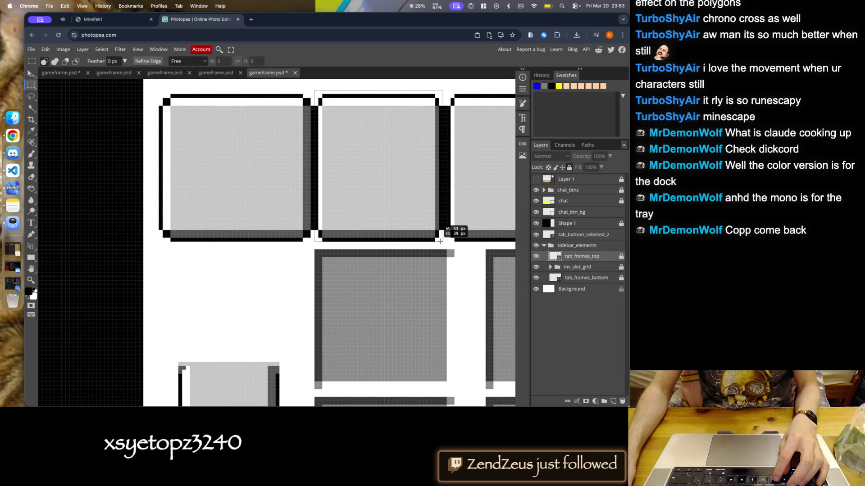
key(super+j)
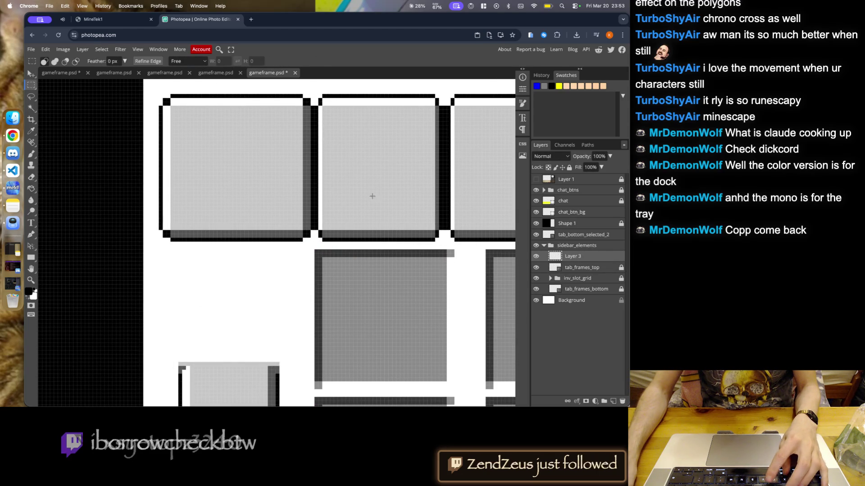
- Move Layer 3 above sidebar_elements and place the copied tab frame below the first top tab
drag(567, 259, 567, 251)
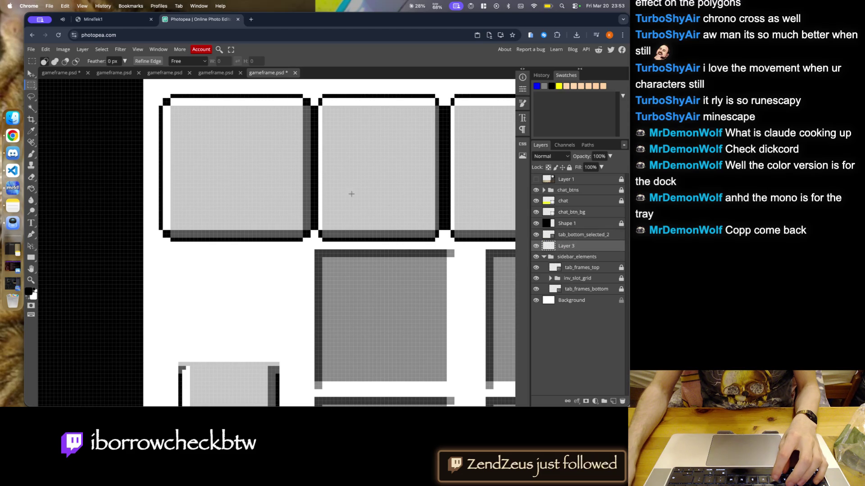
key(v)
drag(362, 155, 220, 299)
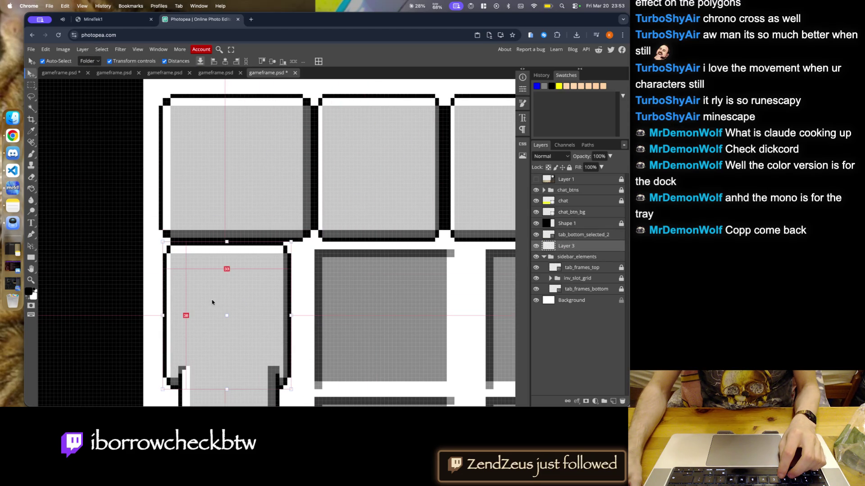
key(super+minus)
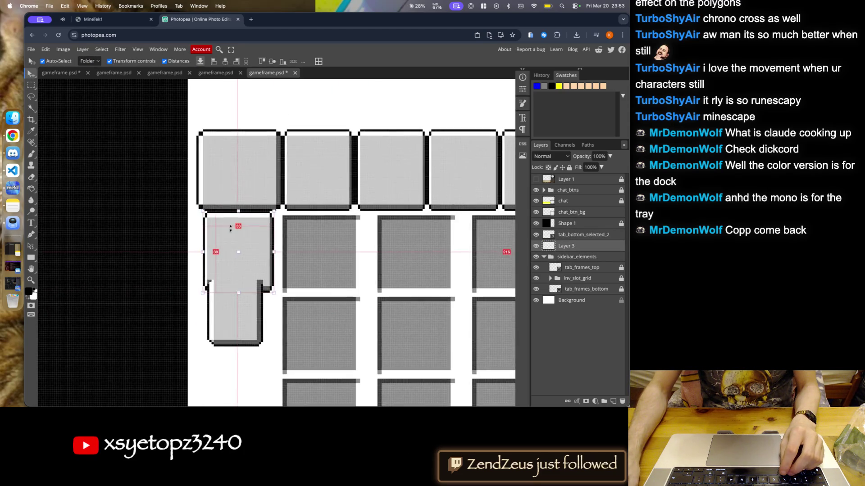
key(super+equal)
key(super+equal)
- Squash the copy into a thin strip, widen it slightly, commit, and save the mockup
drag(250, 313, 261, 163)
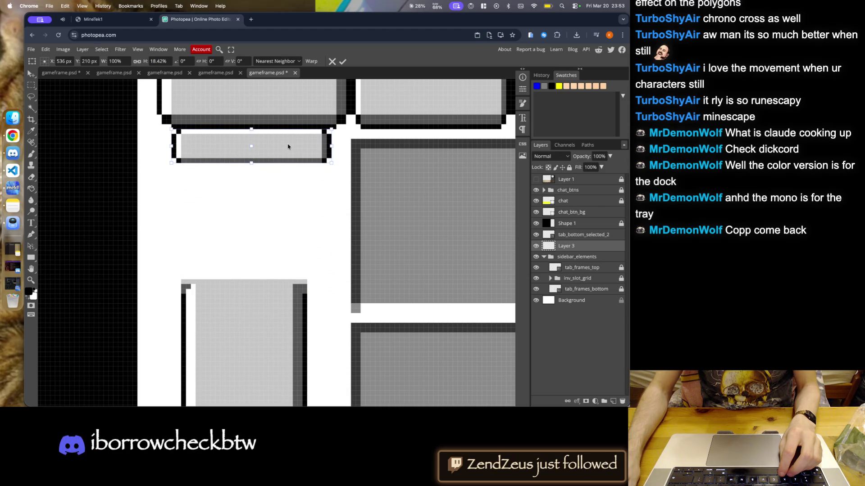
key(Left)
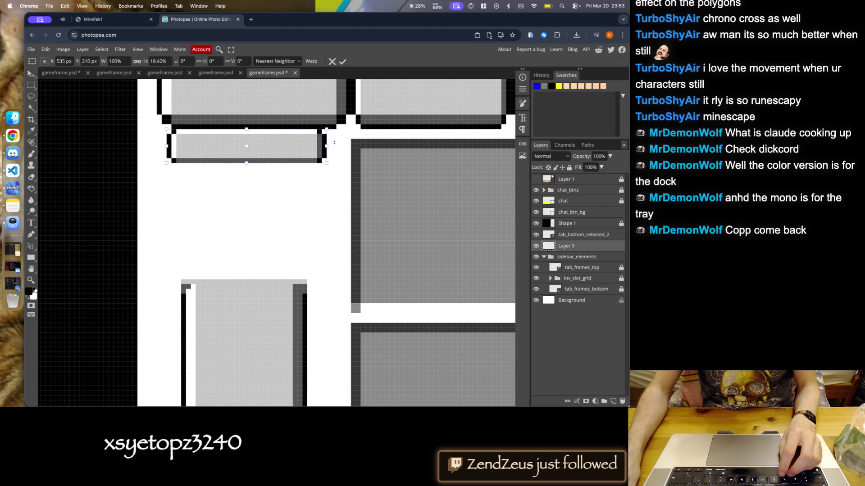
drag(327, 145, 335, 144)
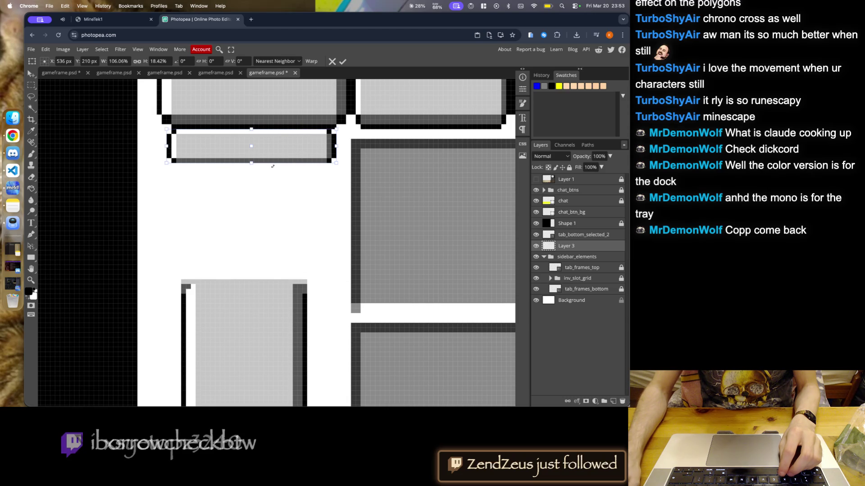
mouse_move(252, 163)
mouse_down()
mouse_move(250, 261)
mouse_move(255, 225)
mouse_up()
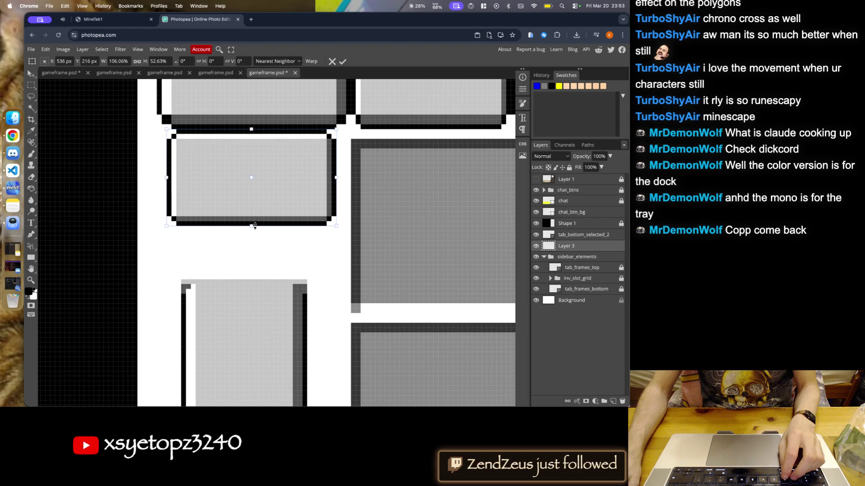
click(342, 61)
key(ctrl+s)
- Flatten the small button shape into a 6 px tall bar and commit the new height
scroll(292, 234, down, 5)
scroll(280, 231, up, 5)
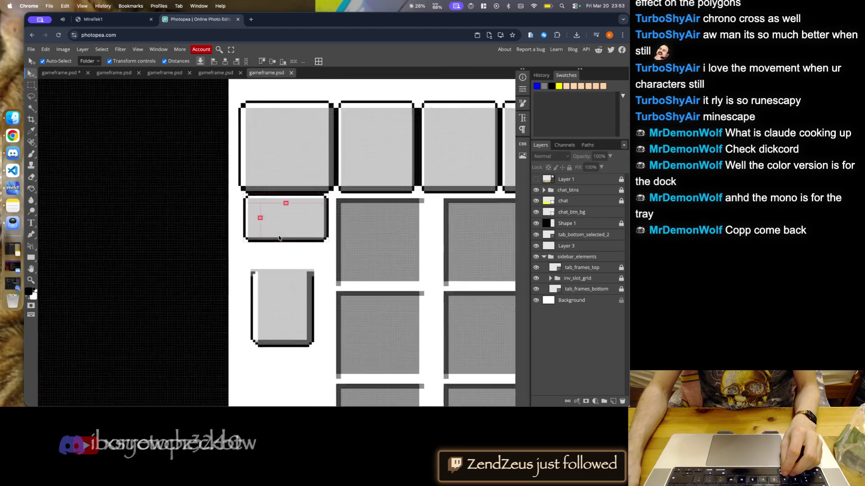
click(296, 217)
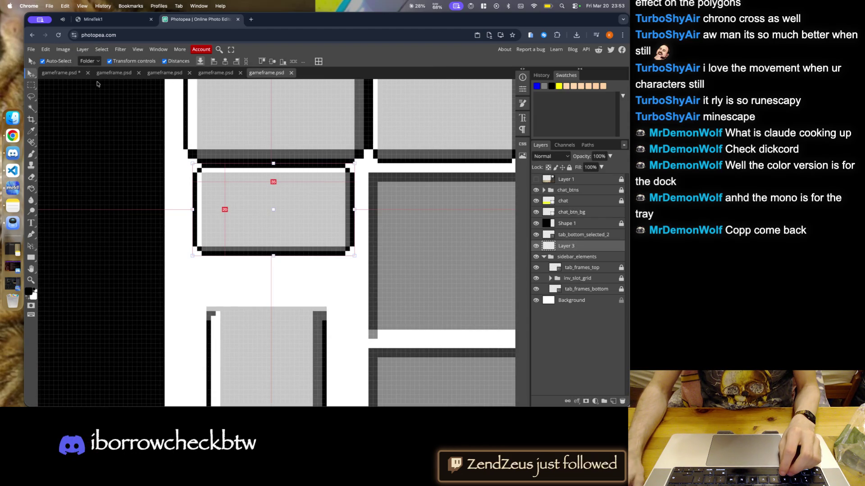
drag(273, 255, 274, 228)
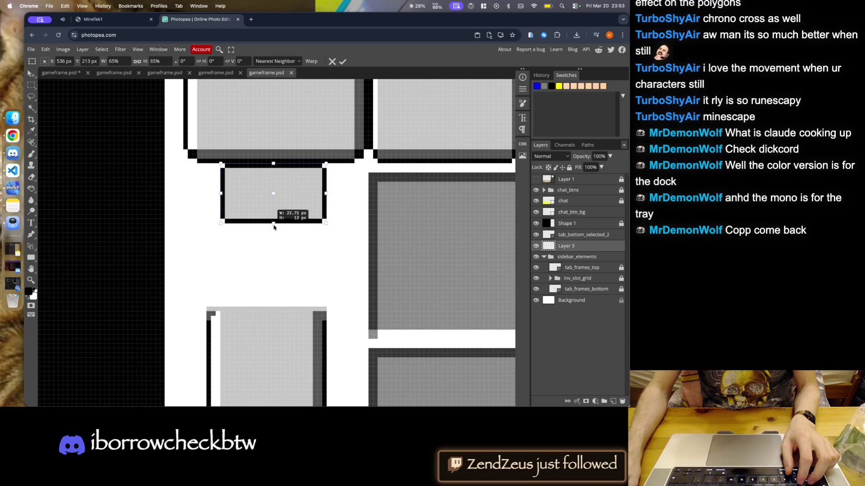
key(Escape)
drag(273, 255, 279, 181)
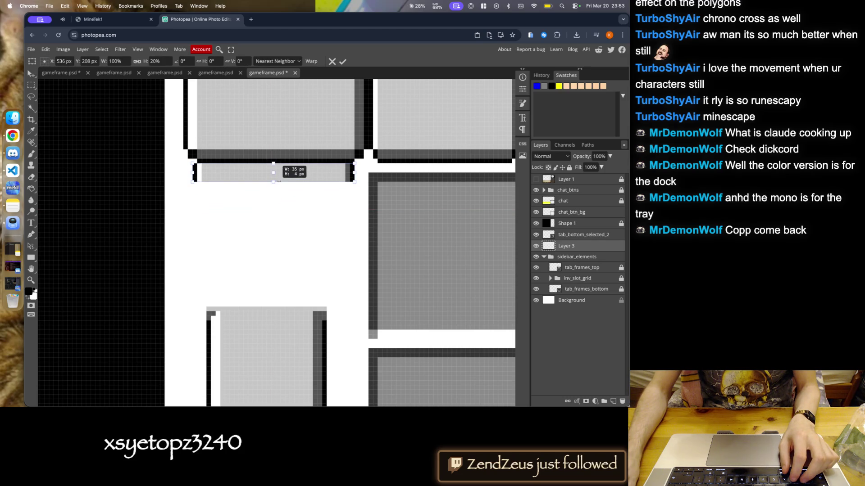
drag(279, 180, 279, 185)
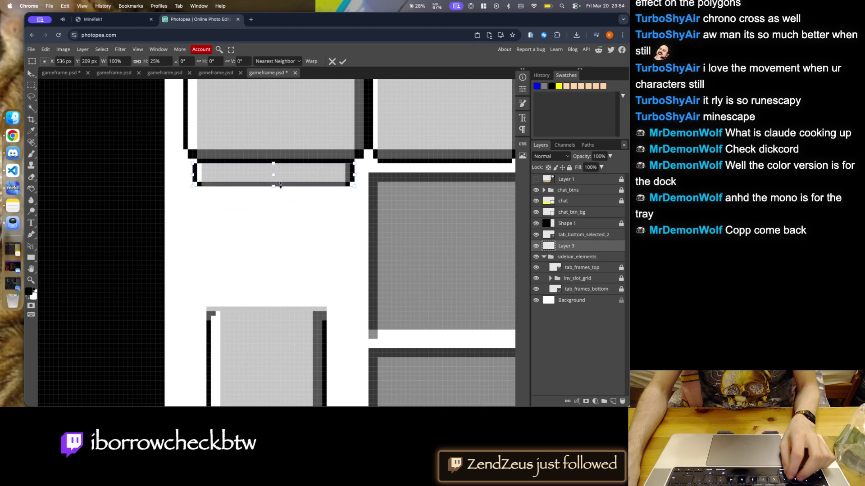
drag(280, 184, 272, 190)
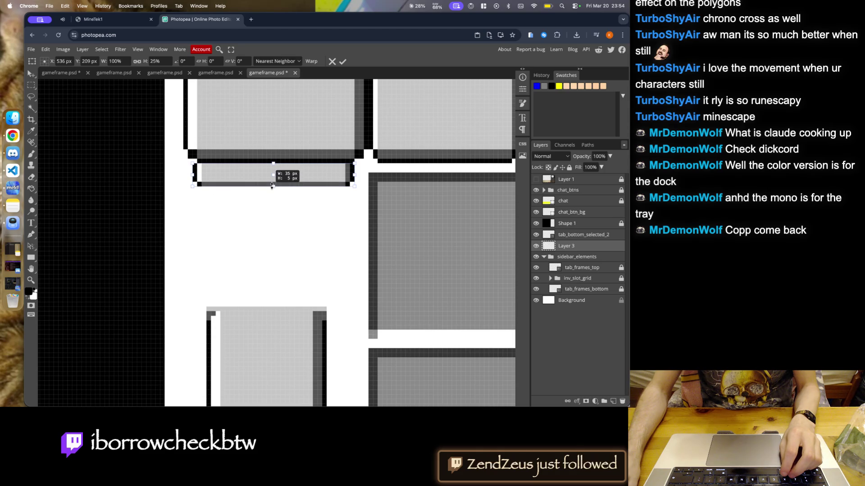
scroll(267, 220, down, 2)
scroll(266, 220, down, 2)
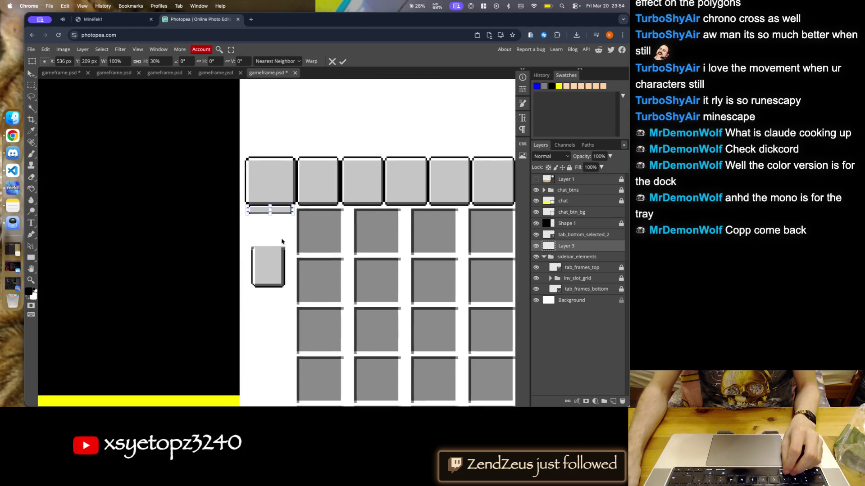
key(Return)
scroll(295, 229, up, 1)
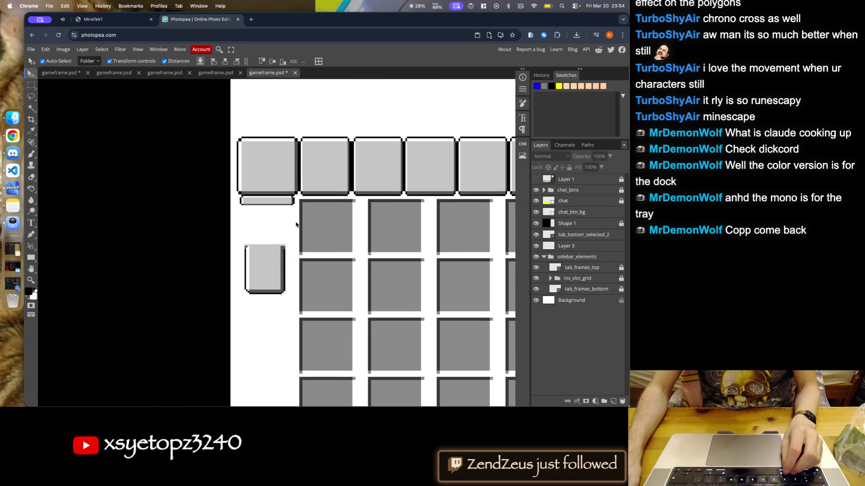
- Try moving the lower tab frame up under the bar, then undo the move
scroll(271, 216, up, 1)
scroll(270, 217, up, 2)
click(247, 315)
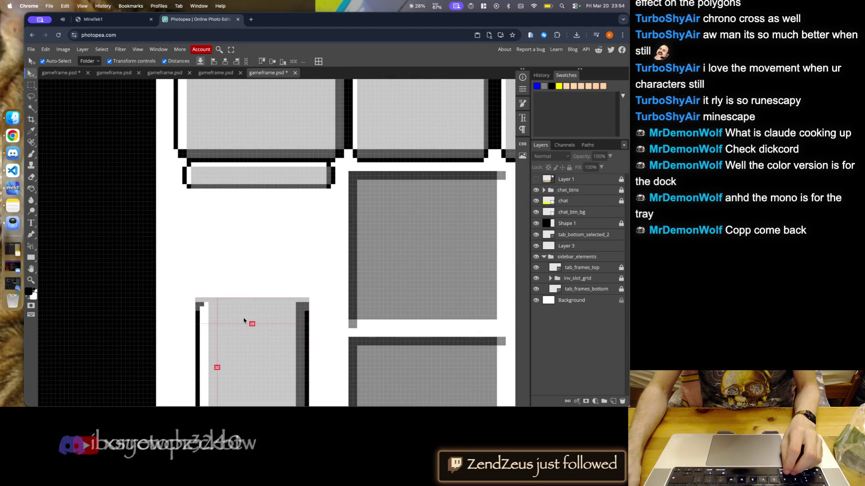
drag(258, 339, 262, 231)
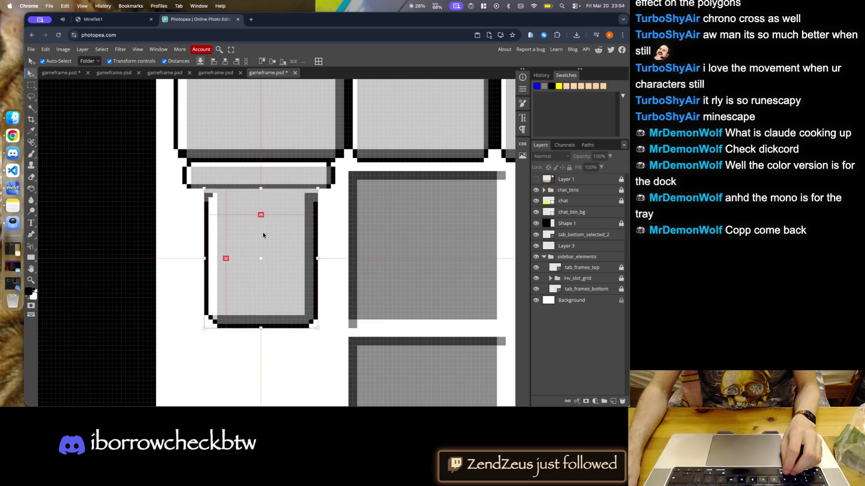
drag(260, 229, 252, 228)
key(ctrl+z)
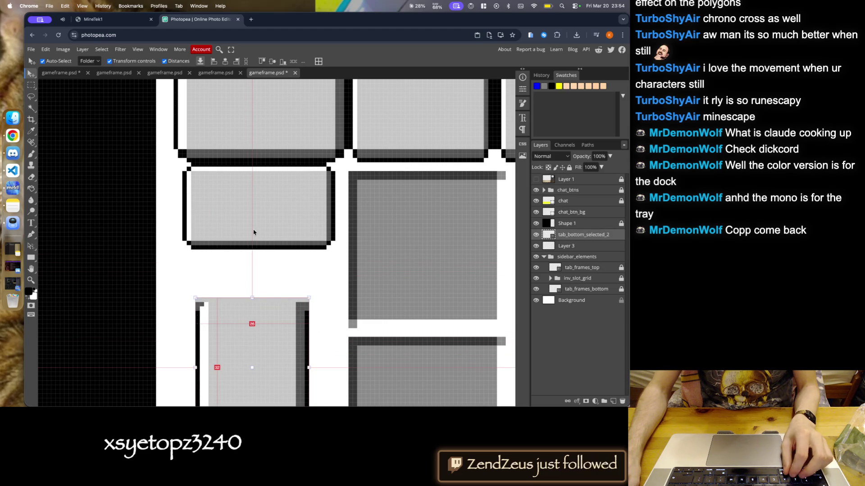
click(251, 276)
- Resize the bar under the first tab down to 4 px tall
click(251, 232)
click(285, 269)
click(256, 225)
key(ctrl+t)
drag(258, 249, 258, 228)
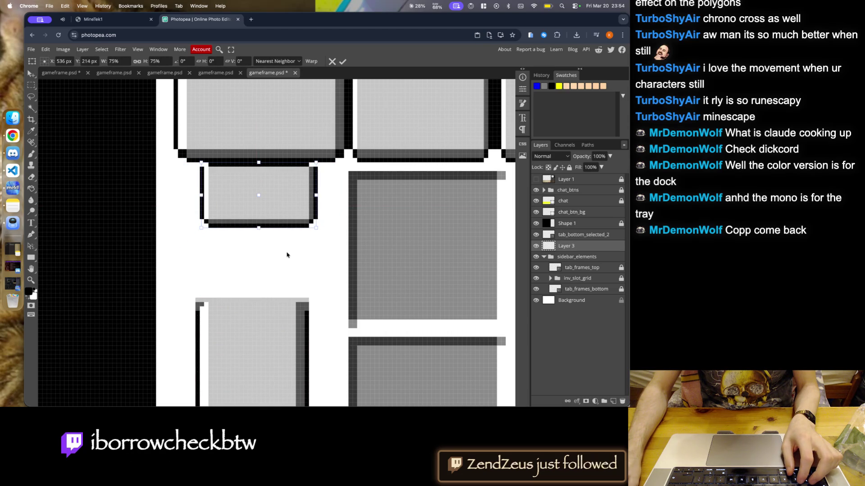
key(Return)
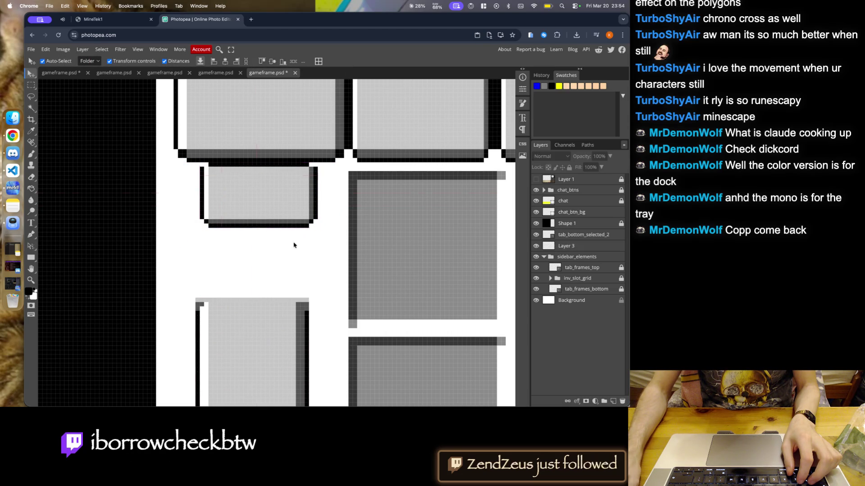
key(ctrl+t)
drag(259, 227, 266, 179)
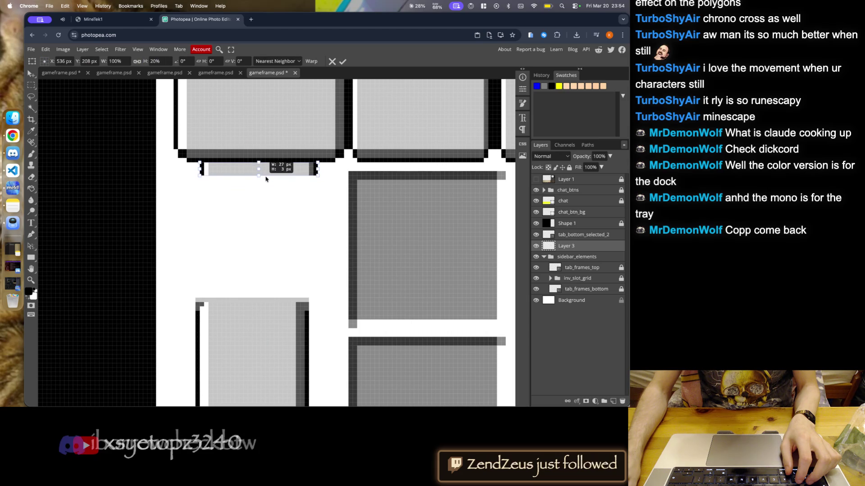
drag(266, 179, 267, 181)
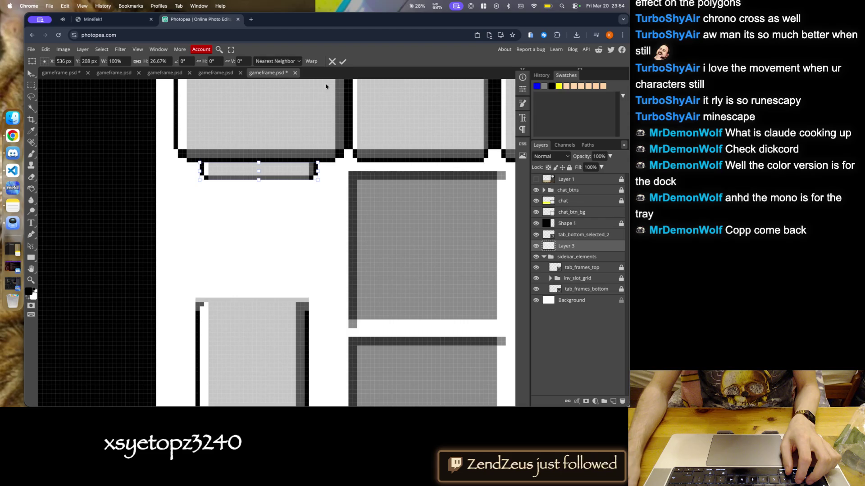
key(Return)
- Try repositioning the lower tab frame under the bar, then revert it
mouse_move(263, 327)
mouse_down()
mouse_move(267, 198)
mouse_move(268, 316)
mouse_move(270, 280)
mouse_up()
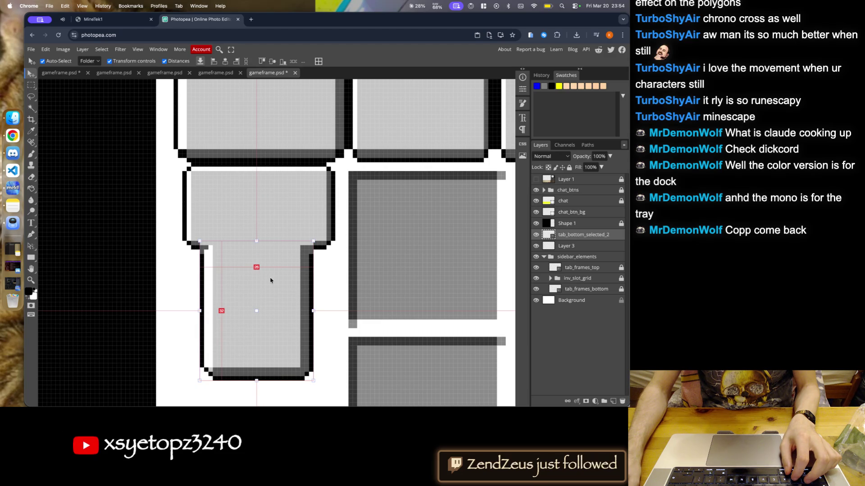
key(ctrl+alt+t)
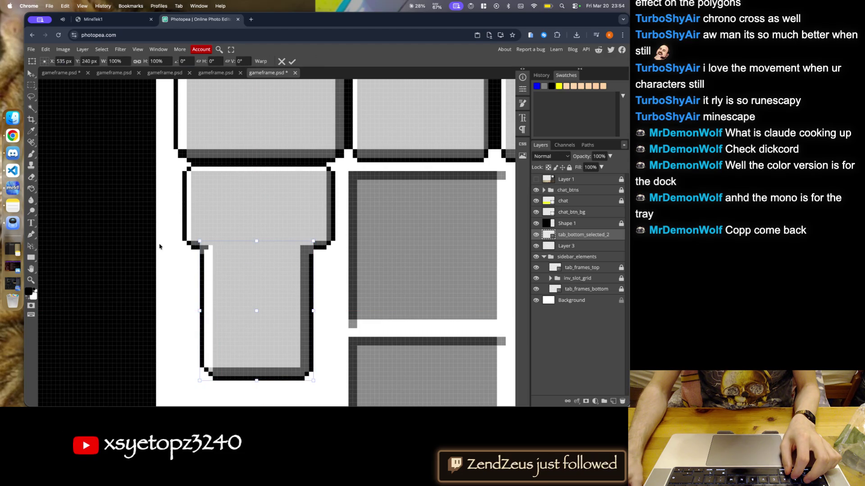
drag(256, 292, 263, 294)
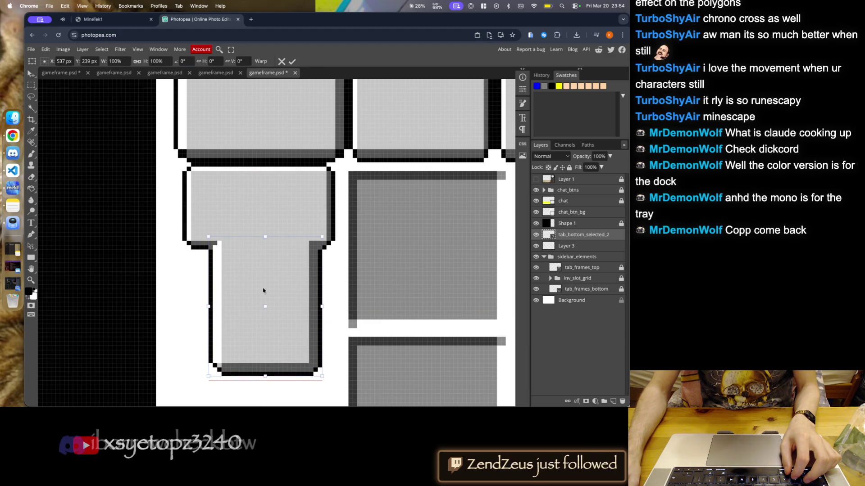
key(Up)
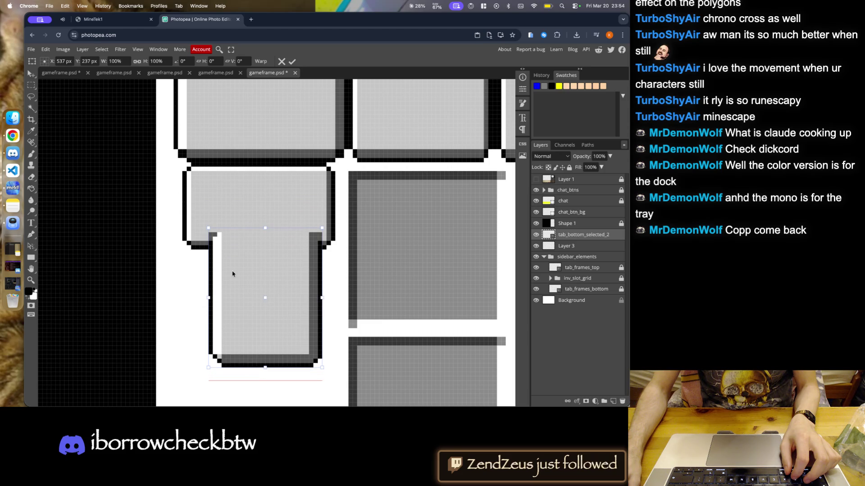
drag(232, 279, 251, 289)
key(Escape)
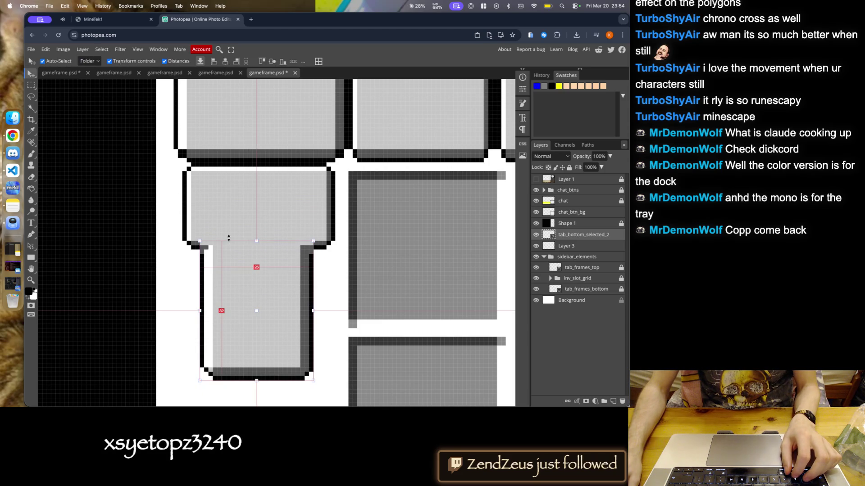
drag(229, 243, 228, 300)
click(228, 257)
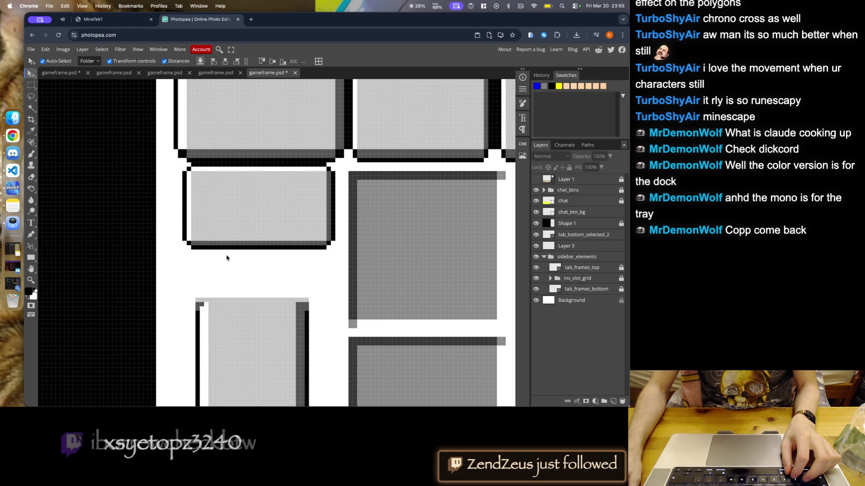
key(ctrl+z)
key(ctrl+z)
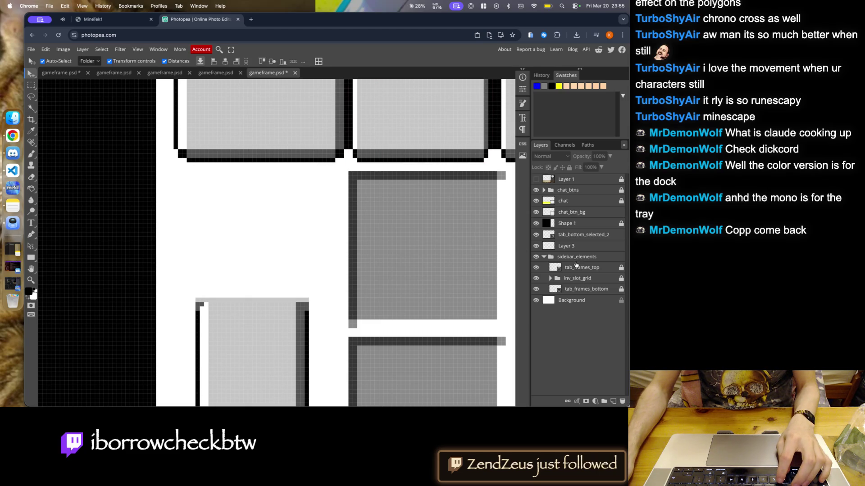
- Place the frame beneath the first tab and resize it to a 32×23 px box
click(567, 246)
mouse_move(431, 140)
mouse_down()
mouse_move(418, 180)
mouse_move(275, 304)
mouse_up()
key(Left)
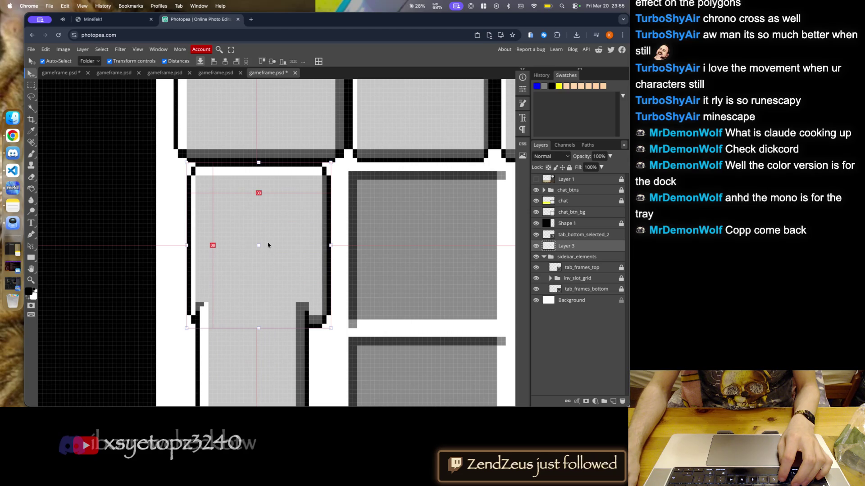
drag(332, 245, 328, 245)
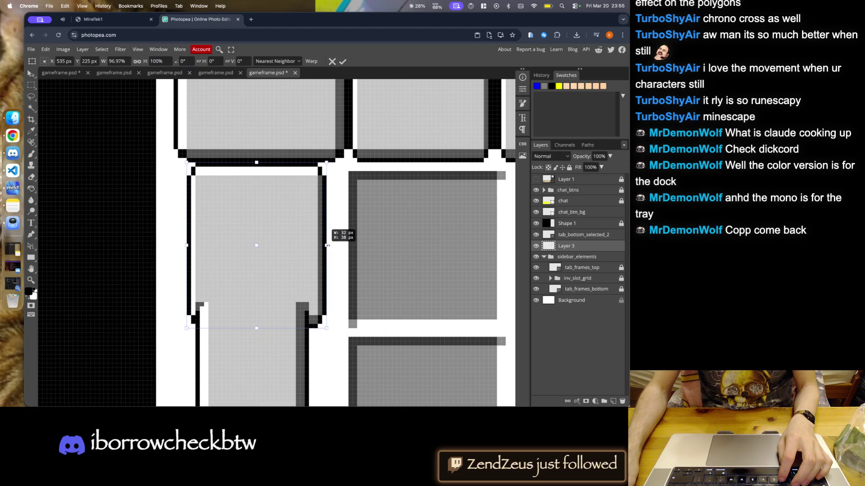
mouse_move(260, 330)
mouse_down()
mouse_move(261, 242)
mouse_move(259, 290)
mouse_move(257, 263)
mouse_up()
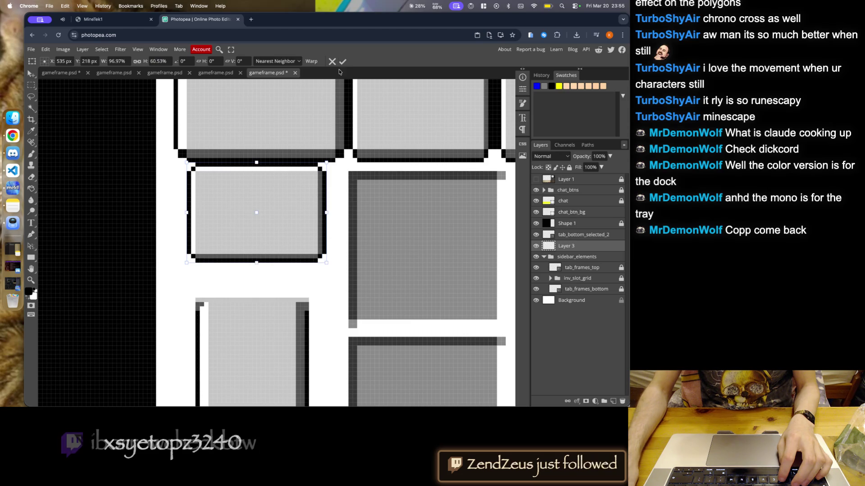
key(Return)
click(138, 170)
- Marquee small strips across the frame's lower part and add a new empty layer
click(31, 86)
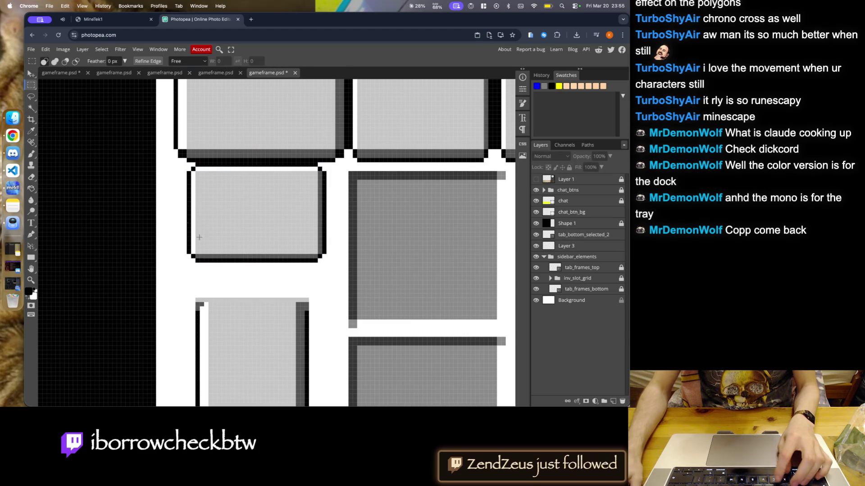
drag(190, 236, 326, 262)
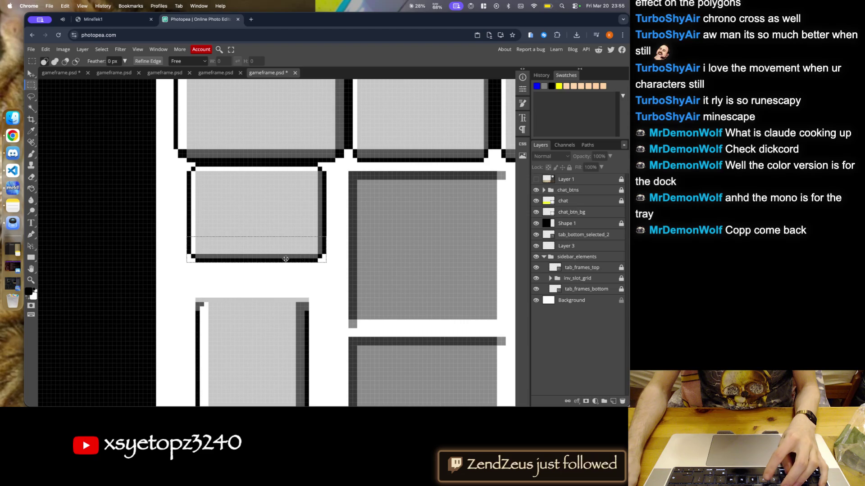
key(ctrl+d)
mouse_move(187, 244)
mouse_down()
mouse_move(305, 261)
mouse_move(188, 251)
mouse_up()
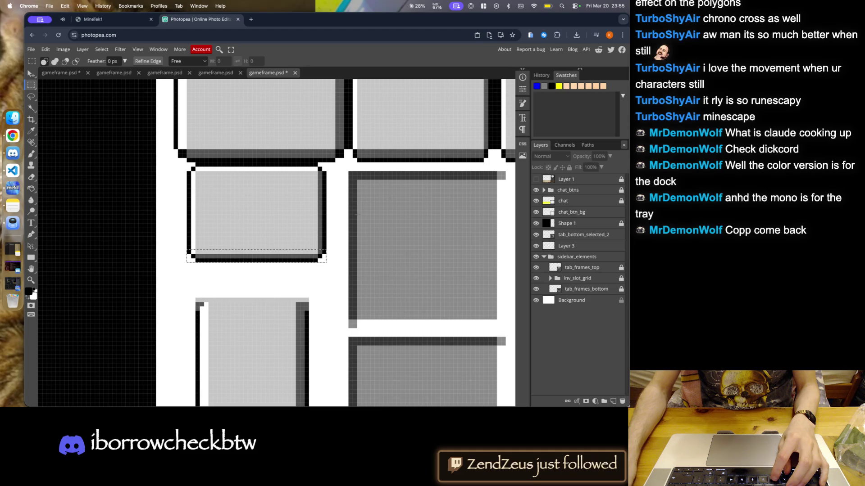
key(ctrl+shift+n)
- Discard the stray layer, lift a 32×4 bottom strip onto a new layer, and move it near the frame's top
drag(231, 254, 232, 225)
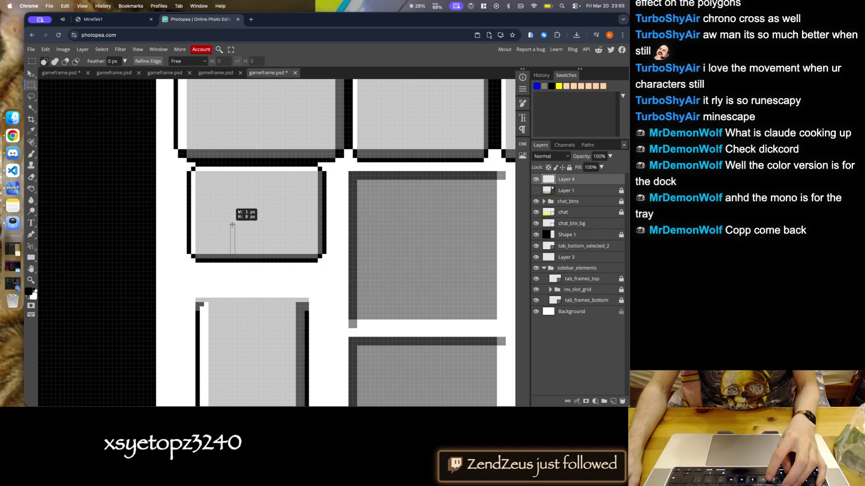
key(v)
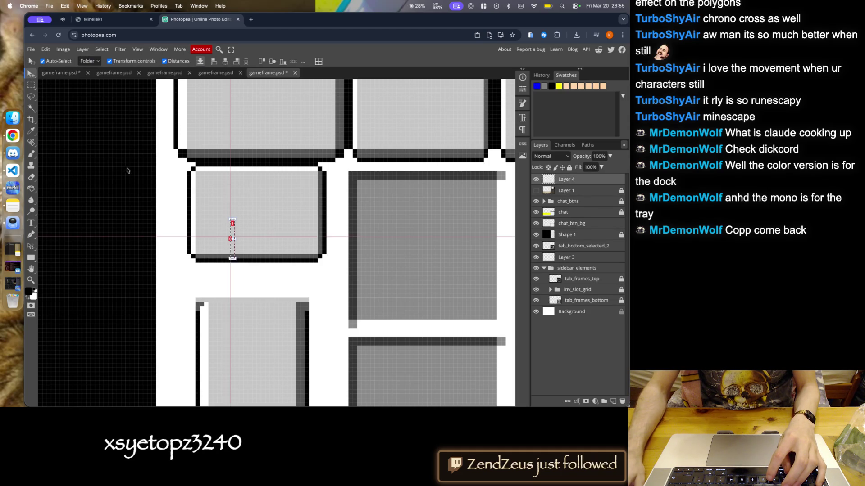
key(ctrl+z)
key(ctrl+z)
key(m)
drag(186, 245, 324, 262)
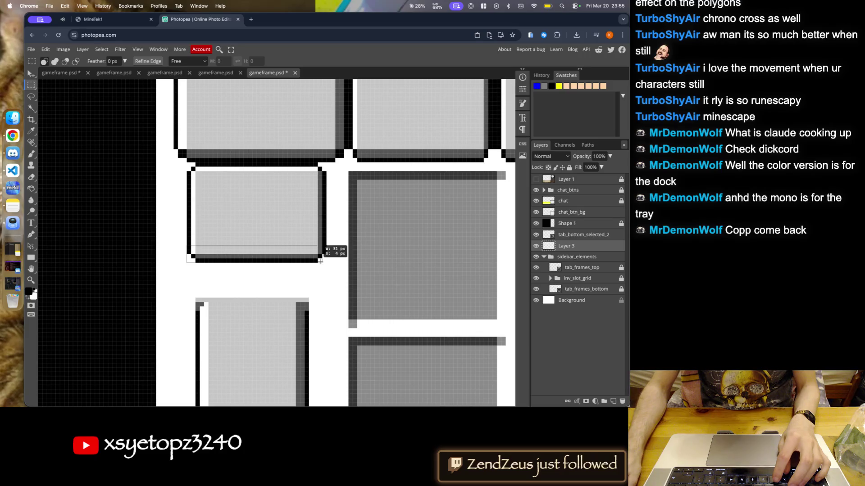
key(ctrl+shift+n)
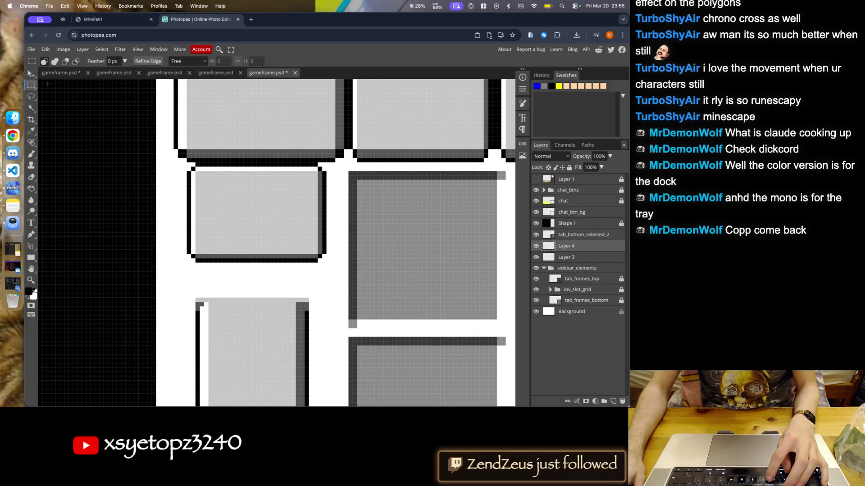
key(v)
drag(272, 253, 278, 187)
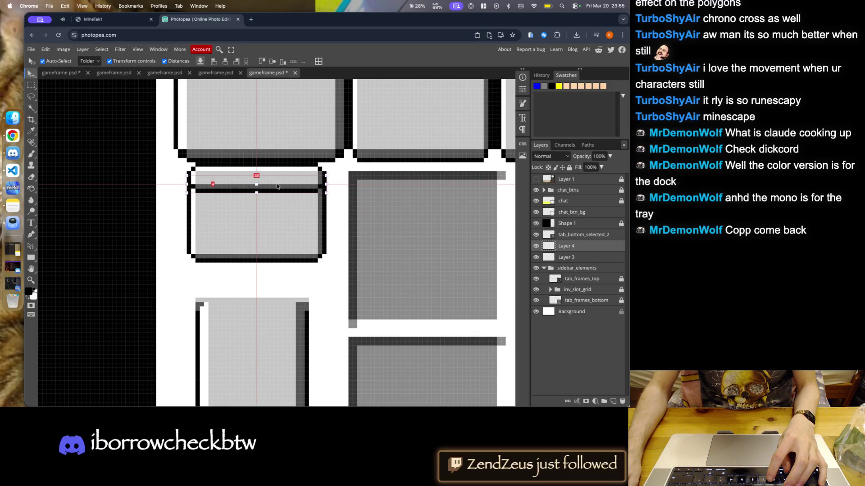
- Squash the Layer 3 frame to 6 px tall and move the bottom tab shape up beneath it
click(289, 239)
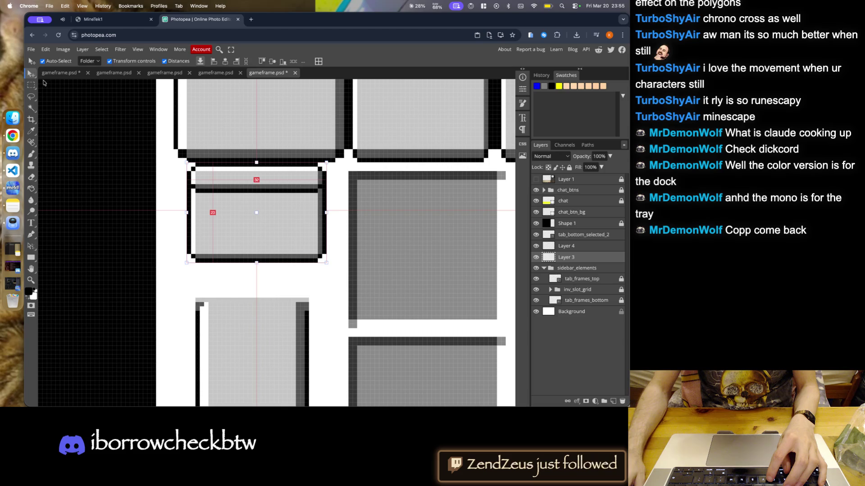
drag(256, 261, 254, 193)
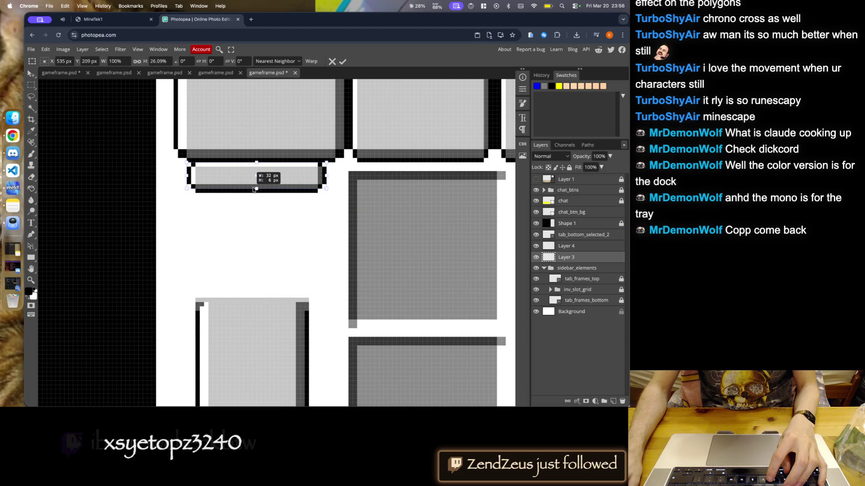
drag(253, 190, 253, 190)
click(344, 61)
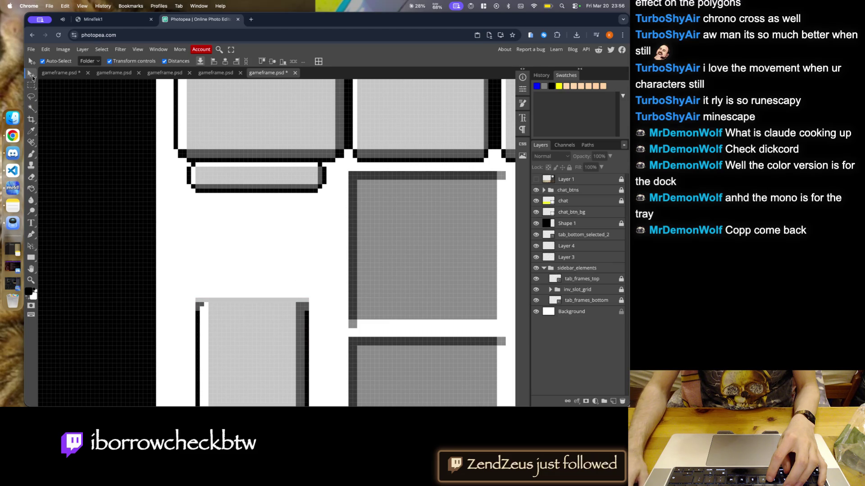
drag(259, 328, 264, 210)
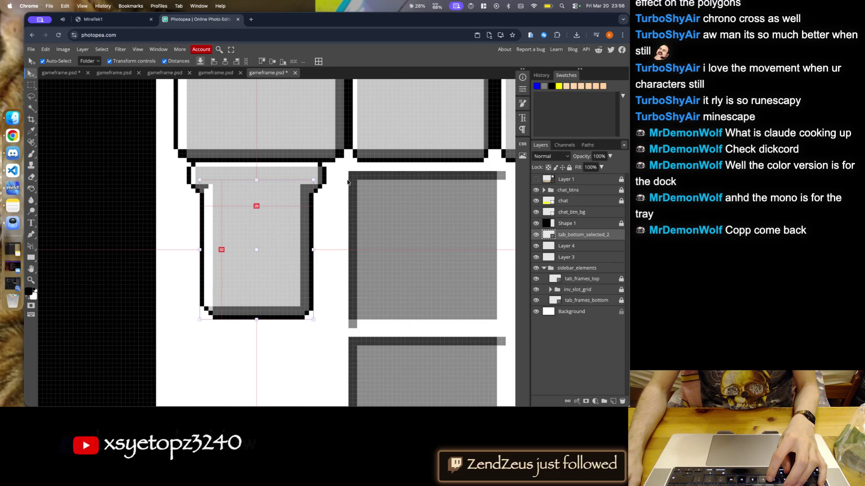
click(302, 107)
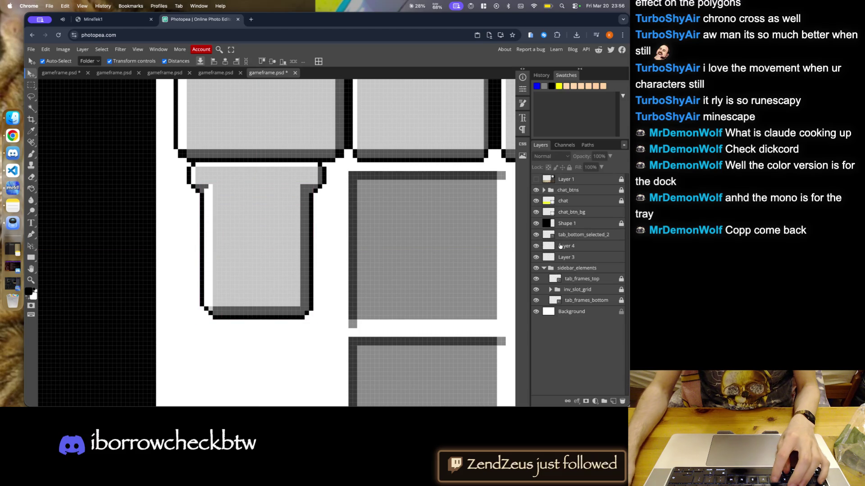
- Fit the document in view and select Layer 3 and Layer 4 together
key(ctrl+0)
scroll(311, 162, down, 2)
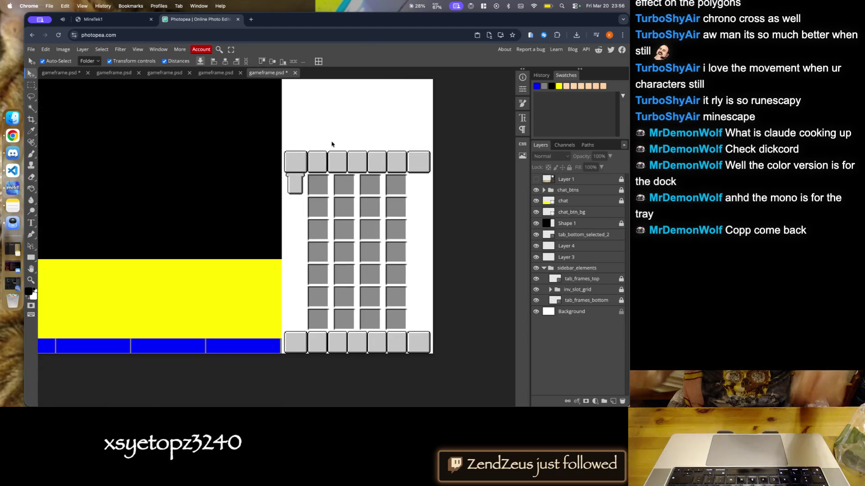
scroll(309, 194, up, 3)
scroll(270, 122, up, 3)
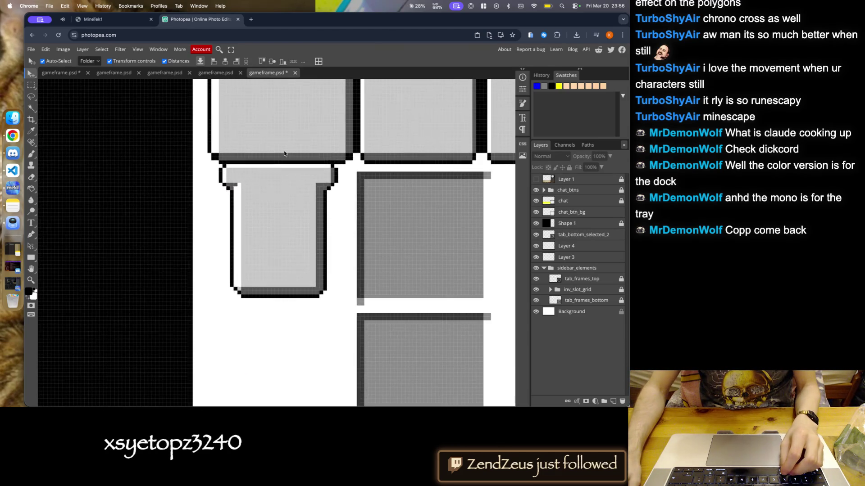
scroll(218, 174, up, 2)
click(566, 257)
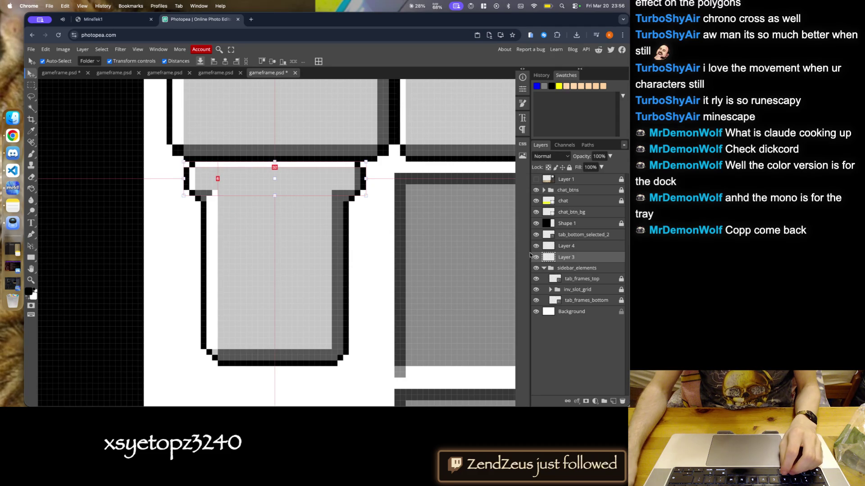
click(545, 246)
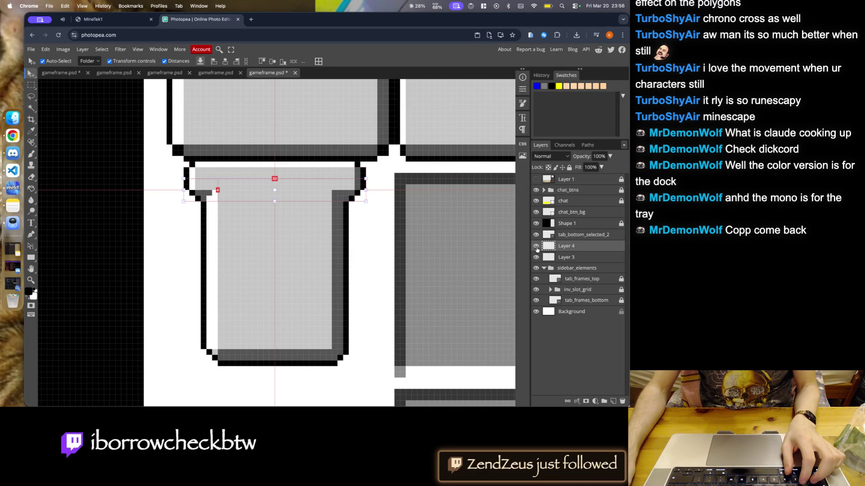
right_click(563, 258)
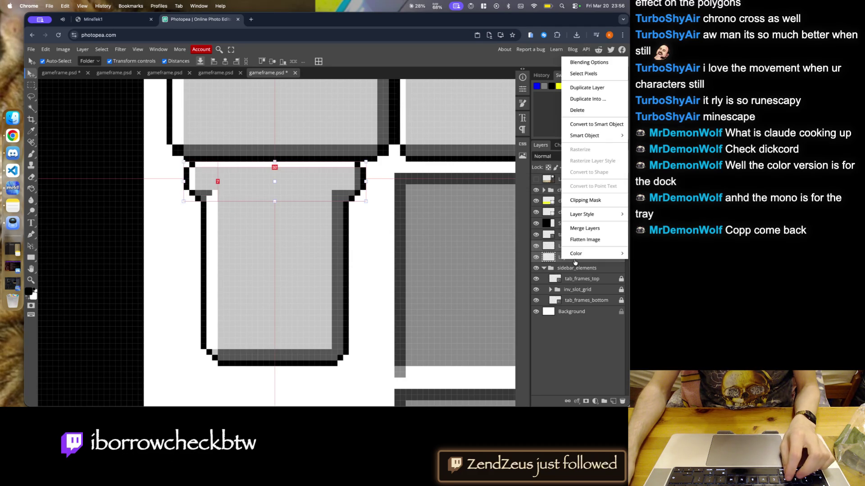
- Convert the top-bar layers into a smart object and nudge the T-piece and its body right to align
click(597, 128)
key(Right)
key(Right)
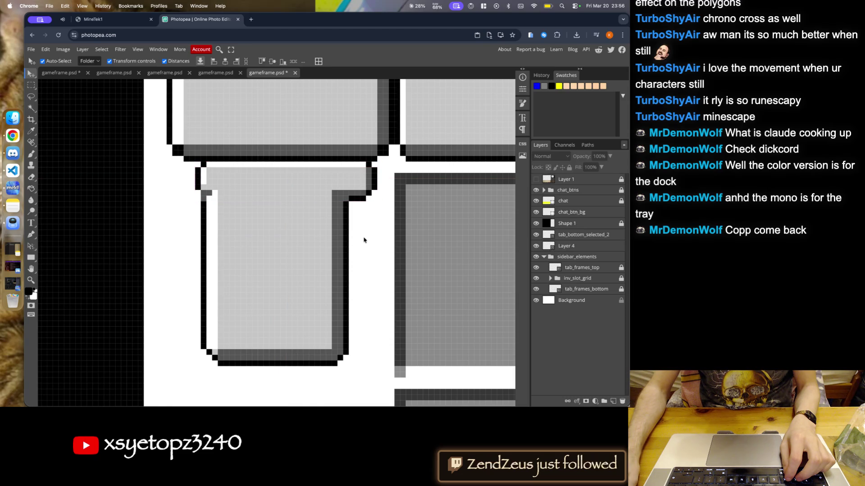
click(310, 242)
key(Right)
key(Right)
key(Right)
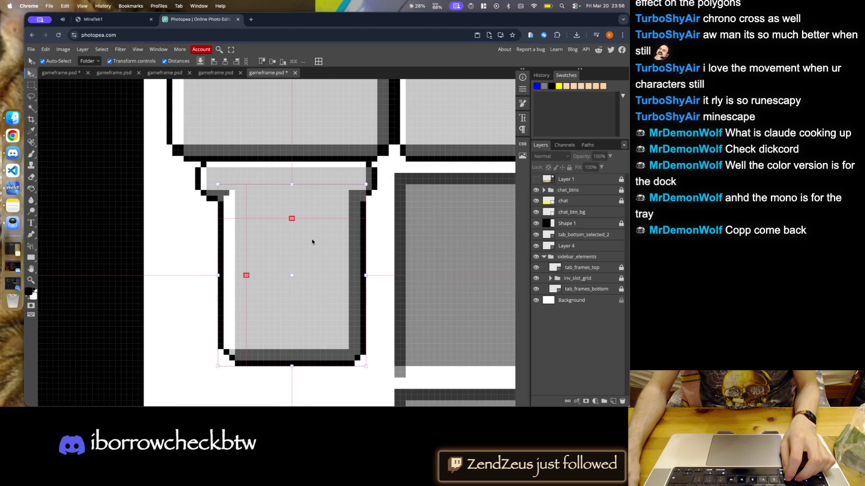
scroll(312, 242, down, 5)
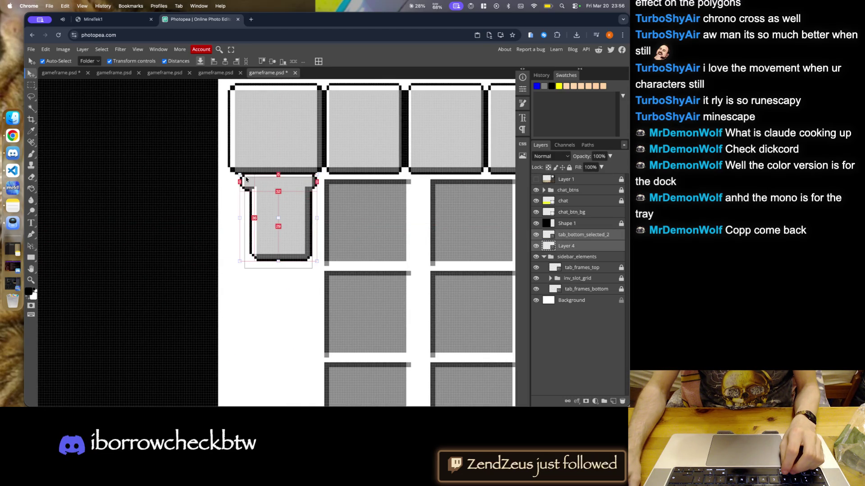
scroll(247, 180, up, 3)
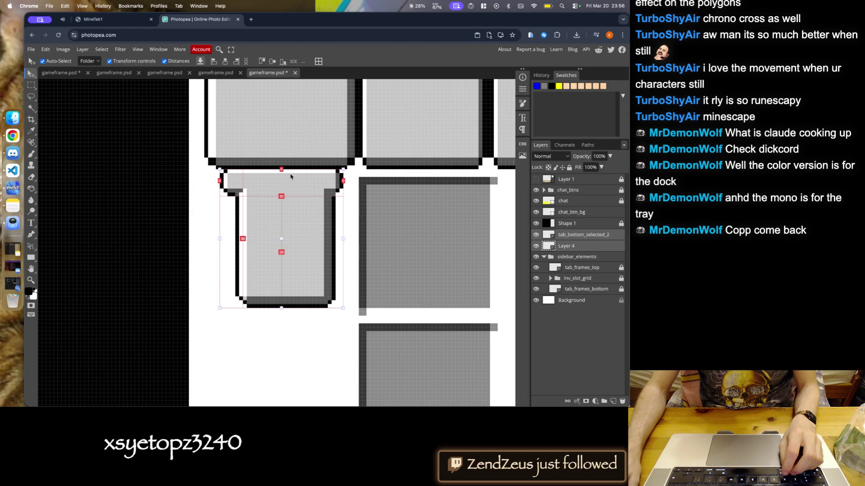
click(191, 177)
- Save gameframe.psd and inspect the small tab piece
scroll(226, 132, down, 3)
scroll(293, 201, down, 4)
key(super+s)
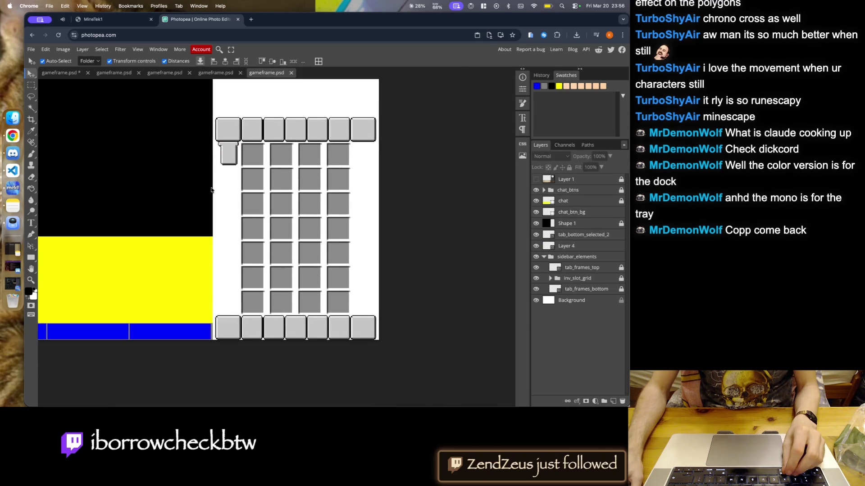
scroll(223, 192, up, 3)
click(233, 149)
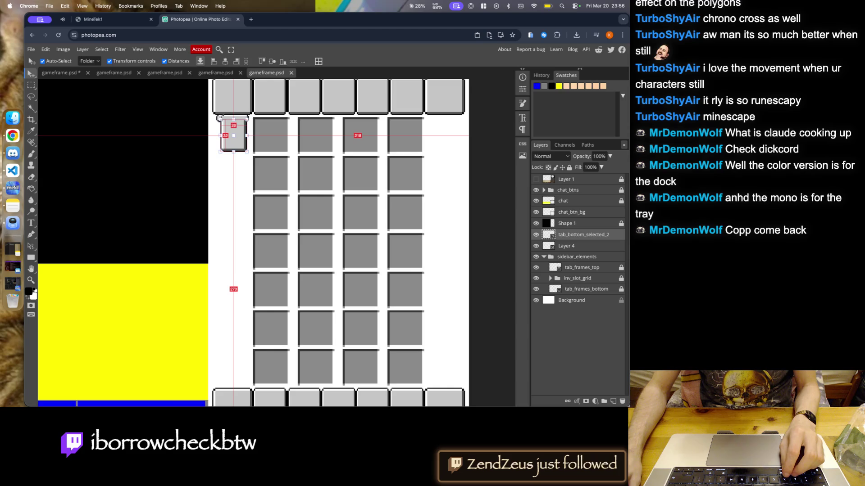
scroll(234, 136, down, 2)
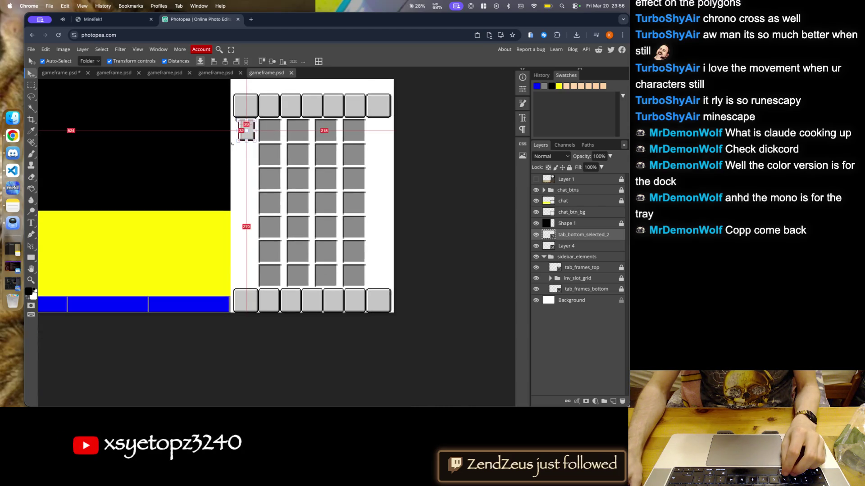
scroll(264, 135, up, 4)
scroll(278, 149, up, 2)
click(88, 138)
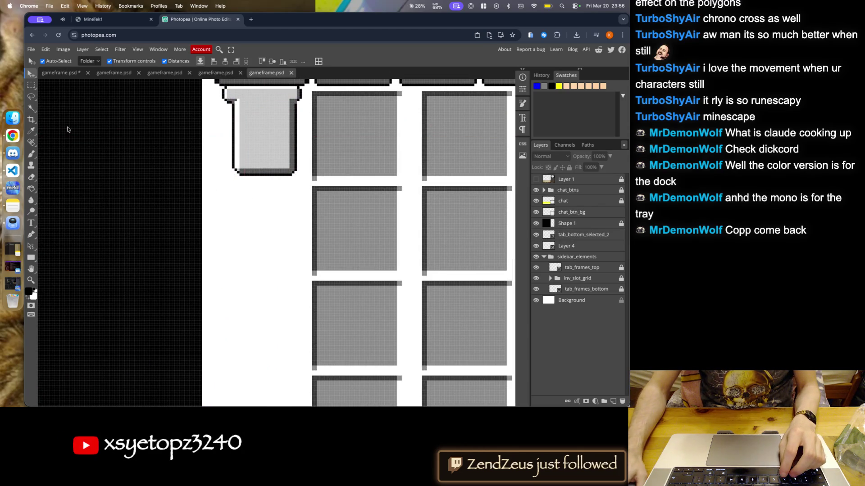
click(30, 87)
scroll(220, 180, up, 2)
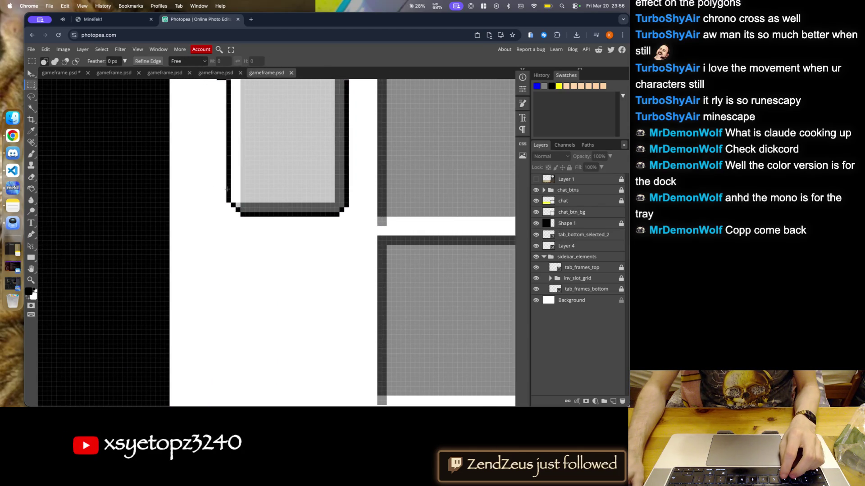
- Marquee the tab's 26×6 px bottom edge and rasterize Layer 4
drag(227, 189, 347, 214)
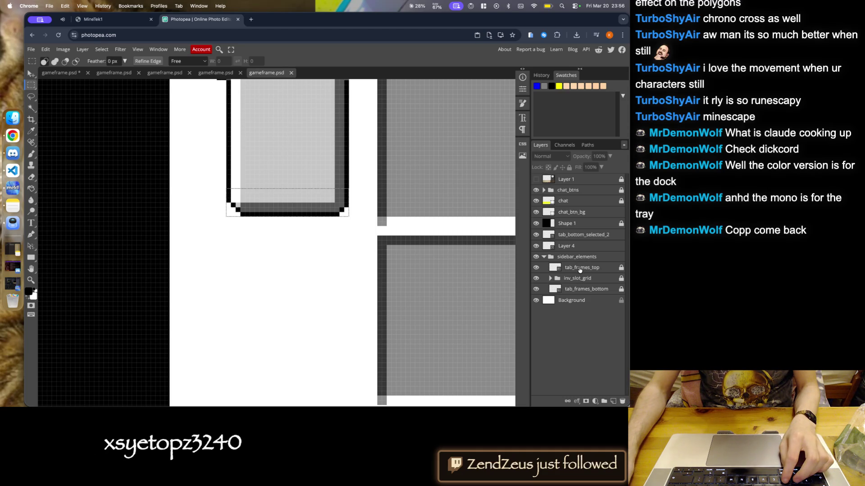
click(570, 247)
right_click(569, 249)
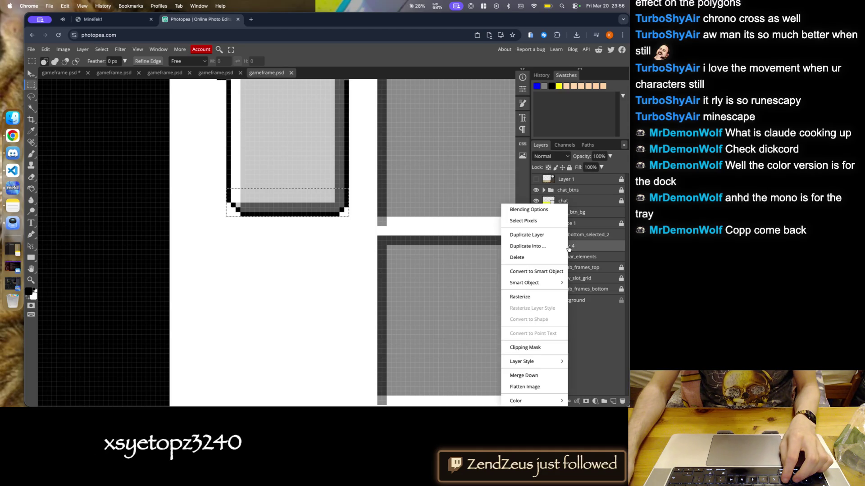
click(542, 296)
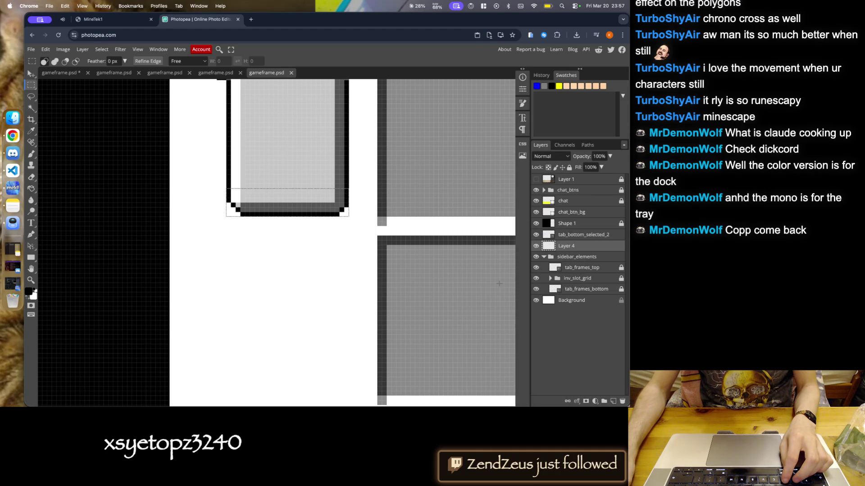
- Compare tab_bottom_selected_2 by toggling its visibility, then rasterize it
click(536, 234)
click(536, 234)
click(536, 235)
click(536, 234)
right_click(569, 234)
mouse_move(581, 235)
mouse_down()
mouse_move(584, 250)
mouse_move(571, 237)
mouse_up()
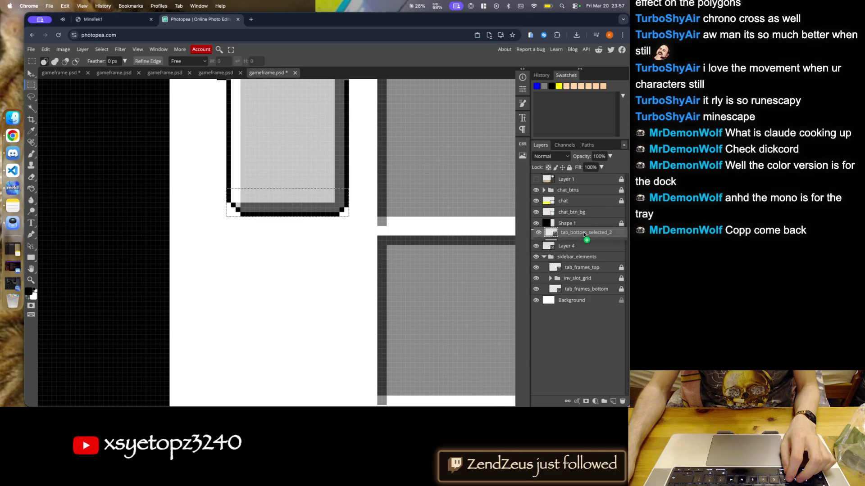
right_click(571, 238)
click(532, 297)
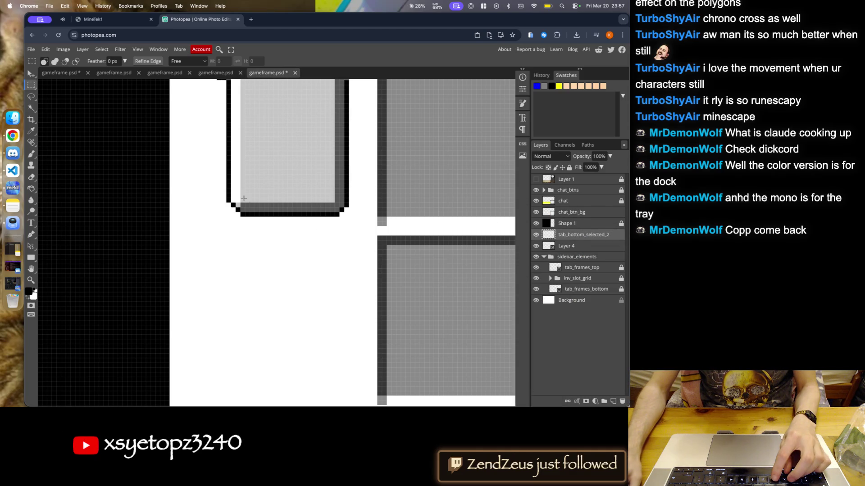
- Fill the tab shape's bottom edge with white, deselect, and duplicate Layer 4 as 'Layer 4 copy'
drag(279, 201, 350, 217)
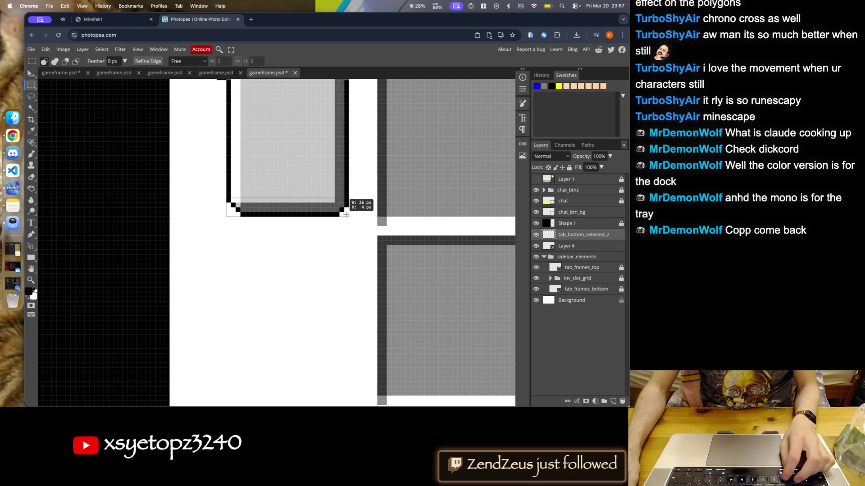
key(x)
key(alt+BackSpace)
key(ctrl+d)
scroll(329, 206, down, 3)
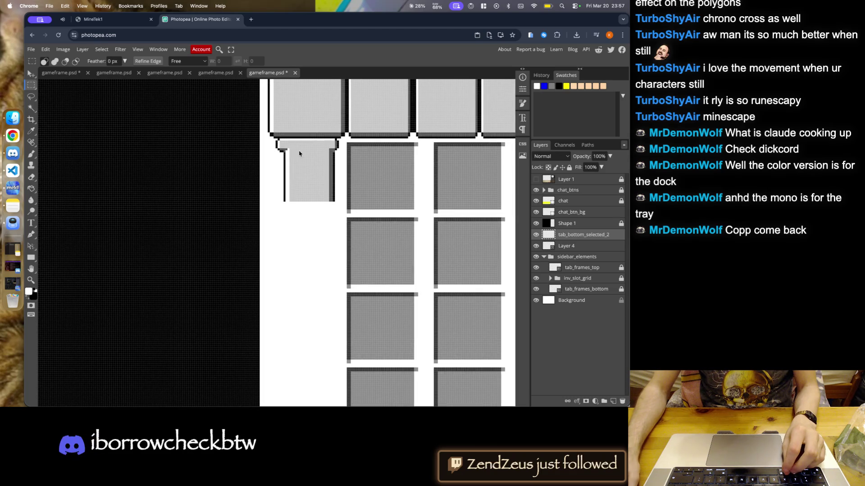
scroll(303, 163, up, 5)
scroll(427, 222, down, 2)
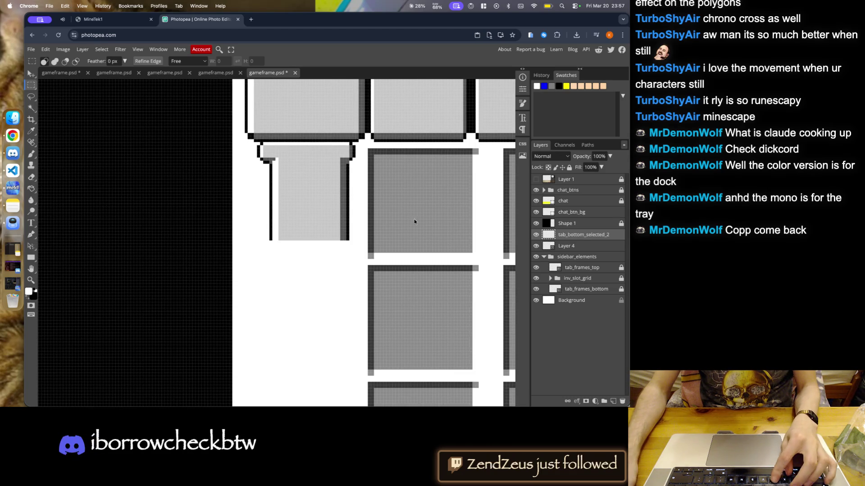
key(alt+bracketleft)
key(ctrl+j)
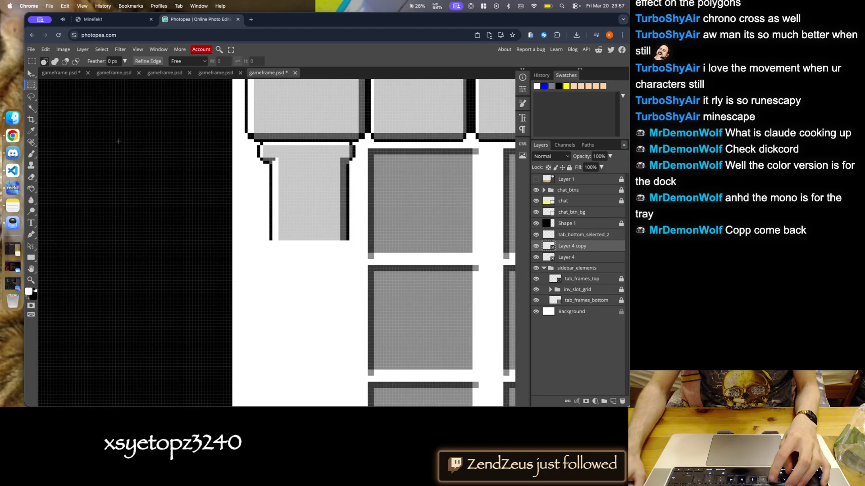
- Free-transform the duplicated Layer 4 copy and flip it vertically
key(v)
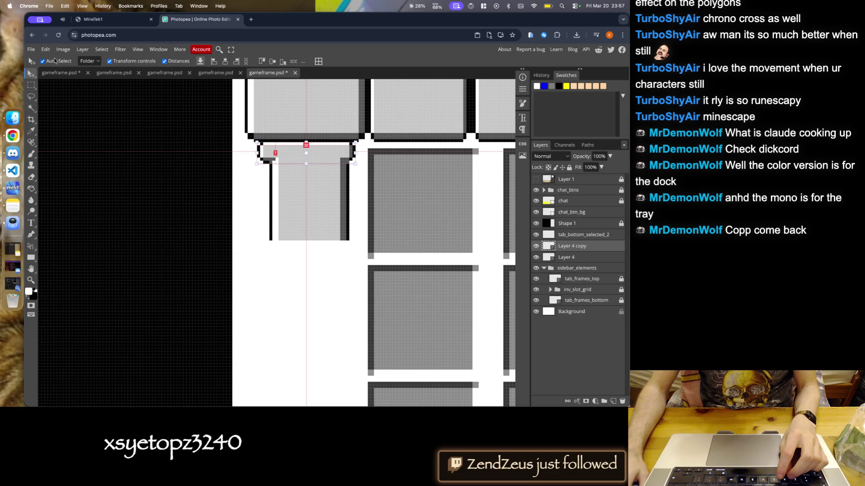
click(46, 49)
click(72, 234)
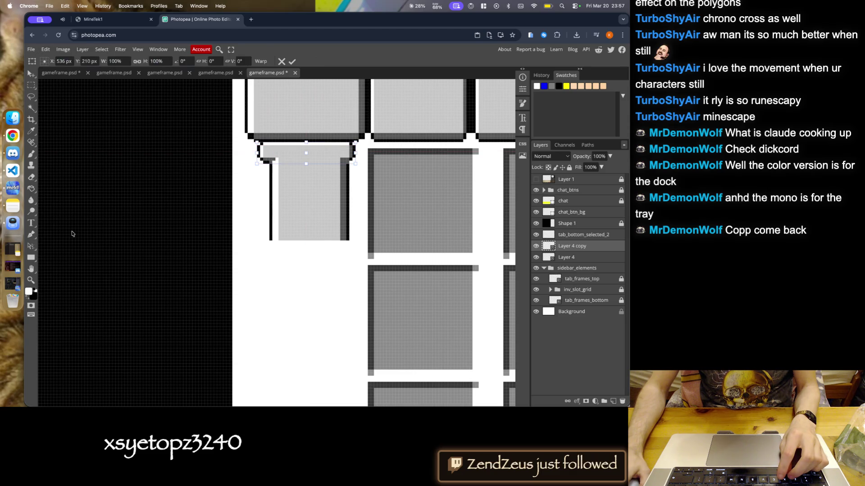
right_click(302, 153)
click(336, 294)
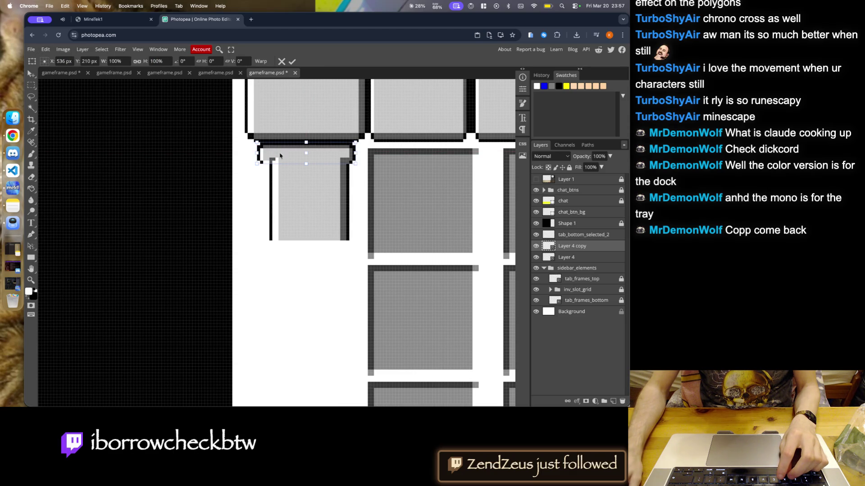
- Drag the flipped copy down the stem toward its bottom end
drag(281, 154, 282, 188)
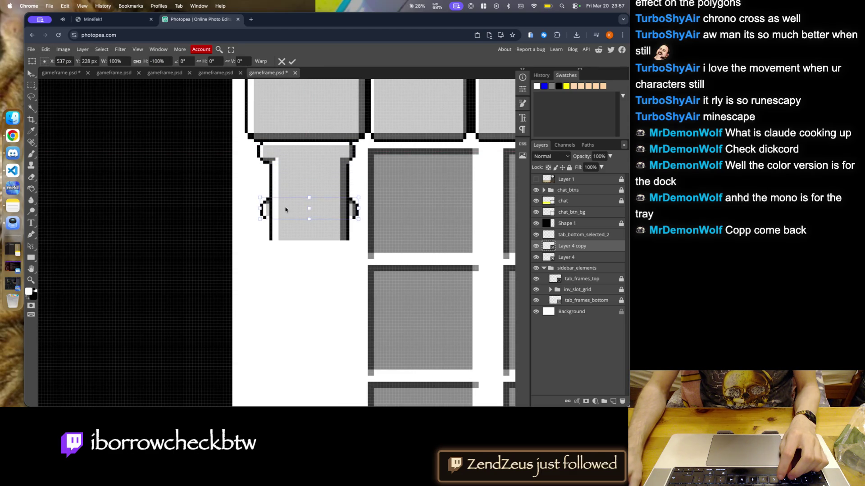
drag(285, 220, 286, 244)
right_click(286, 244)
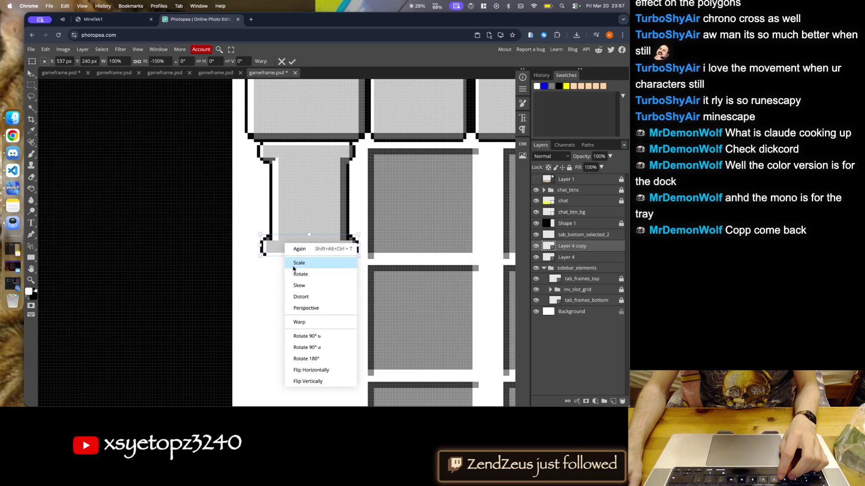
click(314, 376)
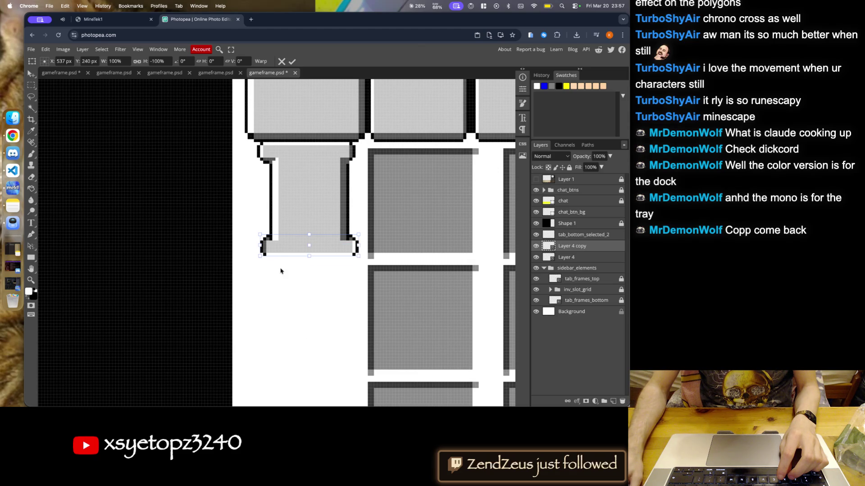
right_click(278, 253)
click(309, 380)
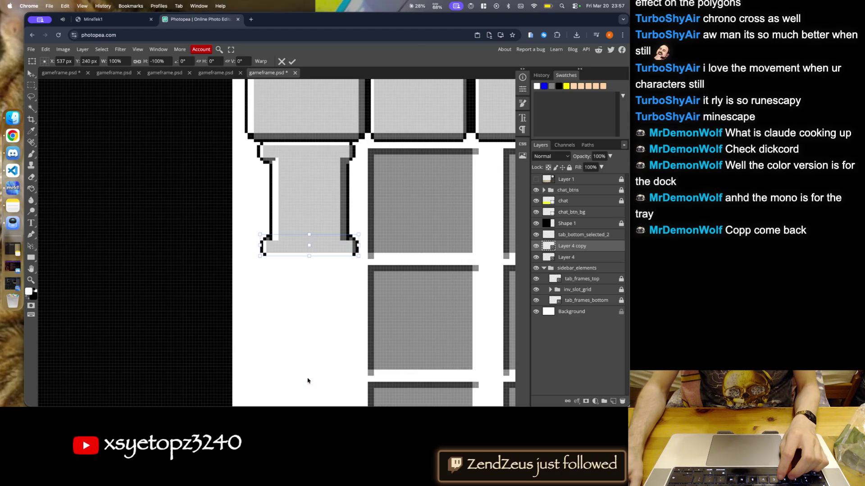
- Fine-tune the flipped cap onto the stem's end pixel by pixel and commit the transform
key(Down)
key(Down)
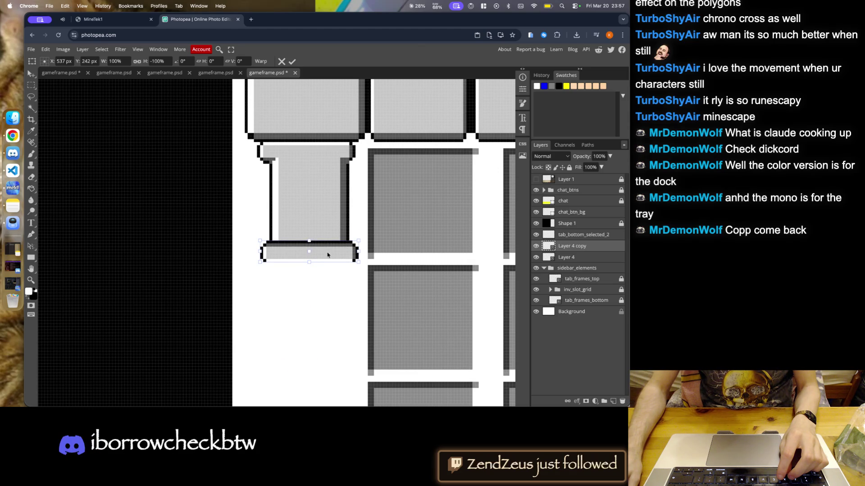
right_click(327, 255)
click(357, 388)
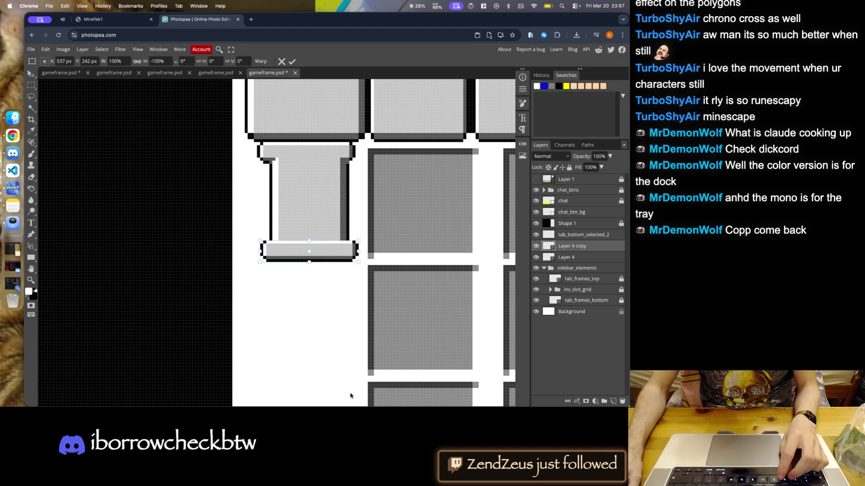
key(super+z)
key(Up)
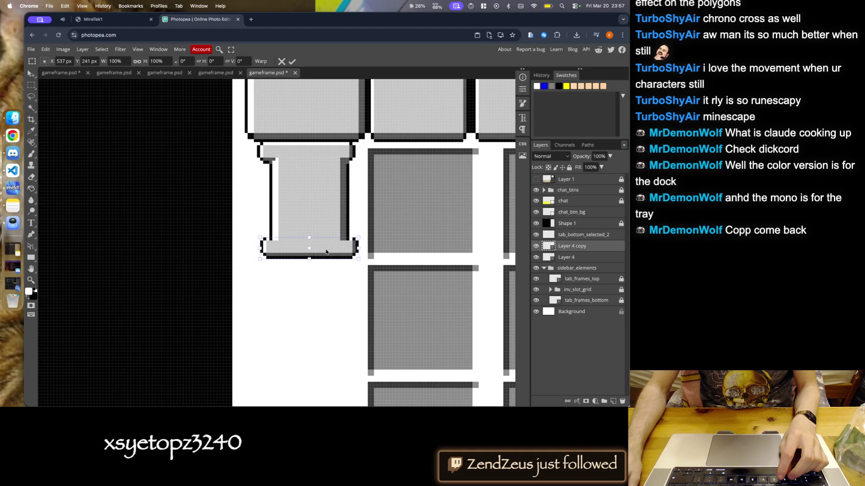
drag(326, 252, 326, 258)
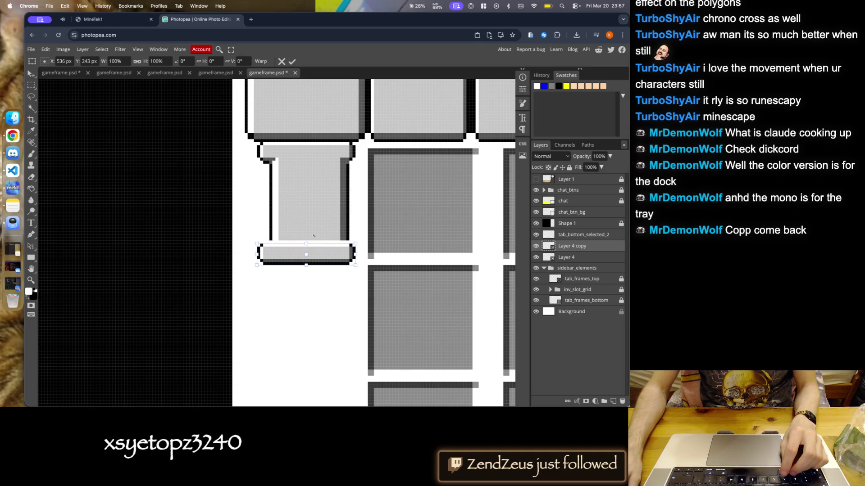
key(Return)
scroll(308, 223, down, 5)
scroll(308, 223, up, 5)
scroll(297, 179, up, 3)
scroll(298, 179, up, 1)
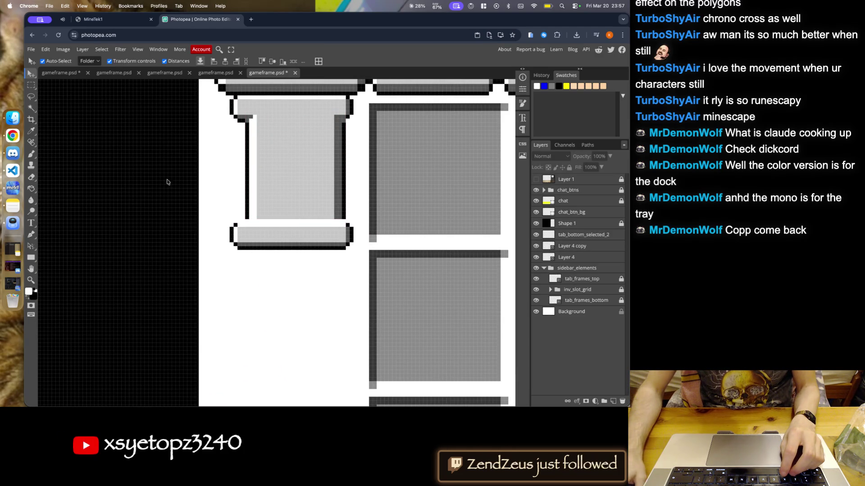
- Copy a marquee-selected stem slice to Layer 4 copy 2 and send it below Background
click(31, 87)
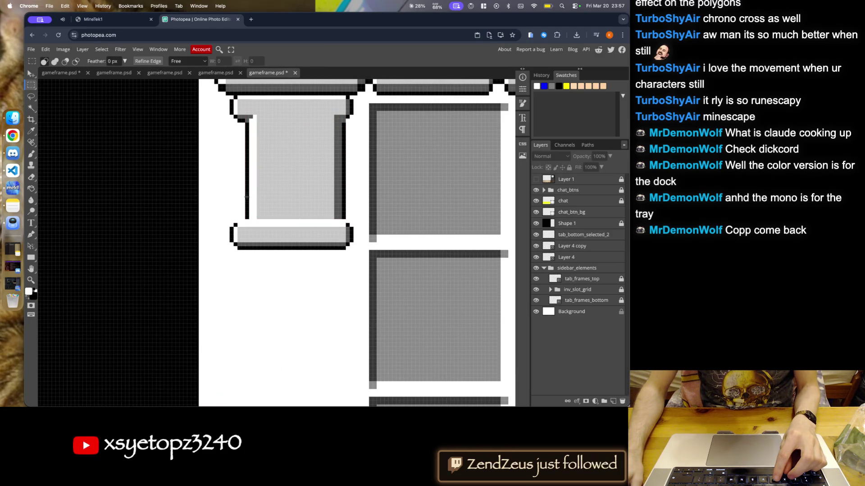
drag(328, 196, 344, 219)
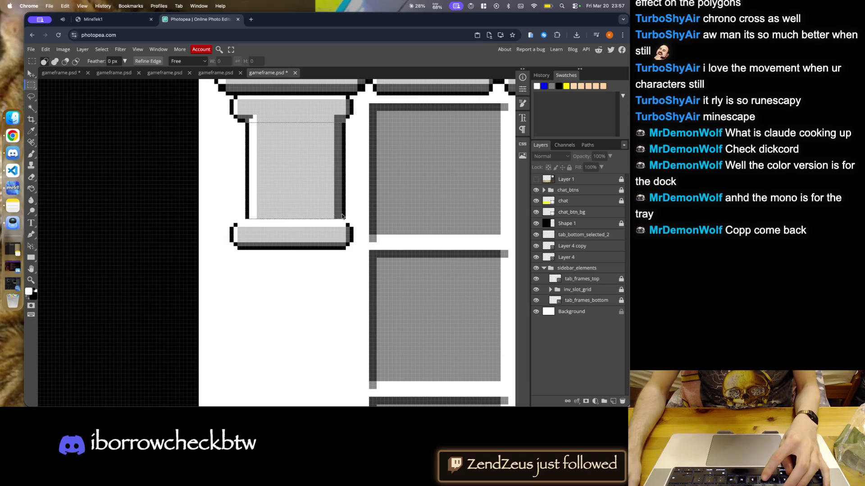
key(super+j)
key(v)
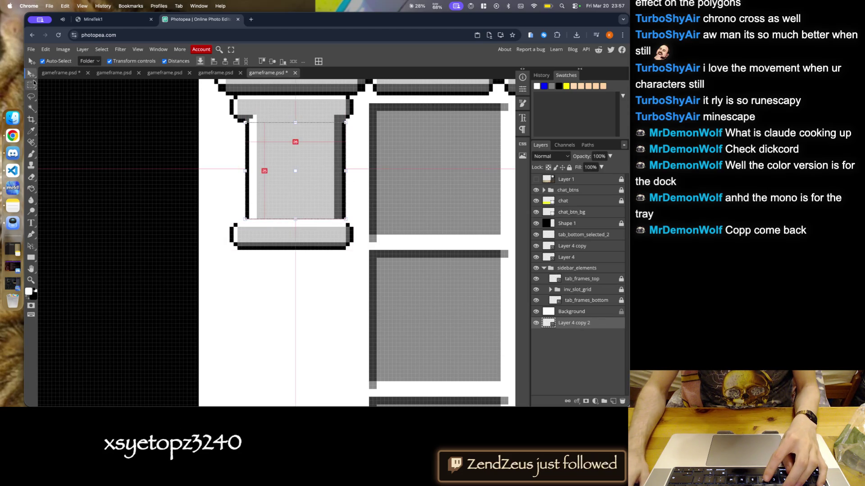
drag(572, 322, 579, 266)
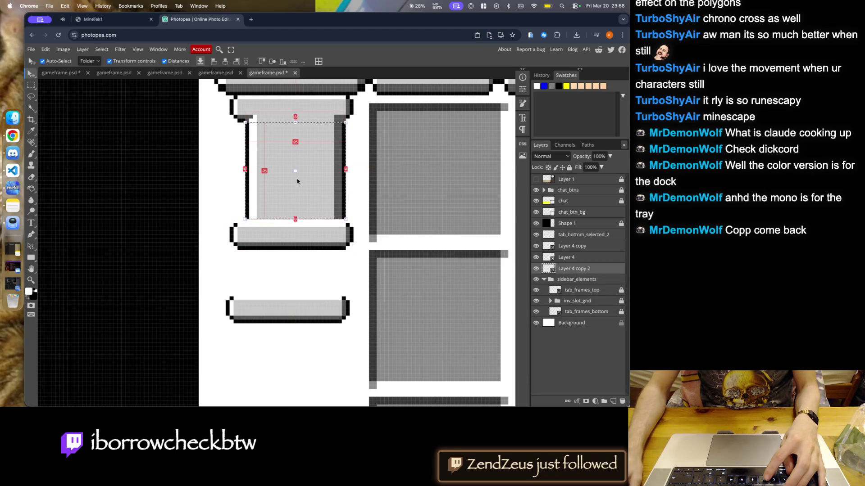
key(super+shift+bracketleft)
- Compare the top piece and bottom cap by toggling their visibility, then create Layer 5
click(329, 290)
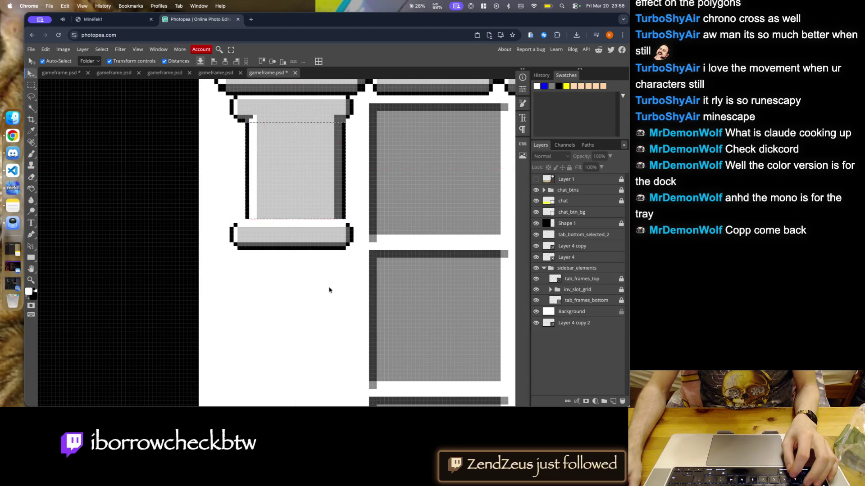
click(577, 261)
click(573, 248)
click(536, 246)
click(536, 258)
click(536, 257)
click(536, 246)
click(572, 237)
key(ctrl+shift+n)
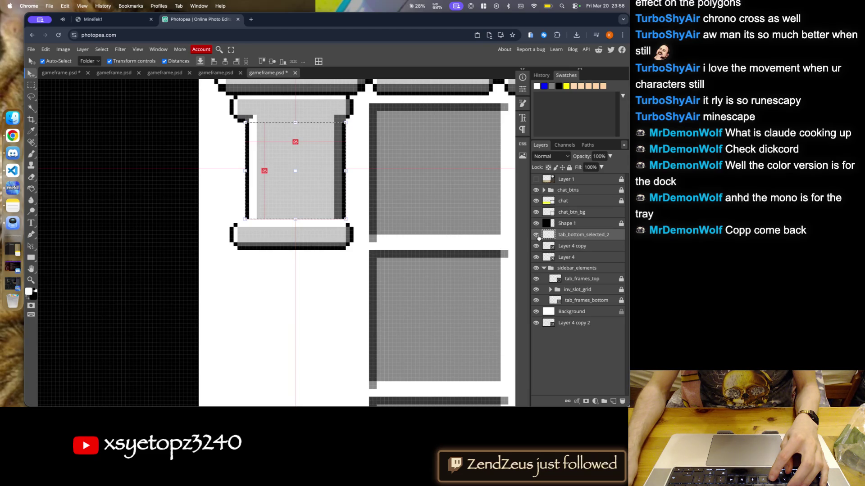
- Alt-drag the stem slice downward to stack the first copies below the cap
drag(318, 161, 317, 259)
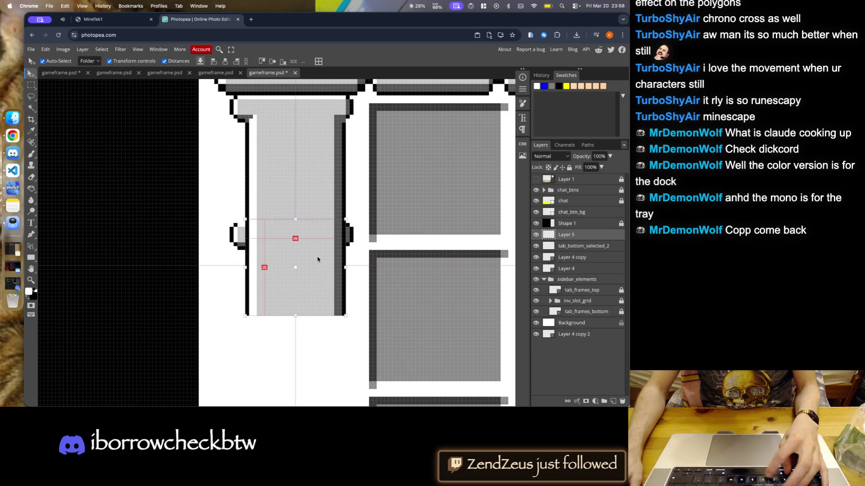
drag(317, 259, 315, 344)
scroll(355, 155, down, 3)
scroll(356, 155, down, 2)
scroll(352, 207, up, 5)
alt+drag(345, 218, 329, 321)
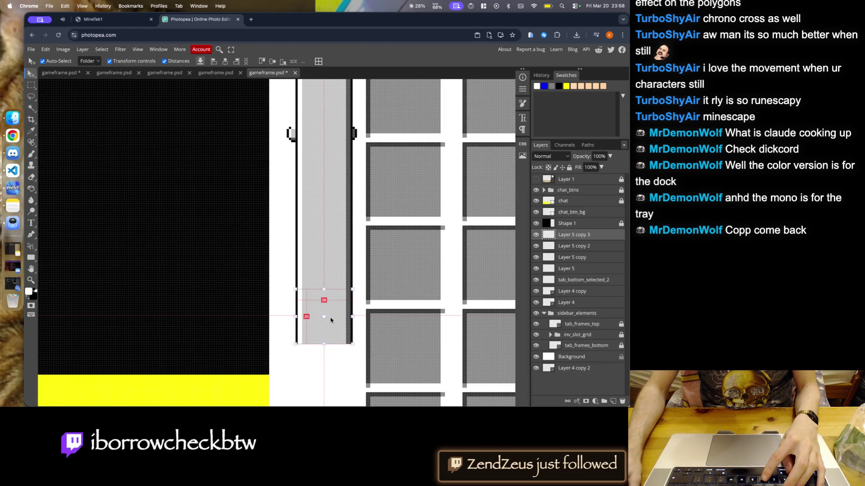
scroll(325, 270, down, 3)
scroll(319, 170, up, 3)
- Add more stem slice copies down to the bottom tab row, up to Layer 5 copy 9
alt+drag(316, 191, 315, 363)
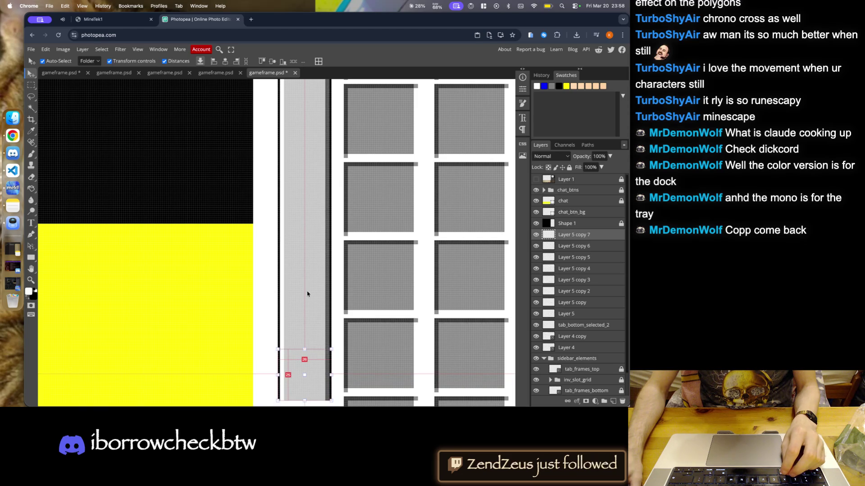
scroll(309, 317, down, 5)
scroll(316, 234, up, 6)
alt+drag(318, 228, 320, 295)
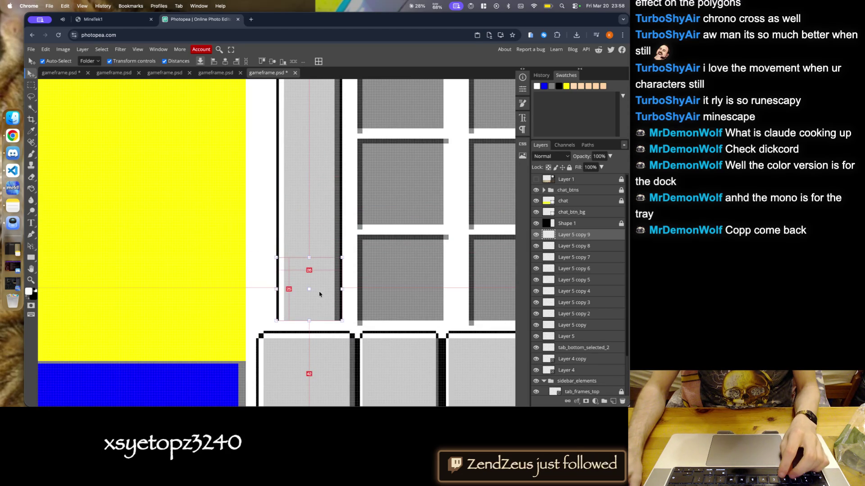
key(ctrl+t)
scroll(320, 290, down, 5)
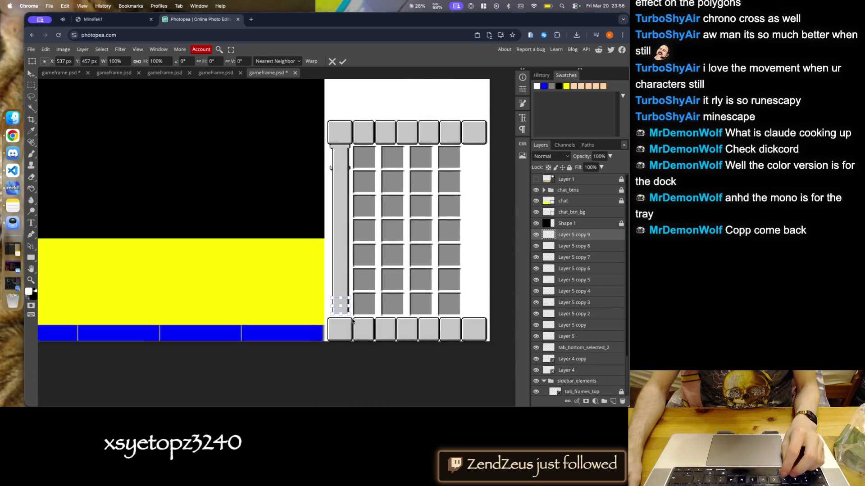
scroll(327, 168, up, 5)
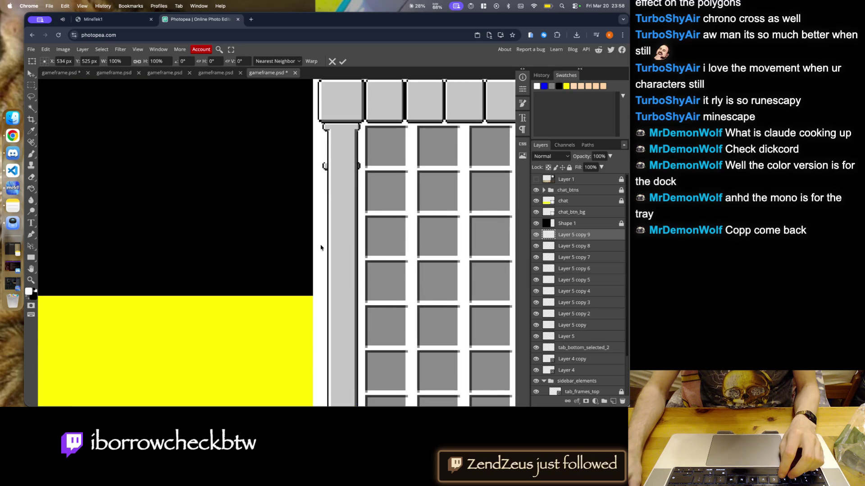
scroll(468, 234, up, 3)
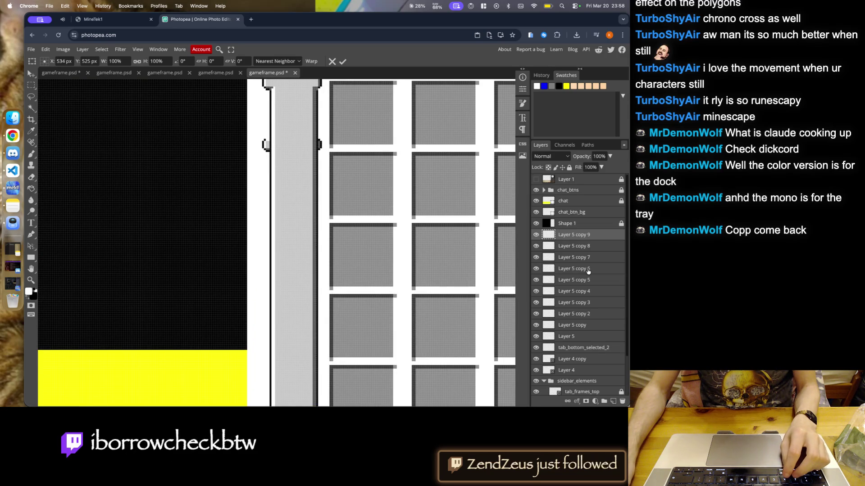
- Select the bottom cap, Layer 4 copy, and nudge it one pixel left
scroll(587, 271, down, 2)
click(572, 312)
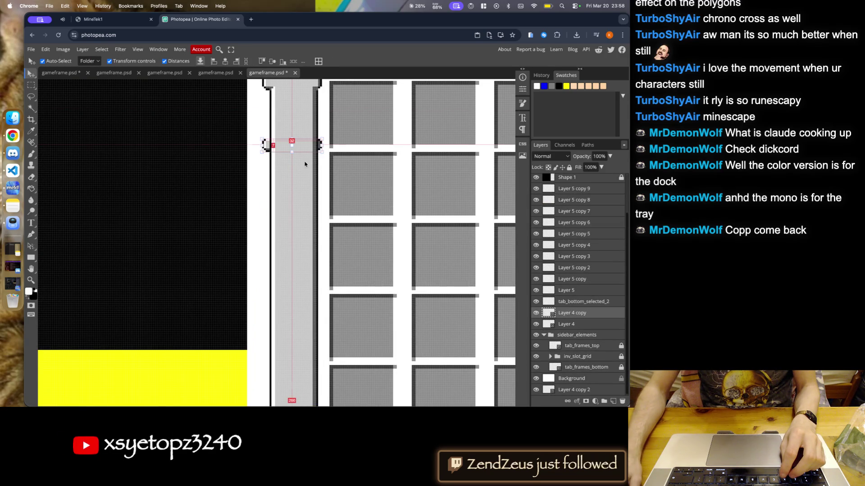
mouse_move(267, 146)
mouse_down()
mouse_move(271, 403)
mouse_move(269, 352)
mouse_up()
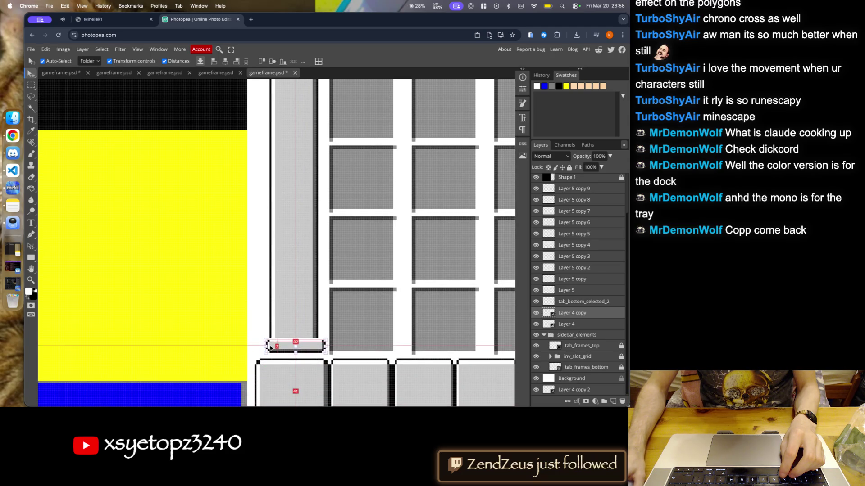
scroll(364, 358, down, 5)
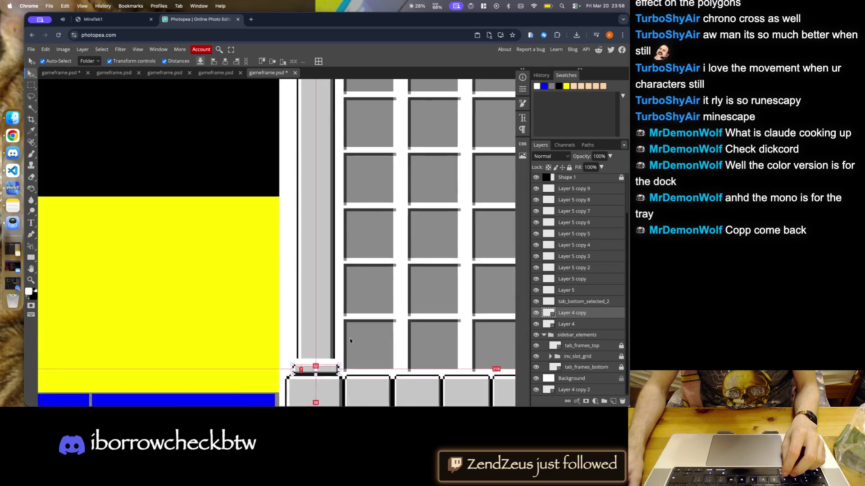
scroll(333, 189, up, 5)
scroll(299, 237, down, 4)
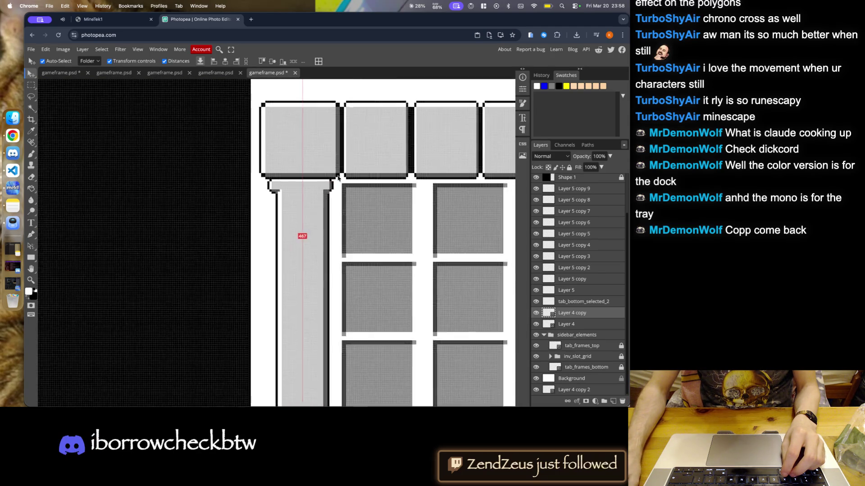
scroll(346, 277, up, 5)
scroll(325, 288, down, 3)
scroll(307, 301, up, 5)
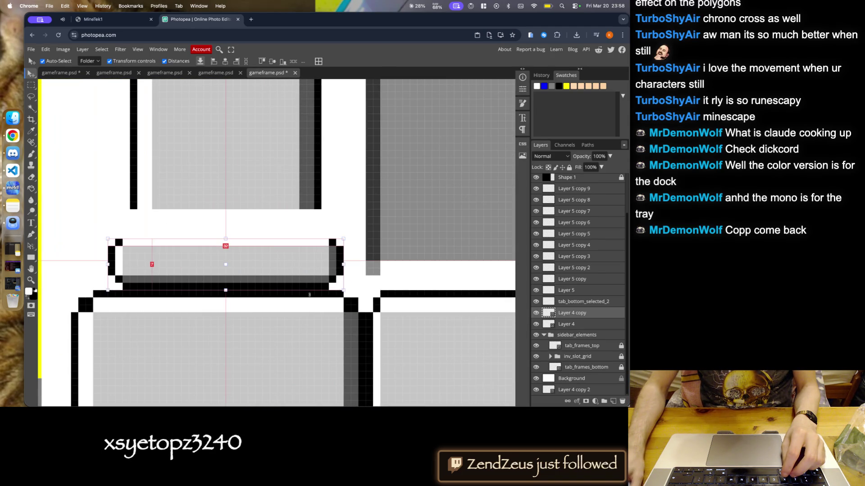
key(Left)
- Duplicate the stem piece above the cap three pixels lower as Layer 5 copy 10
scroll(341, 231, down, 3)
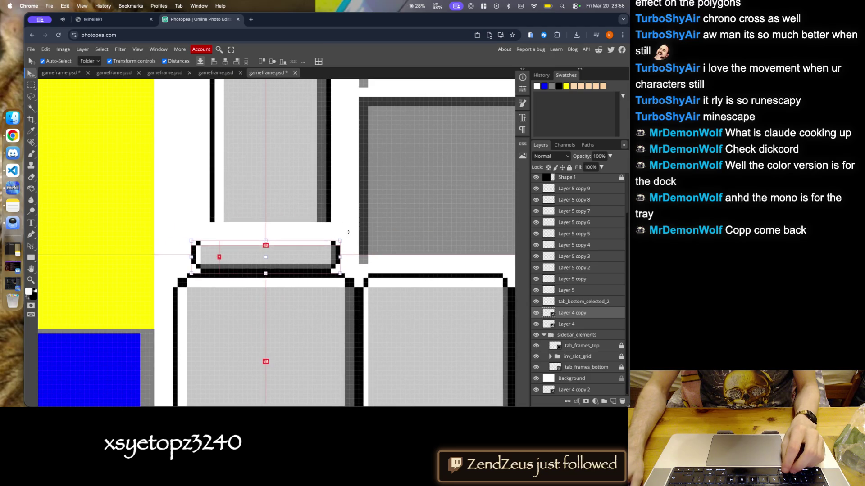
click(290, 195)
key(Down)
key(Down)
key(Down)
key(Up)
key(Up)
key(Up)
key(ctrl+j)
key(Down)
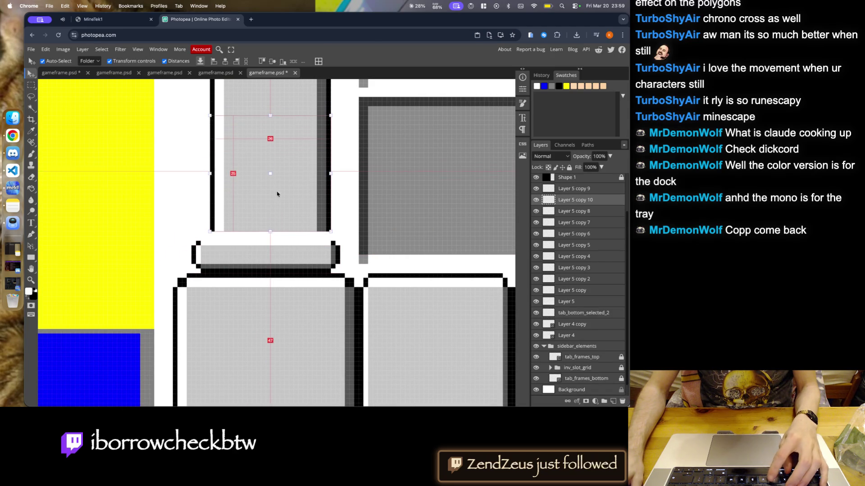
key(Down)
key(Down)
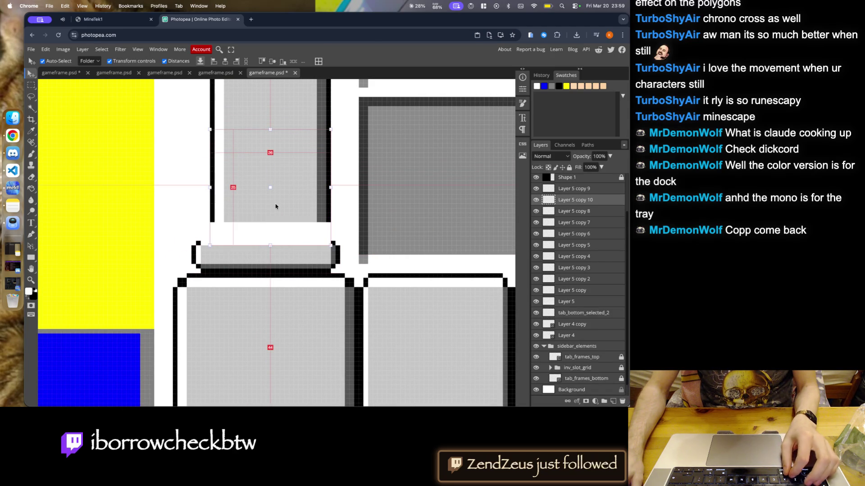
scroll(275, 207, down, 5)
scroll(332, 183, up, 4)
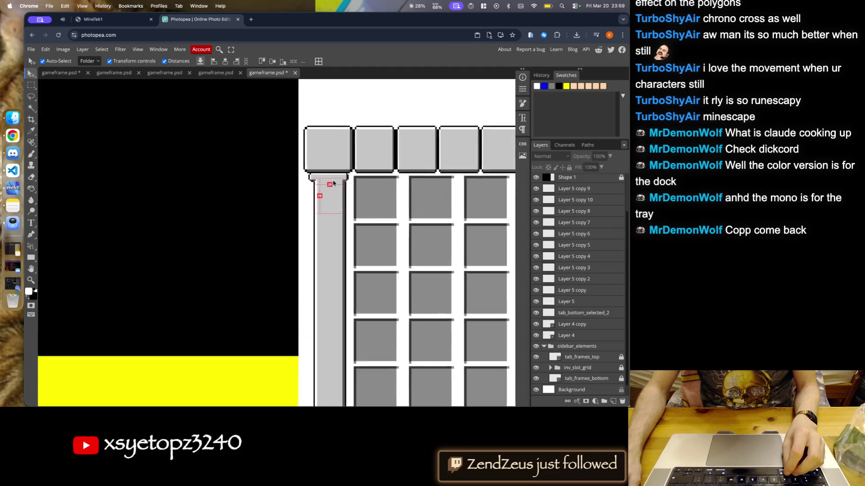
scroll(332, 183, up, 4)
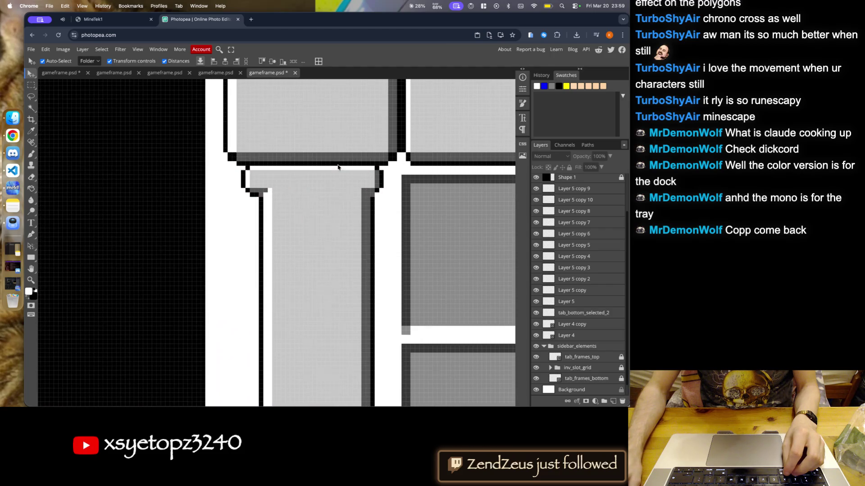
- Convert the selected stem layers to a smart object, then rasterize the stem back to pixels
click(567, 191)
click(580, 290)
right_click(579, 290)
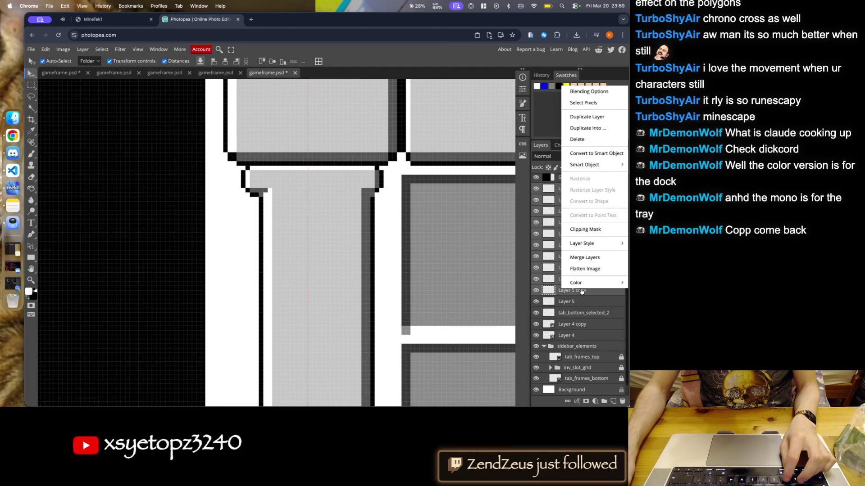
mouse_move(592, 170)
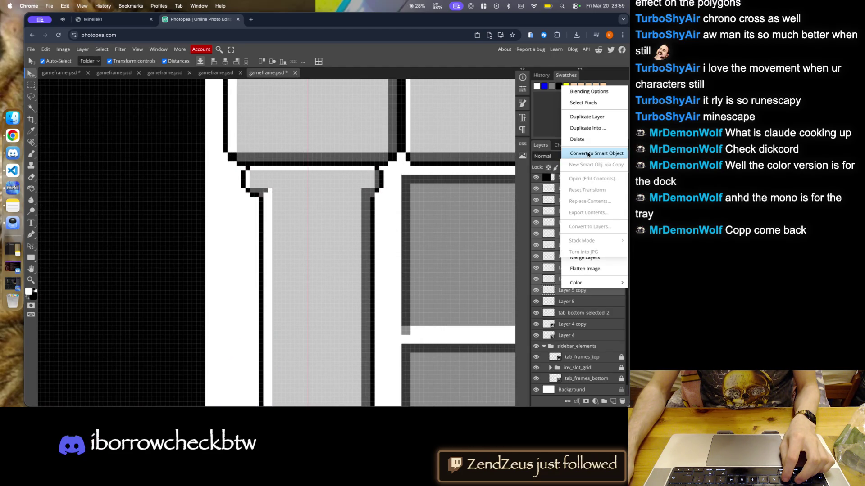
click(587, 153)
click(330, 235)
scroll(330, 236, down, 5)
scroll(335, 342, up, 3)
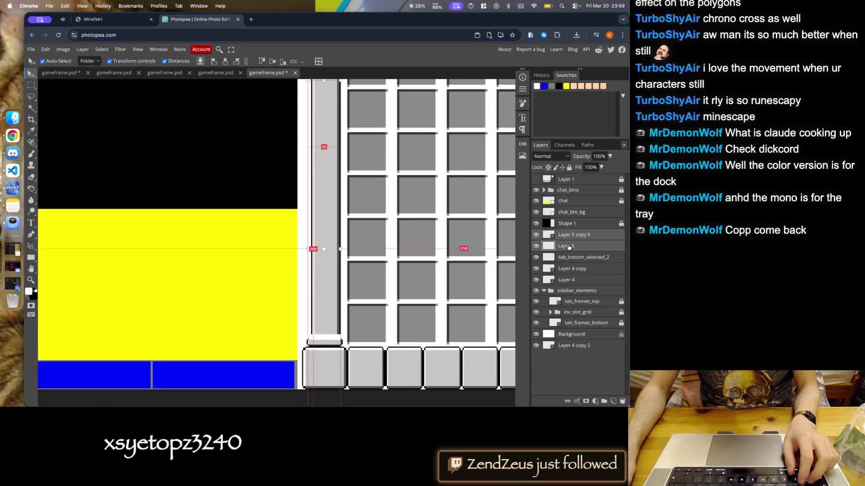
right_click(559, 235)
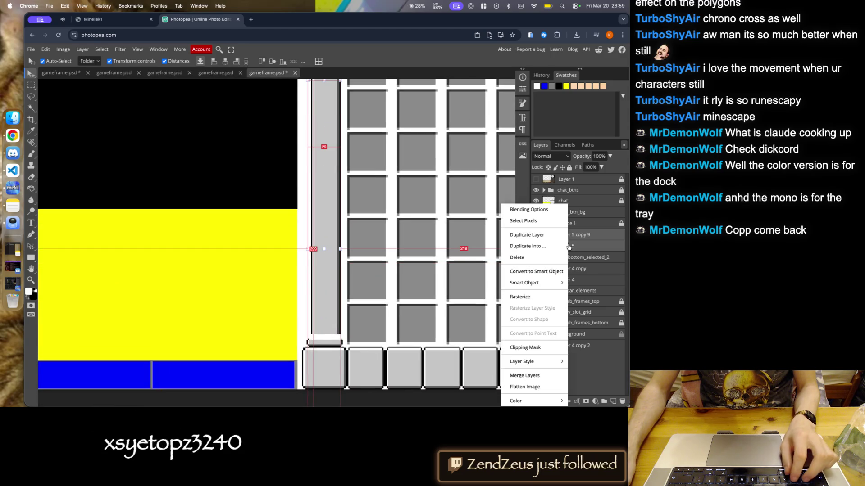
click(534, 297)
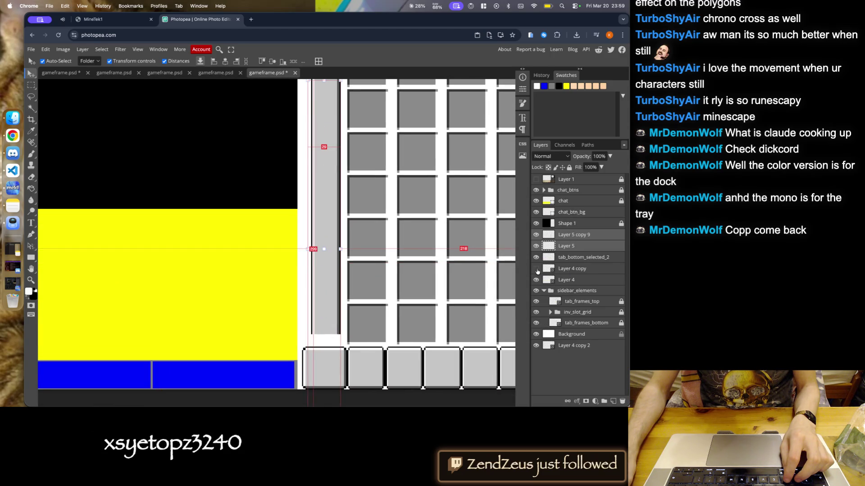
- Toggle visibility of the tab piece, Layer 5 and Layer 5 copy 9 to check the stem
click(536, 269)
click(539, 259)
click(536, 246)
click(536, 234)
click(536, 235)
click(572, 235)
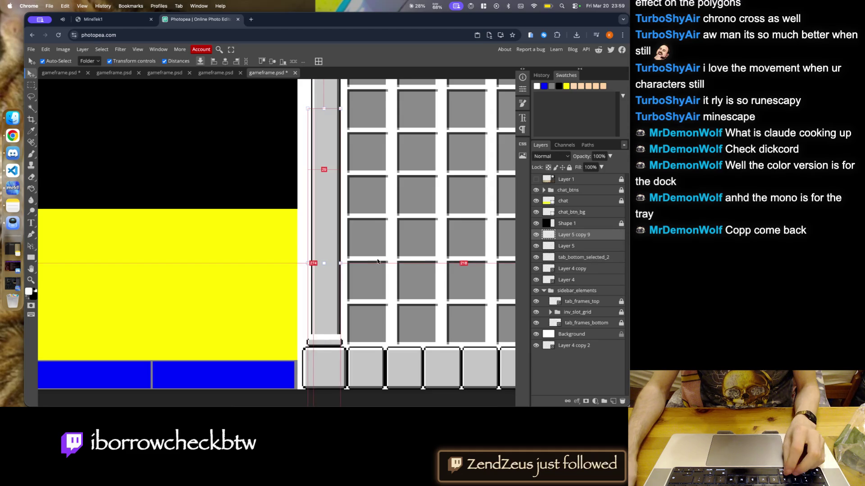
scroll(404, 263, down, 3)
click(536, 234)
click(536, 246)
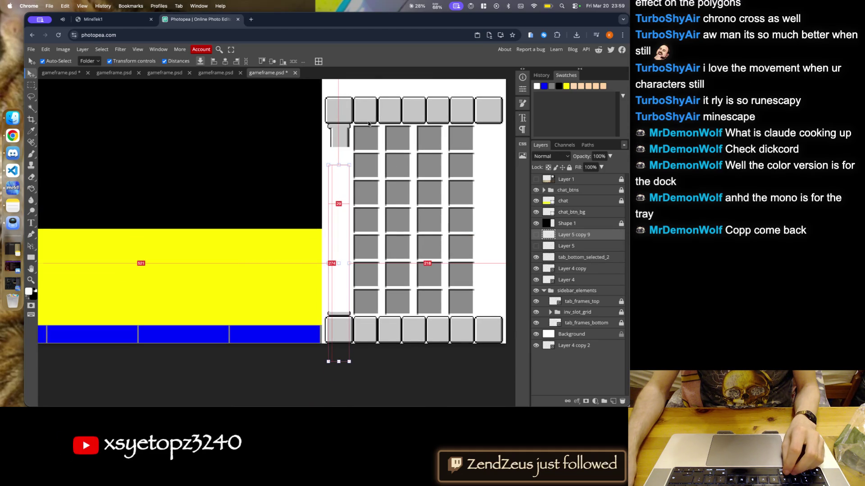
scroll(369, 143, up, 3)
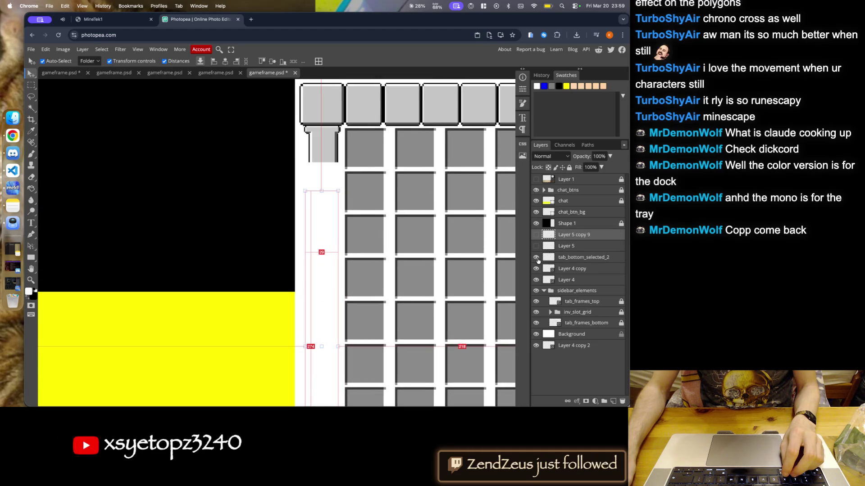
- Combine Layer 5 and Layer 5 copy 9 into one smart object, then bring Visual Studio Code forward
click(563, 246)
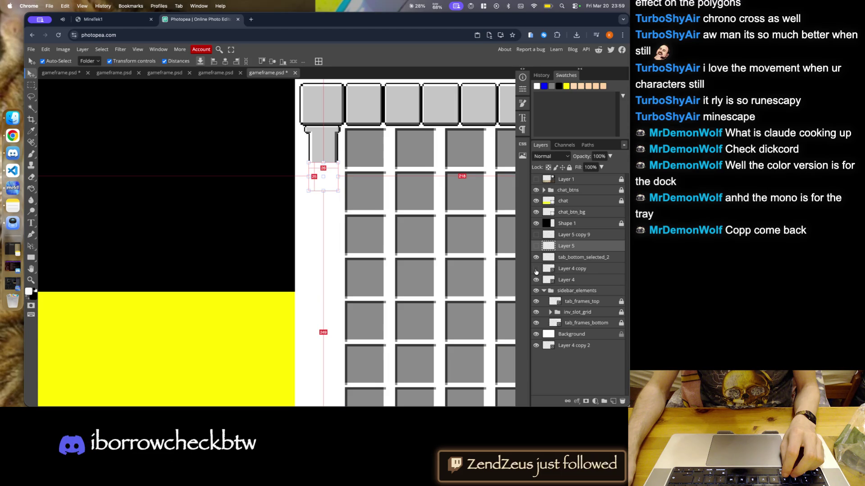
click(536, 246)
shift+click(565, 234)
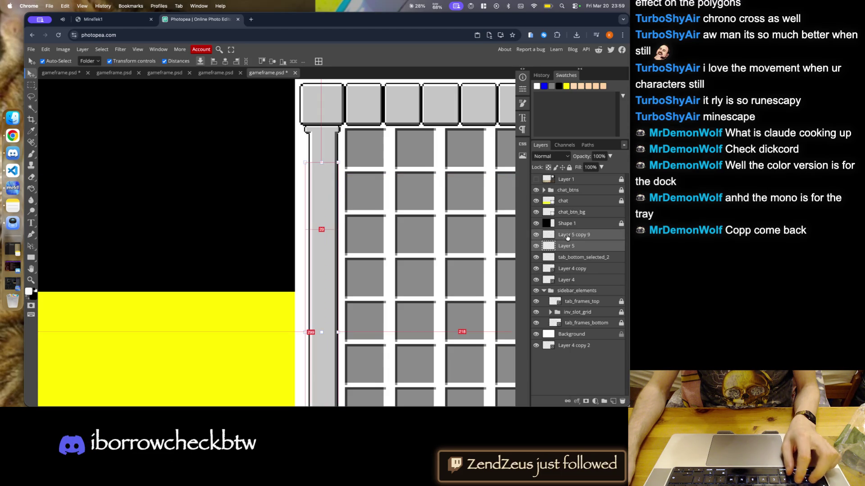
right_click(565, 246)
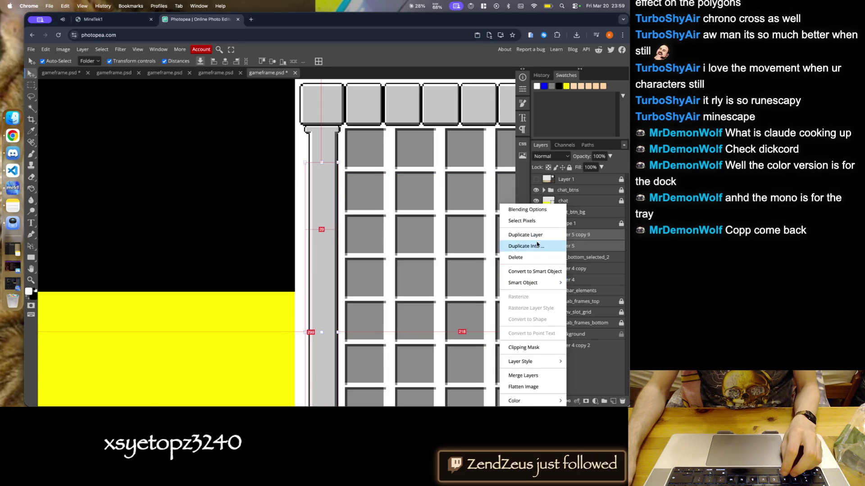
click(536, 271)
right_click(12, 170)
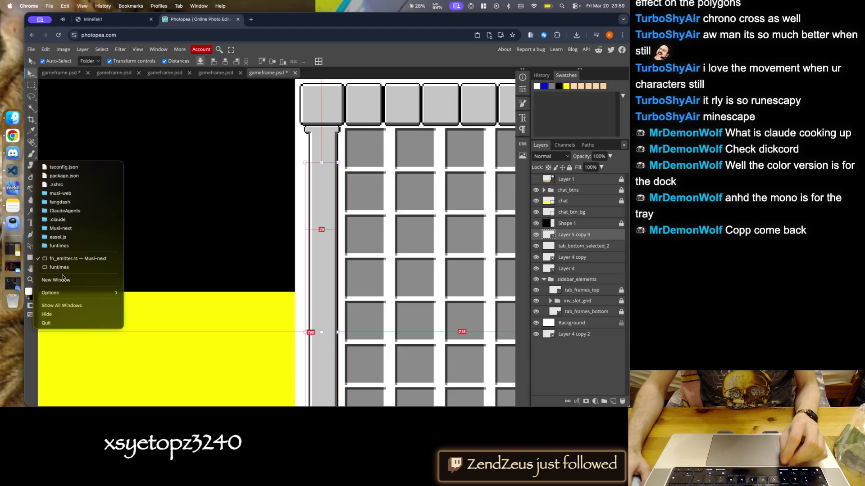
click(63, 259)
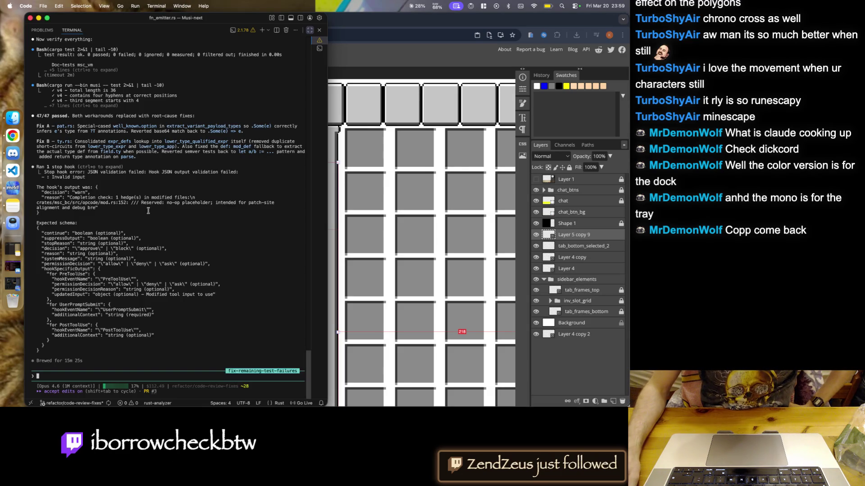
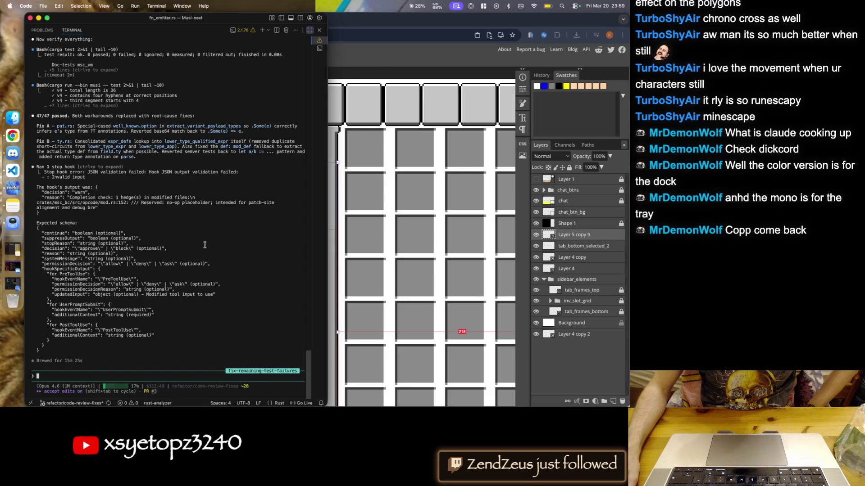
- Exit the Claude session and rerun make lint && make check in the terminal
key(super+b)
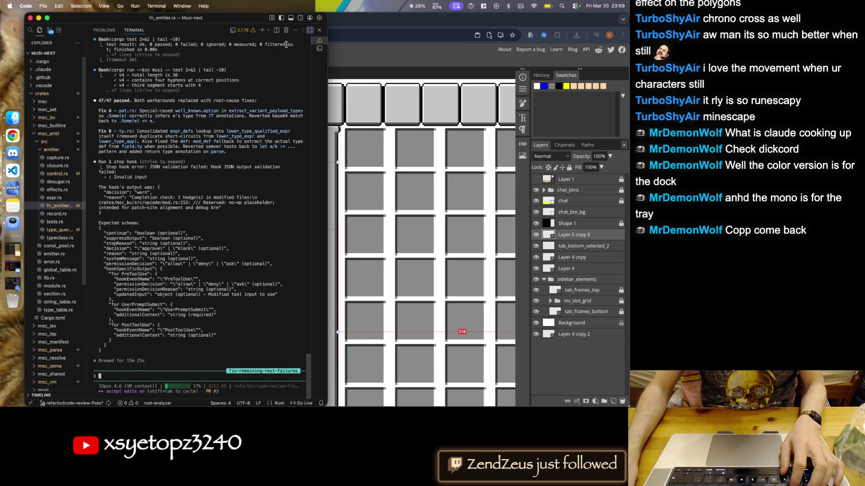
key(ctrl+c)
key(ctrl+c)
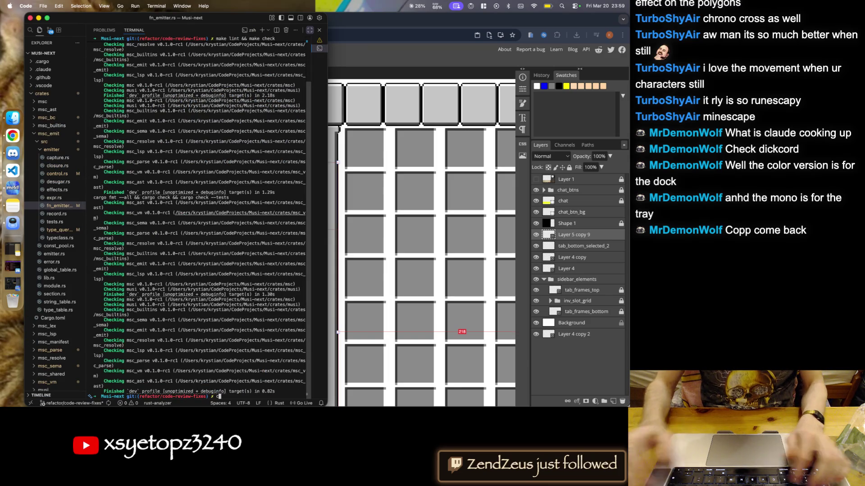
text(cargo)
key(BackSpace)
key(BackSpace)
key(BackSpace)
key(Up)
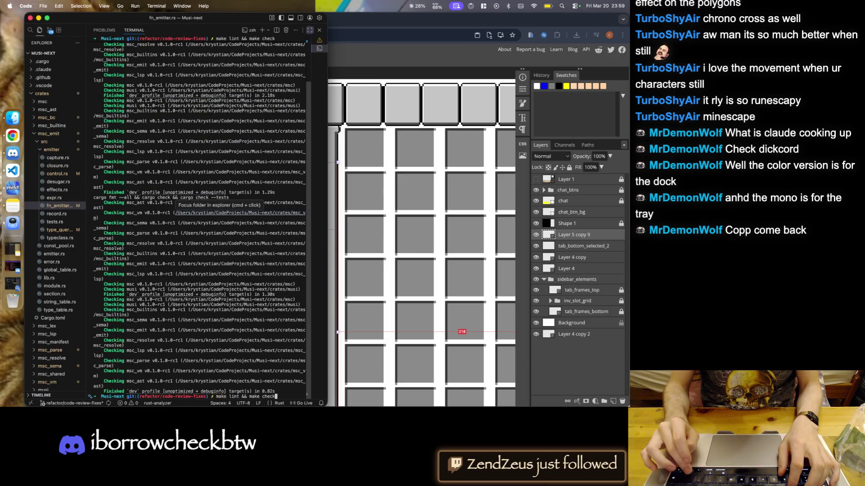
key(Return)
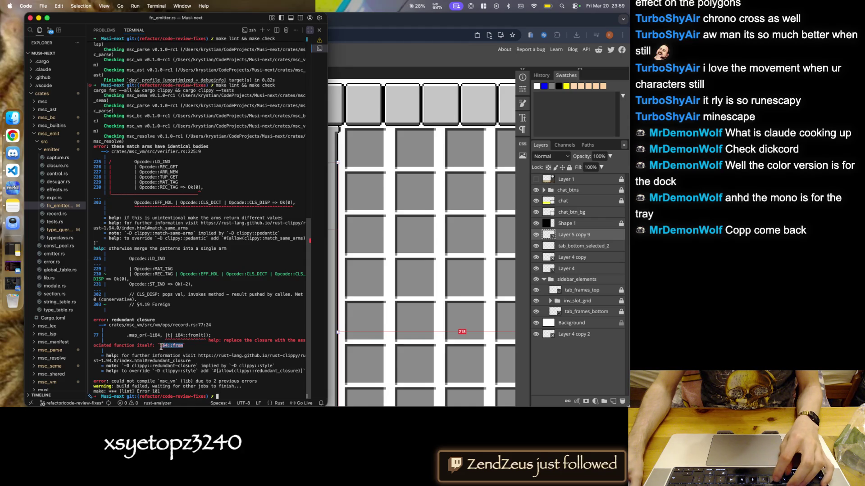
- Replace the redundant closure on record.rs line 77 with i64::from and save
super+click(165, 325)
drag(256, 175, 202, 174)
key(super+s)
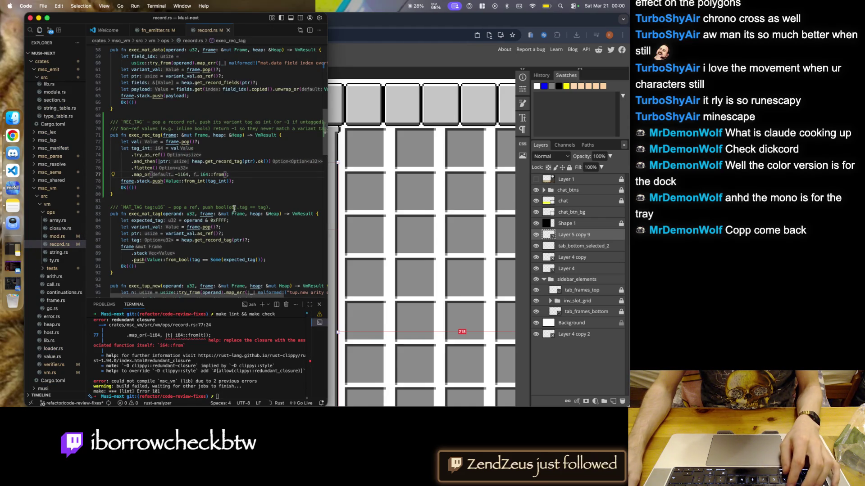
- Rerun make lint && make check to verify the record.rs fix
click(221, 365)
key(Up)
key(Return)
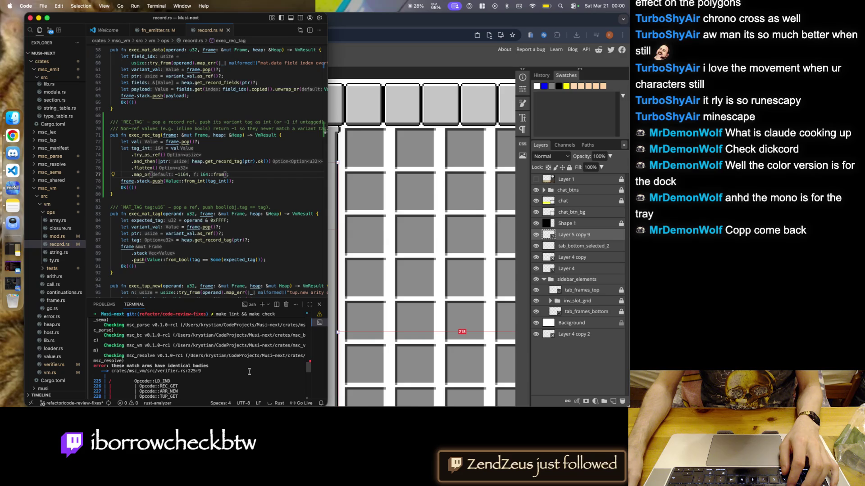
- Open the verifier.rs:225 identical match arms error and review the surrounding match arms
super+click(169, 372)
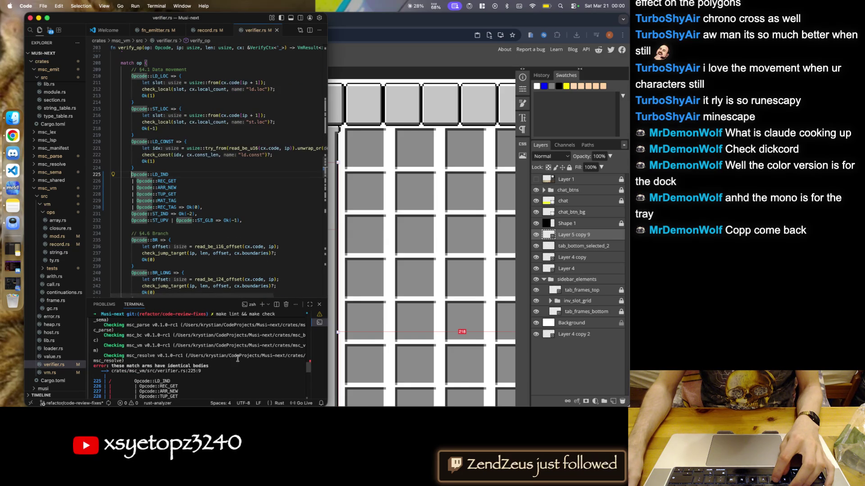
scroll(259, 364, down, 3)
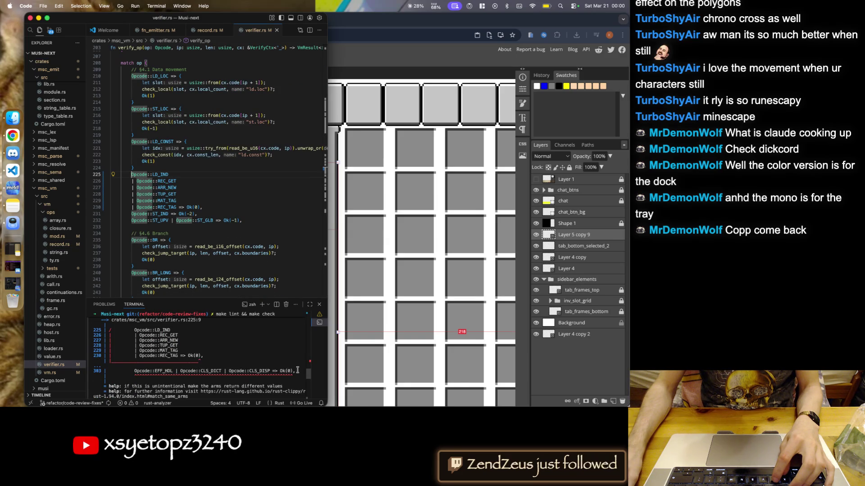
drag(297, 371, 94, 330)
scroll(199, 252, down, 3)
scroll(200, 253, down, 5)
scroll(199, 253, down, 5)
scroll(198, 253, down, 5)
scroll(197, 253, down, 5)
scroll(196, 253, down, 3)
scroll(197, 253, down, 3)
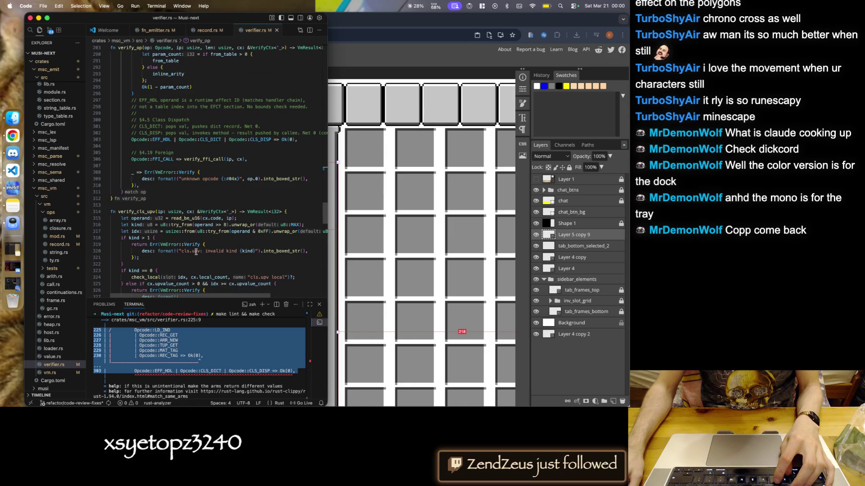
scroll(196, 253, up, 5)
scroll(196, 252, up, 5)
scroll(195, 252, up, 5)
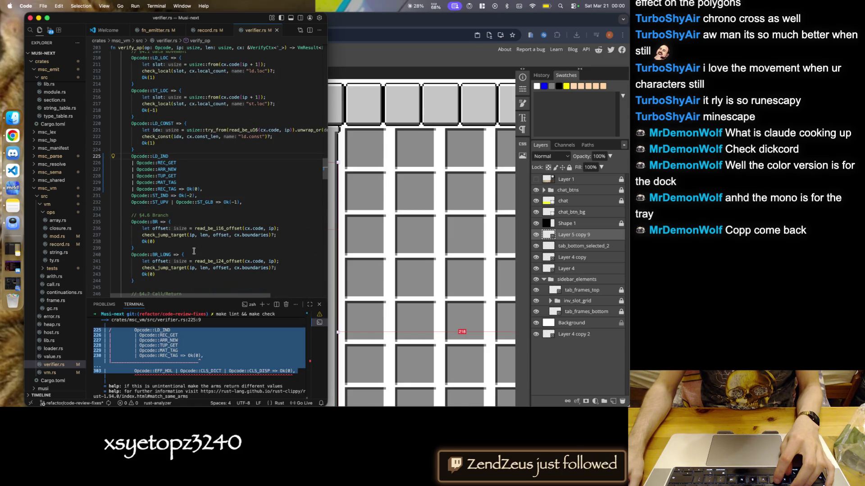
scroll(195, 251, up, 5)
- Find EFF_HDL in verifier.rs and cut its comment block and CLS_DICT | CLS_DISP arm
click(224, 252)
key(super+f)
text(EFF_HDL)
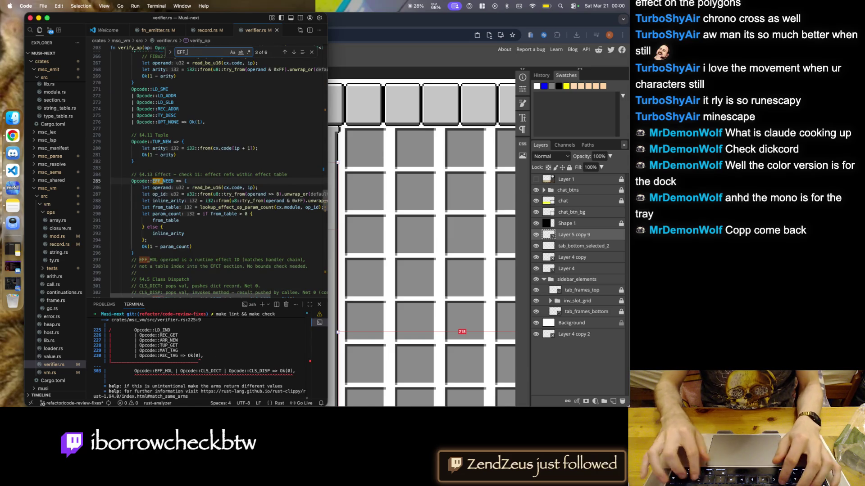
scroll(226, 224, down, 3)
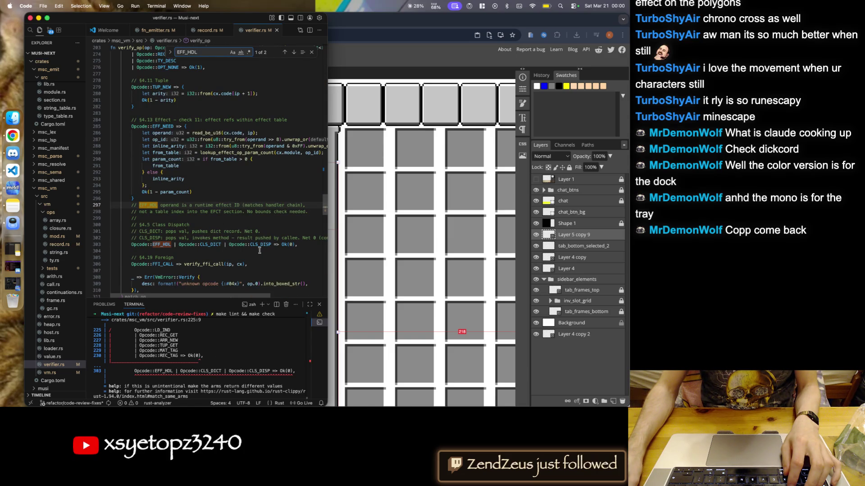
drag(298, 245, 151, 244)
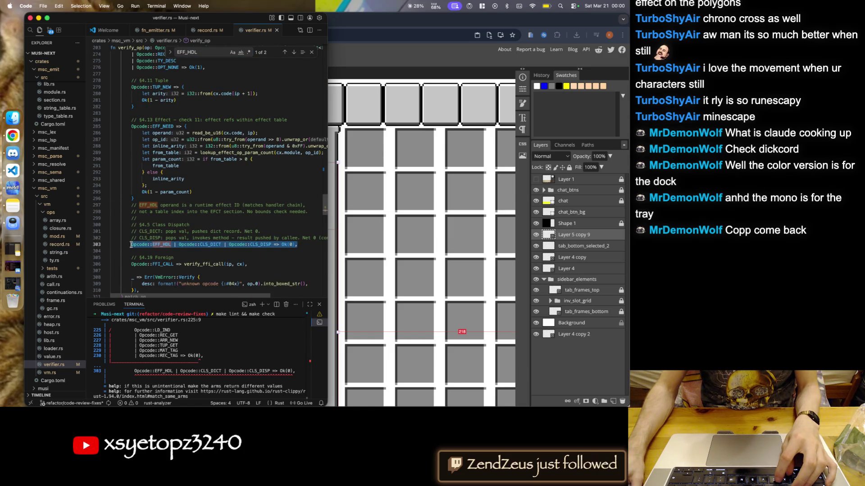
scroll(201, 185, down, 3)
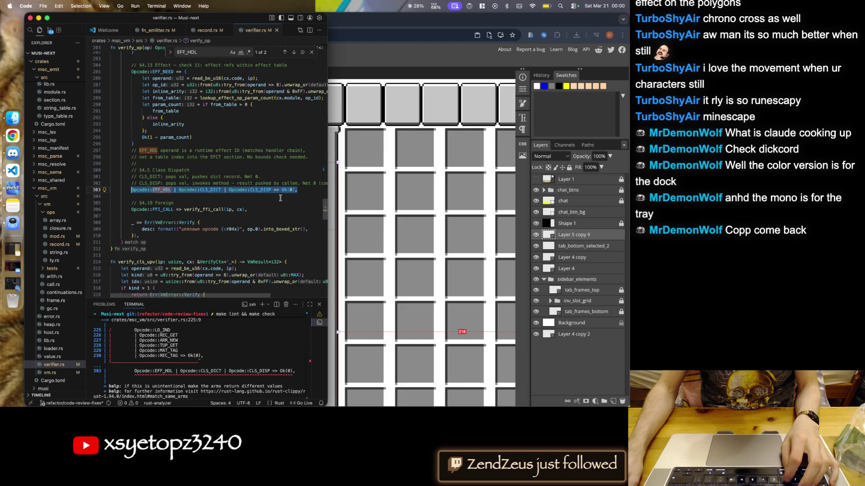
key(shift+Up)
key(shift+Up)
key(shift+Up)
key(shift+Up)
key(shift+Up)
scroll(204, 174, up, 5)
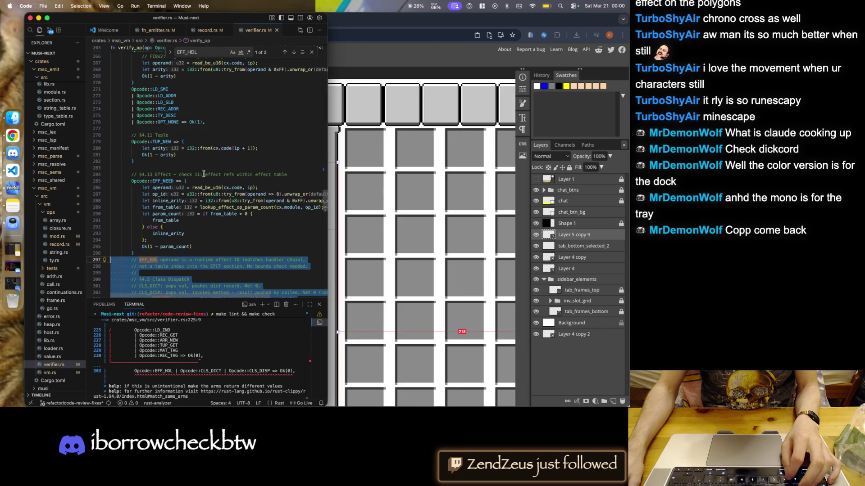
key(BackSpace)
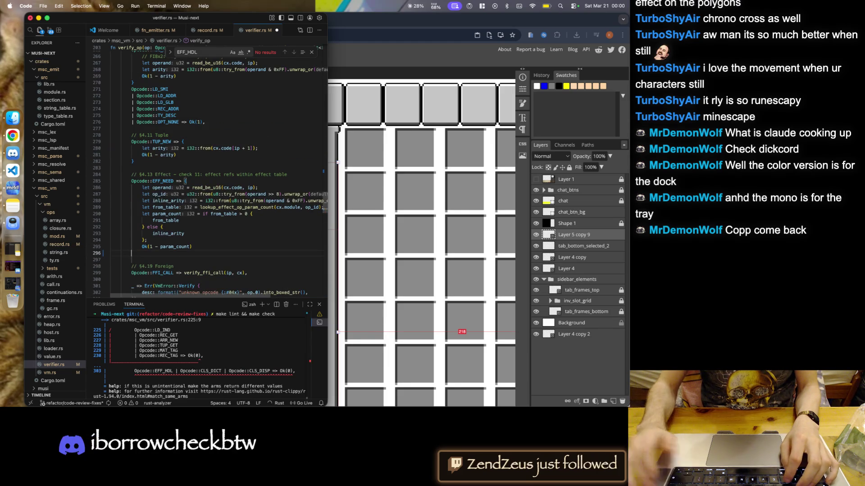
- Paste the EFF_HDL block below the ST_UPV | ST_GLB arm
scroll(198, 232, up, 15)
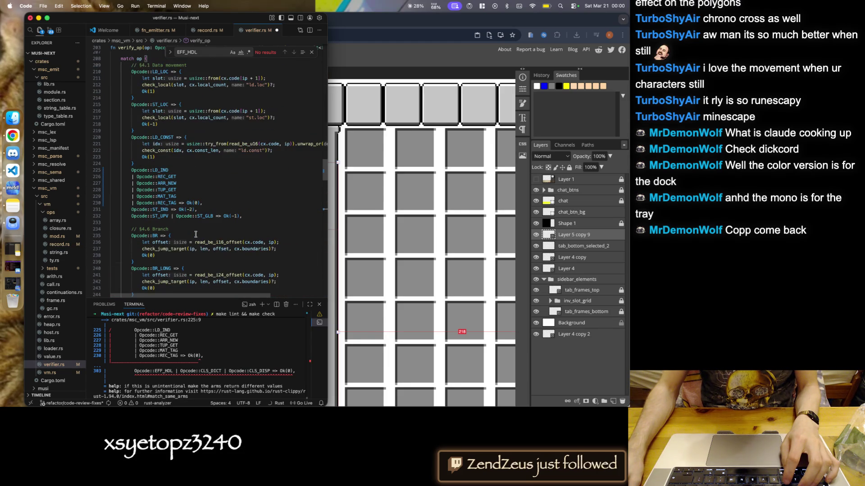
key(super+v)
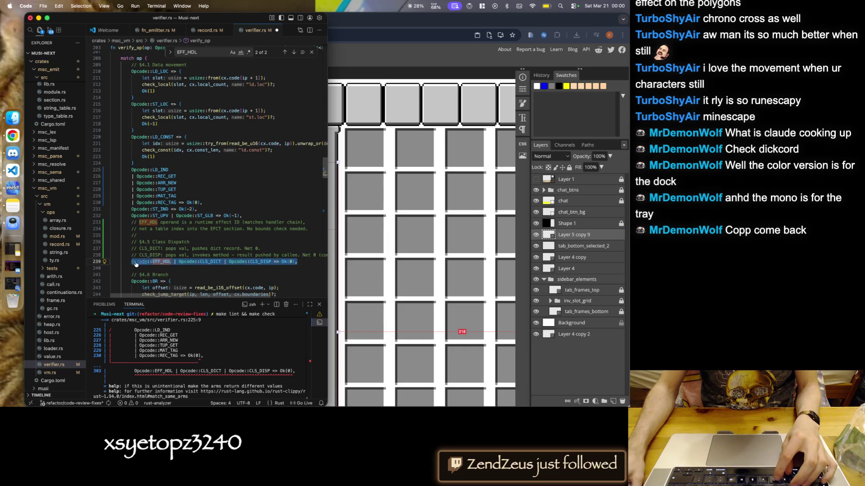
click(290, 216)
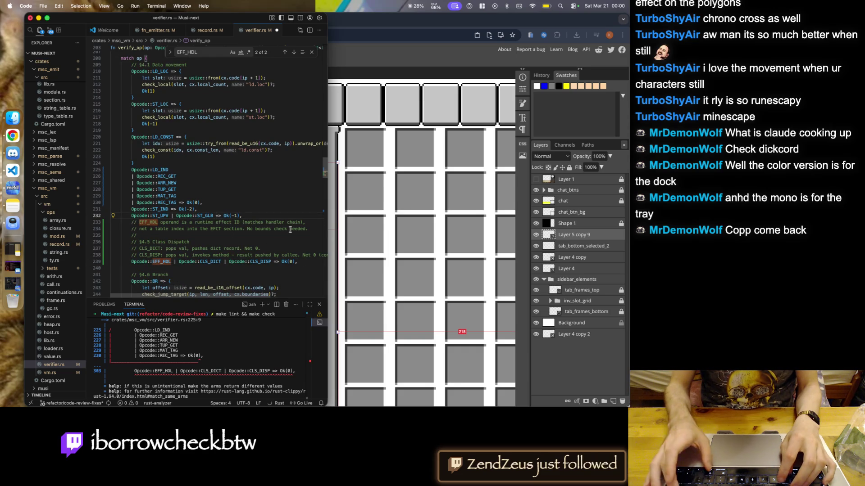
text(|)
click(216, 216)
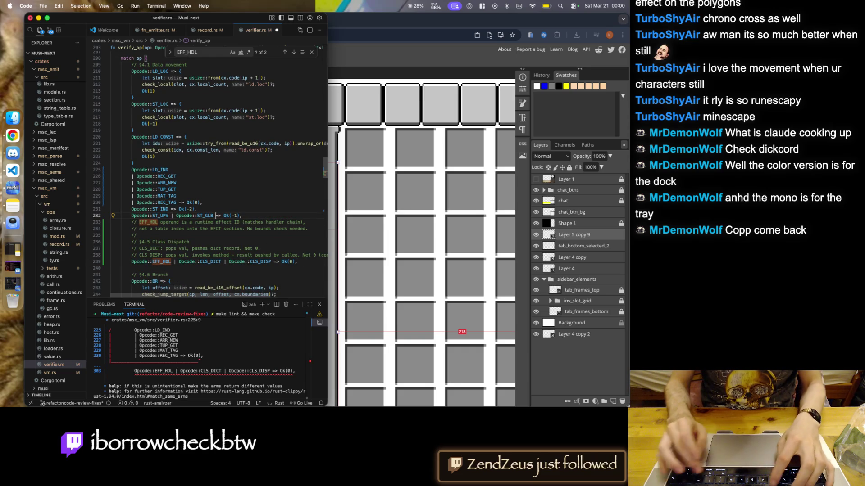
text(|)
- Add the EFF_HDL, CLS_DICT, CLS_DISP patterns and wrap the moved comment as a block comment, then save
key(super+v)
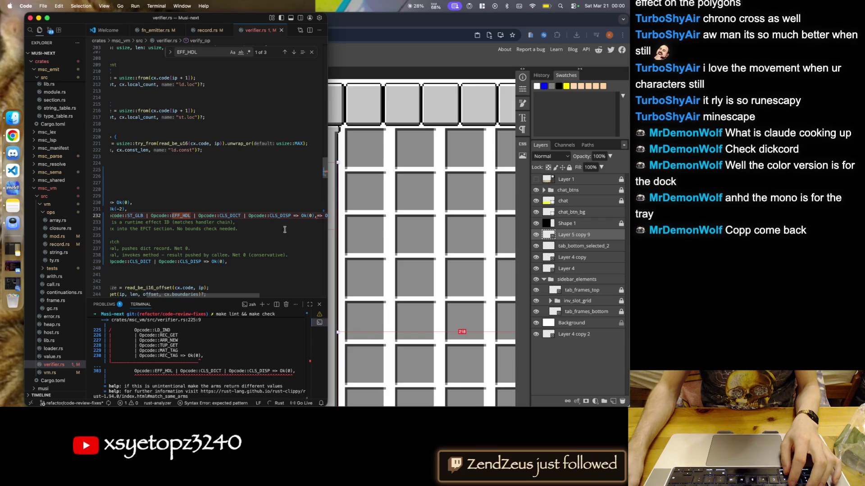
drag(226, 259, 63, 220)
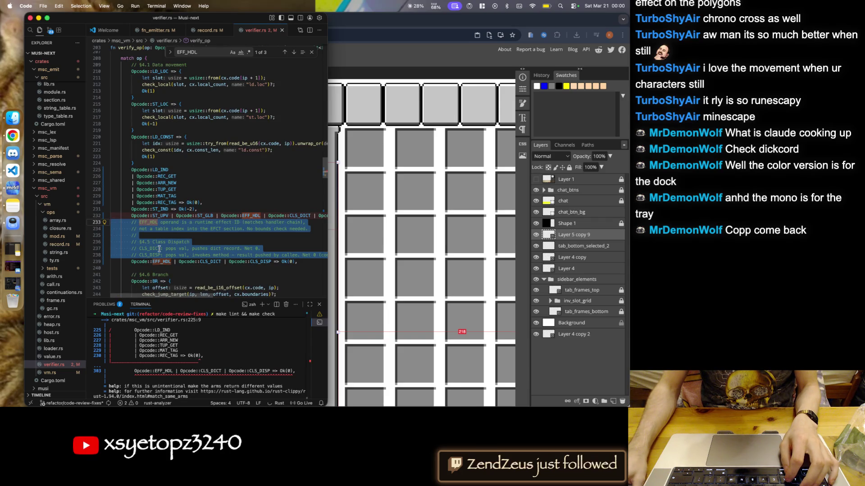
double_click(156, 248)
click(138, 222)
key(BackSpace)
key(BackSpace)
text(*)
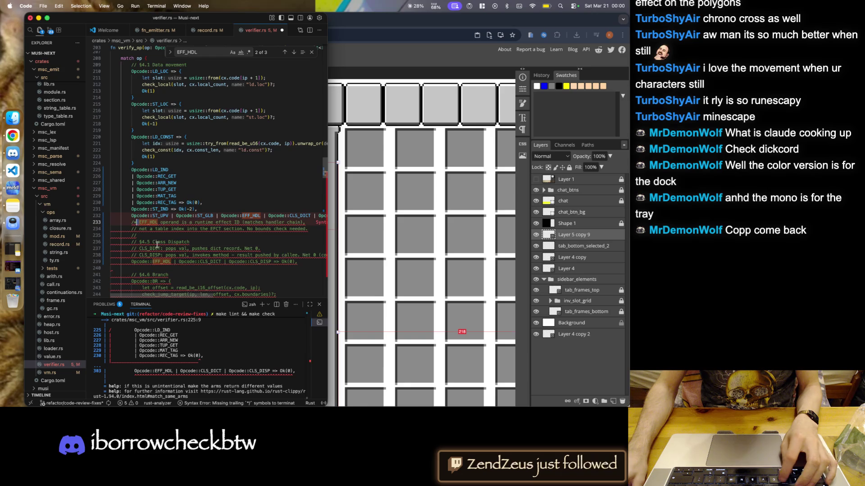
drag(305, 264, 225, 261)
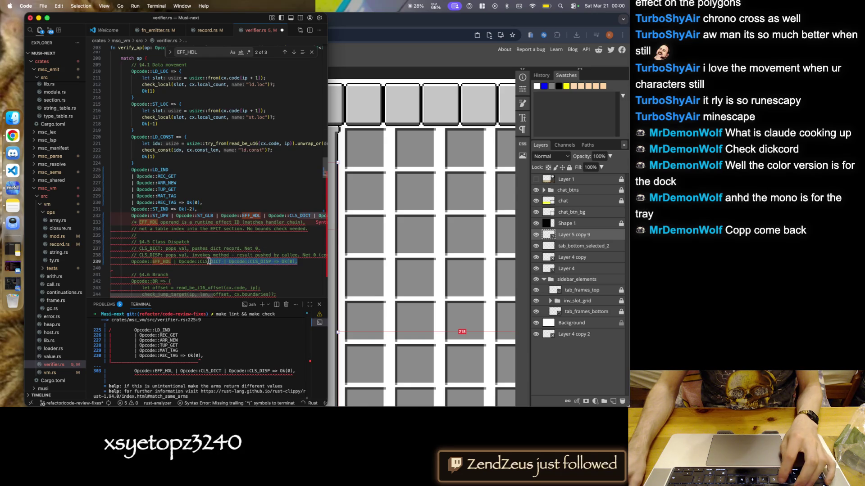
text(*/)
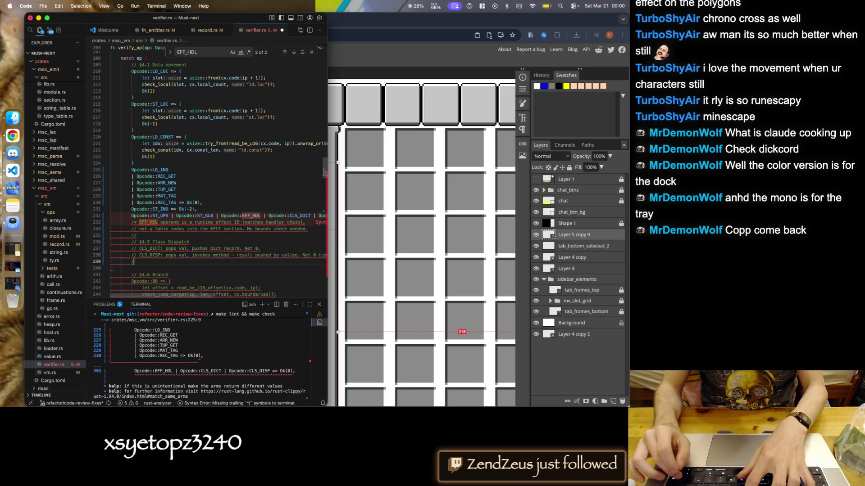
key(cmd+s)
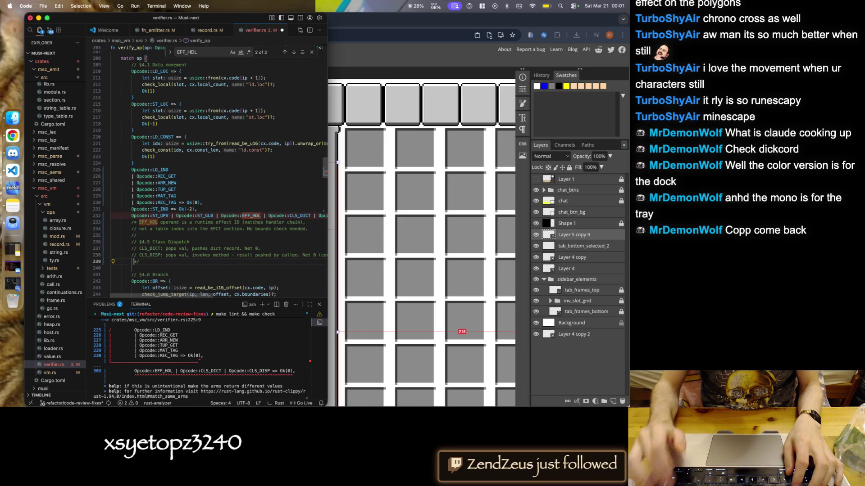
- Try deleting the moved comment block and splitting the EFF_HDL patterns onto their own line, then undo
drag(144, 260, 110, 222)
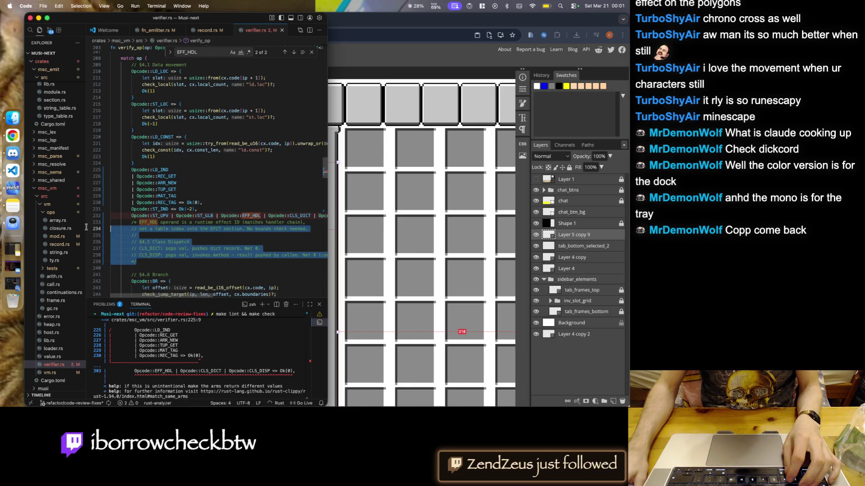
key(BackSpace)
click(219, 216)
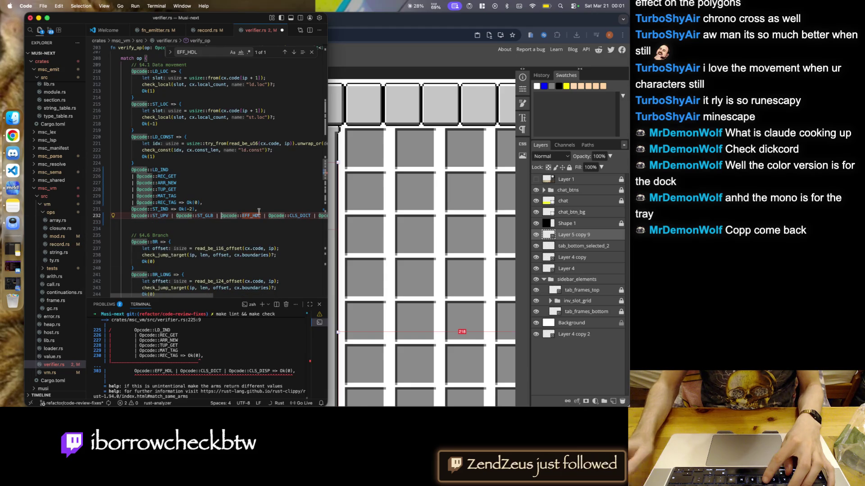
key(Return)
key(Return)
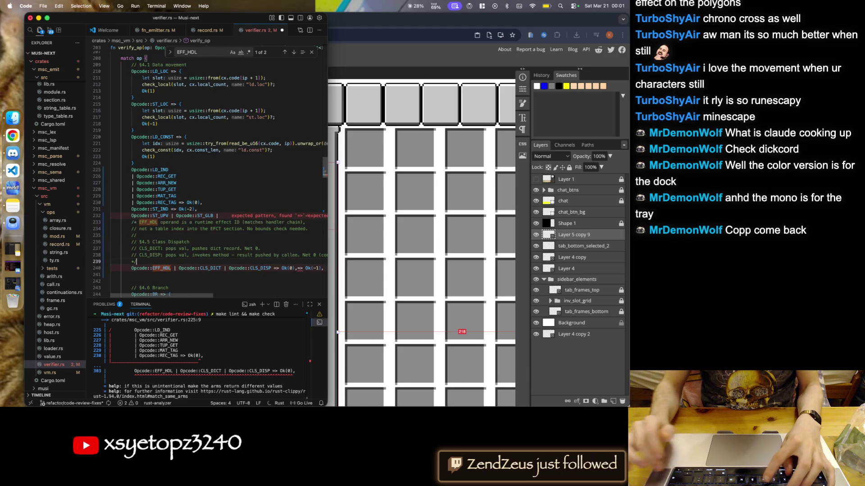
key(cmd+z)
key(cmd+z)
key(cmd+z)
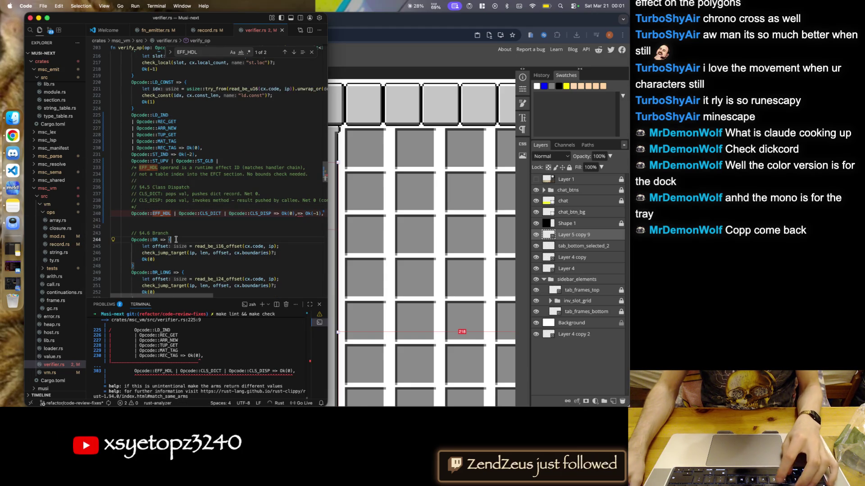
key(cmd+b)
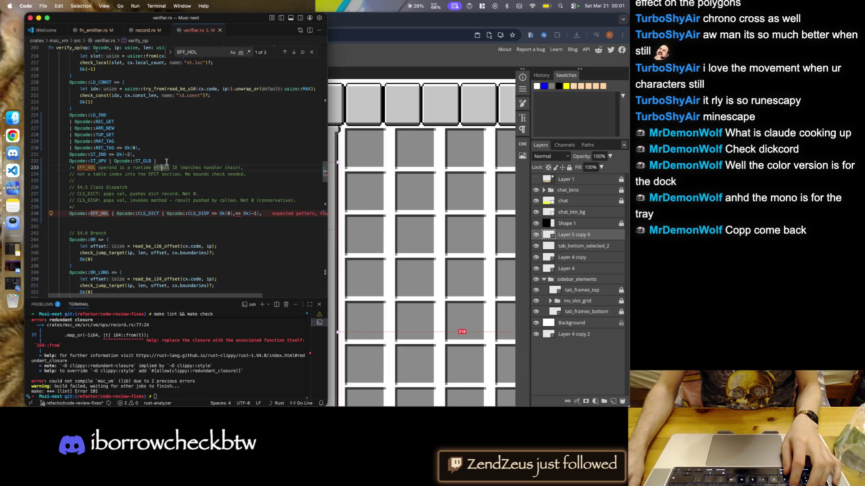
- Keep the comment block, remove the stray separator after the ST_GLB arm, and save verifier.rs
drag(89, 203, 47, 167)
key(BackSpace)
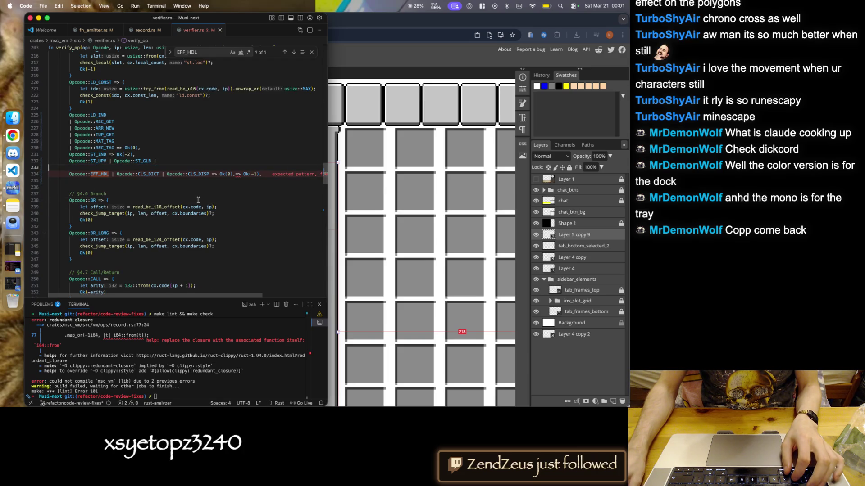
key(super+z)
key(super+z)
key(super+z)
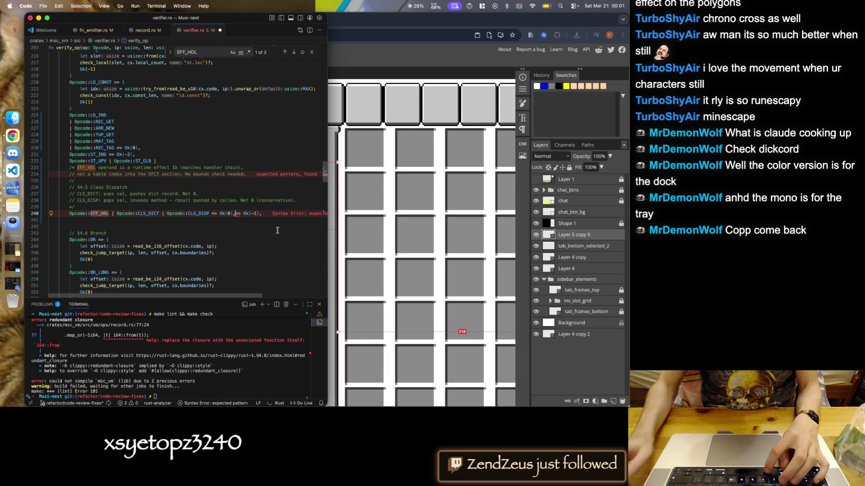
text(,)
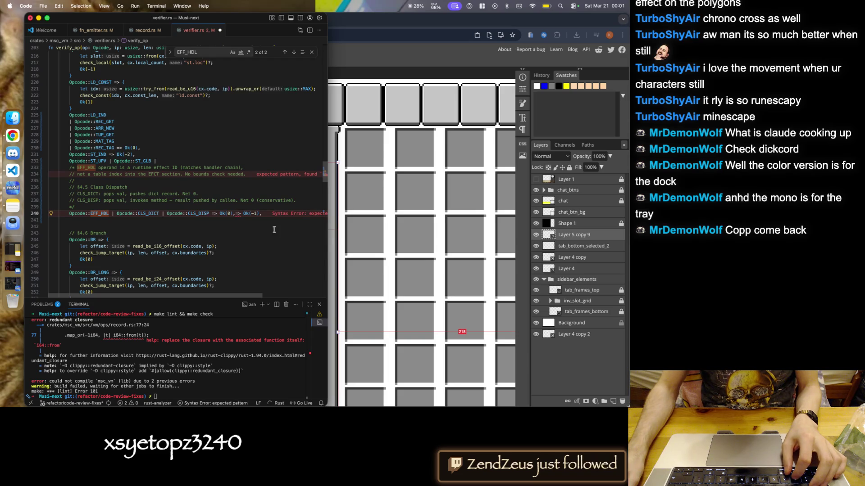
key(super+z)
key(super+z)
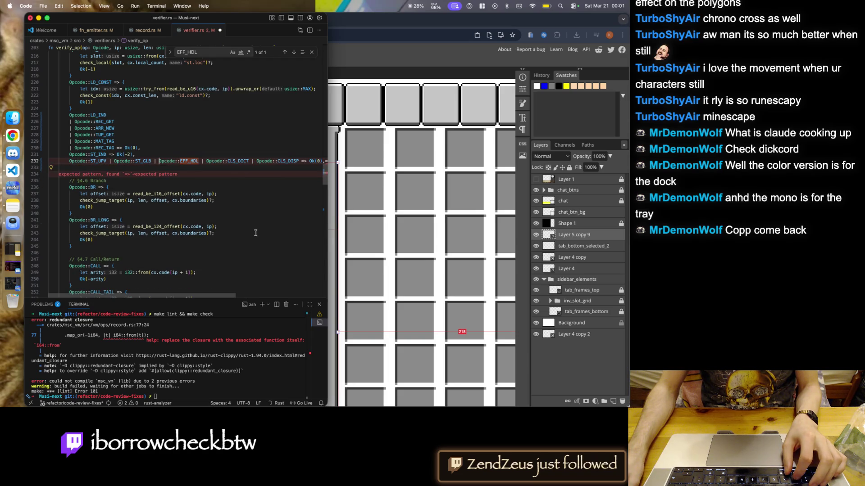
key(super+shift+z)
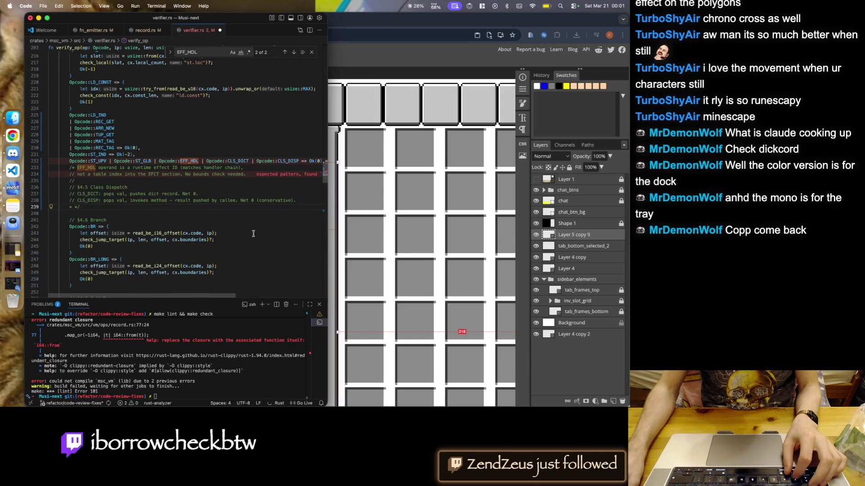
text(/*)
key(super+z)
key(super+z)
key(super+z)
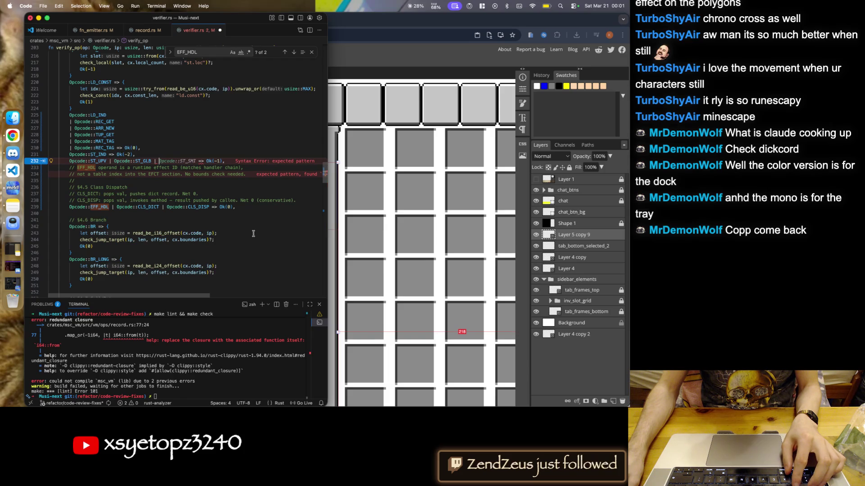
key(BackSpace)
key(BackSpace)
key(super+s)
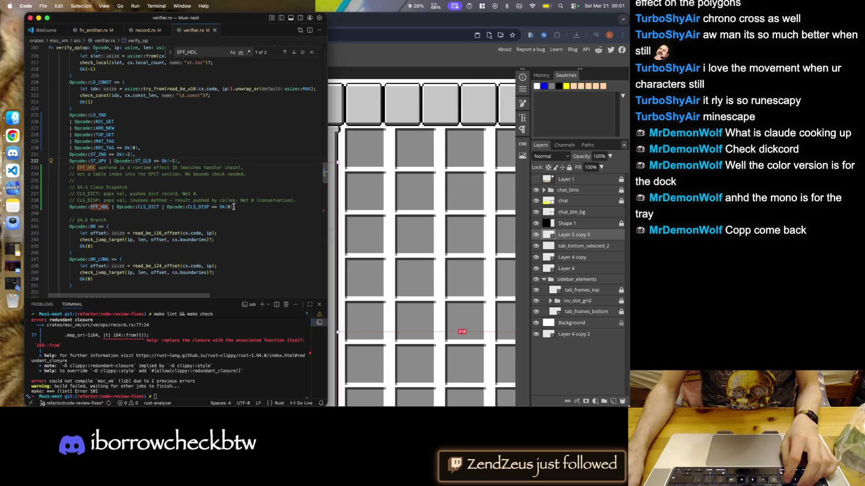
- Move the EFF_HDL opcodes into the REC_TAG arm, delete the duplicate line, and close the source tabs
drag(159, 207, 71, 207)
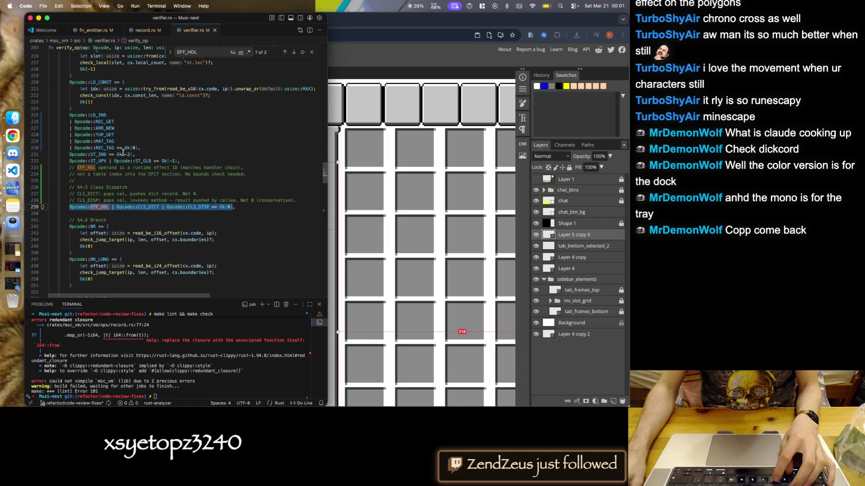
drag(138, 148, 121, 148)
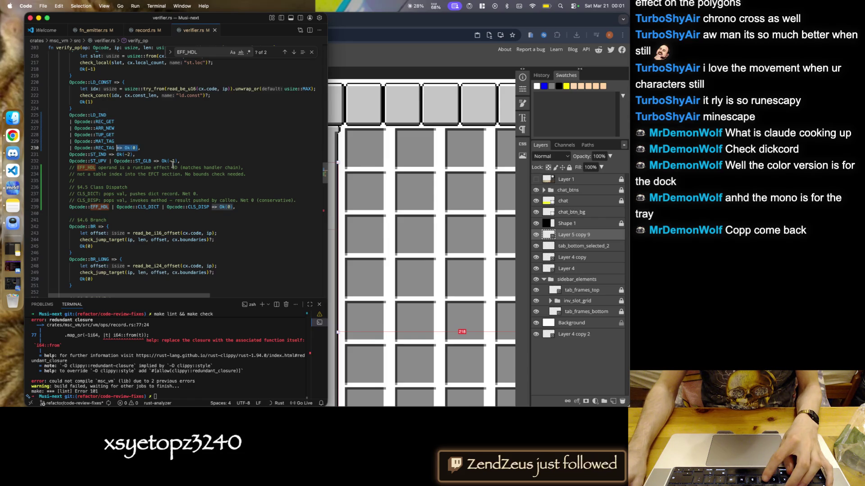
key(BackSpace)
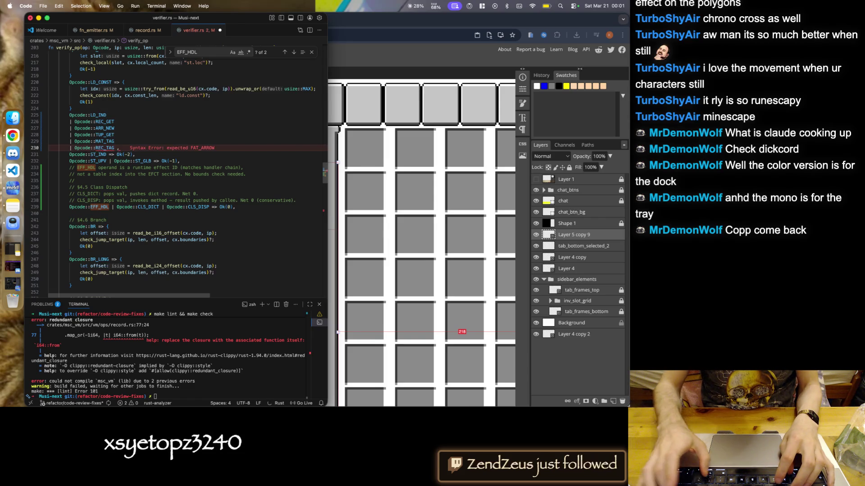
key(super+v)
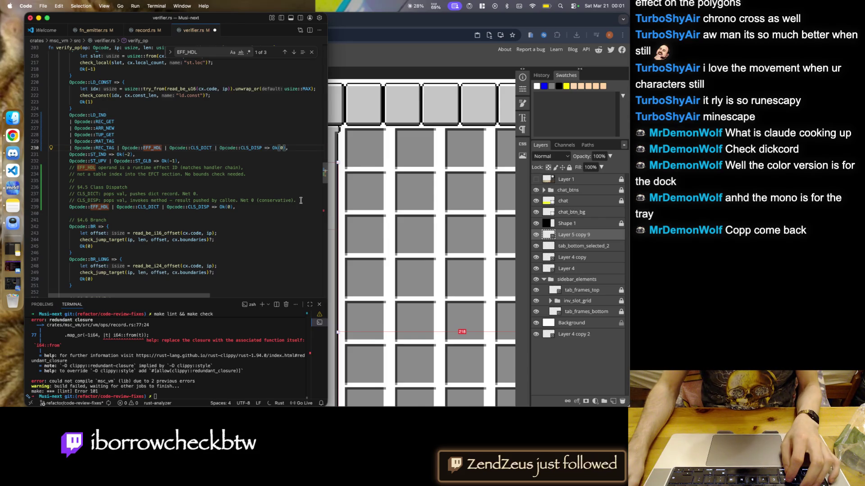
drag(296, 198, 68, 167)
key(BackSpace)
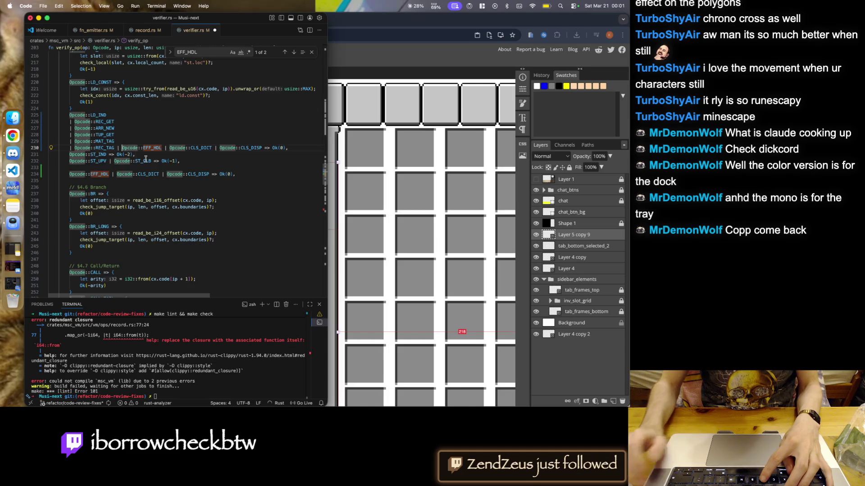
key(super+z)
key(super+z)
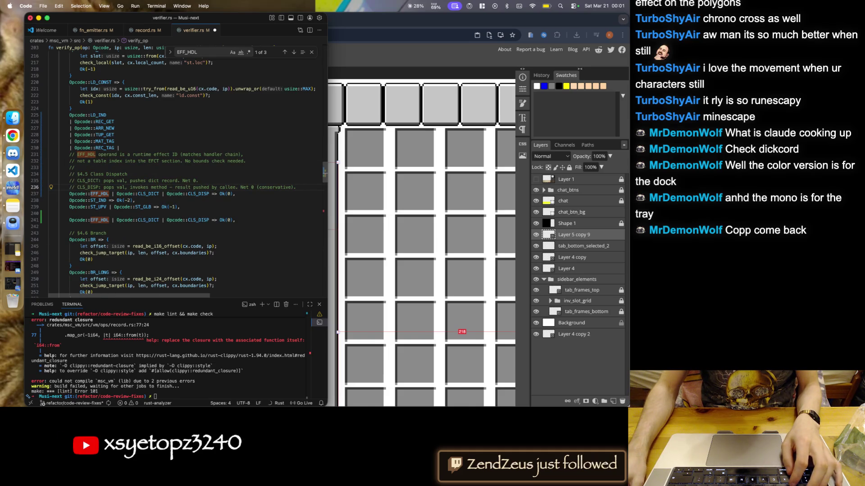
click(115, 220)
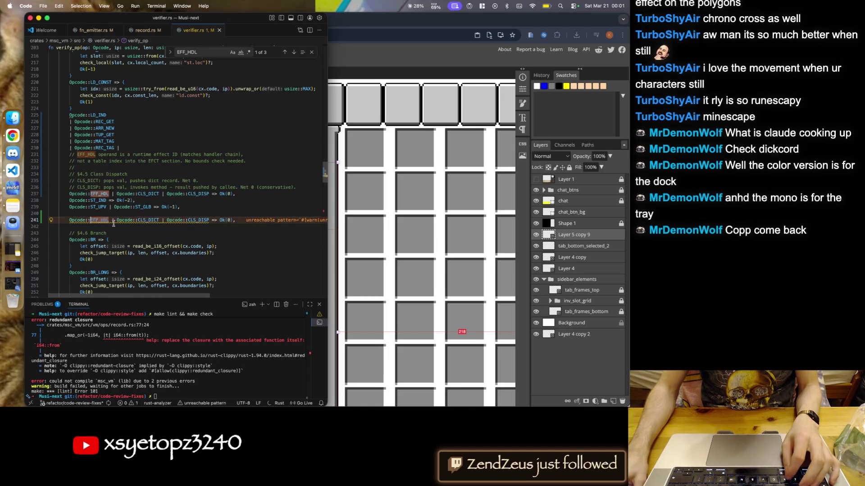
key(super+shift+k)
key(super+shift+k)
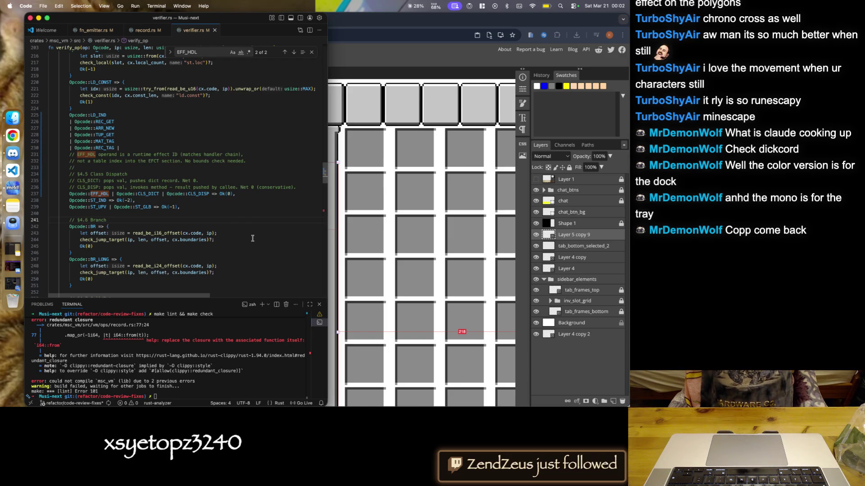
key(Page_Down)
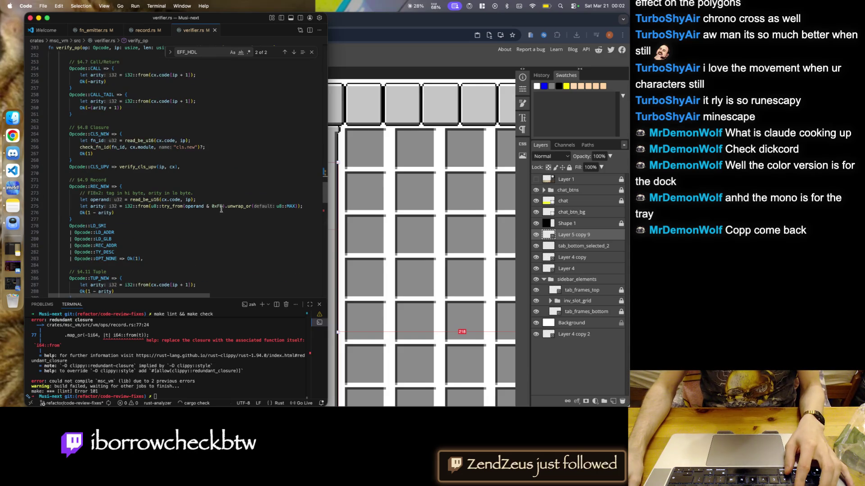
key(super+w)
key(super+w)
key(super+w)
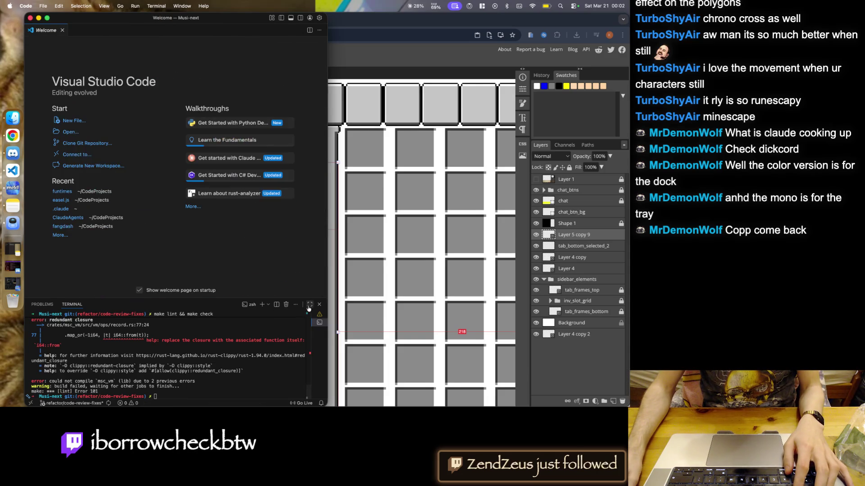
- Maximize the terminal, clear it, and rerun make lint && make check
click(309, 305)
text(clear)
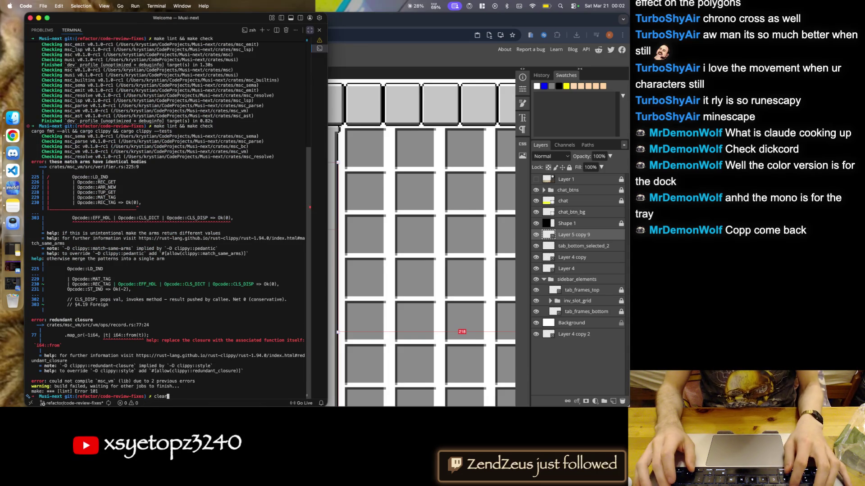
key(Return)
key(Up)
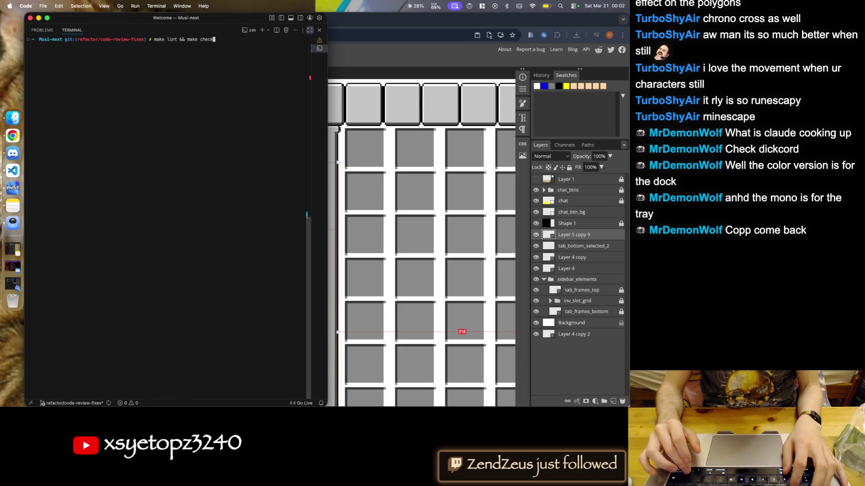
key(Return)
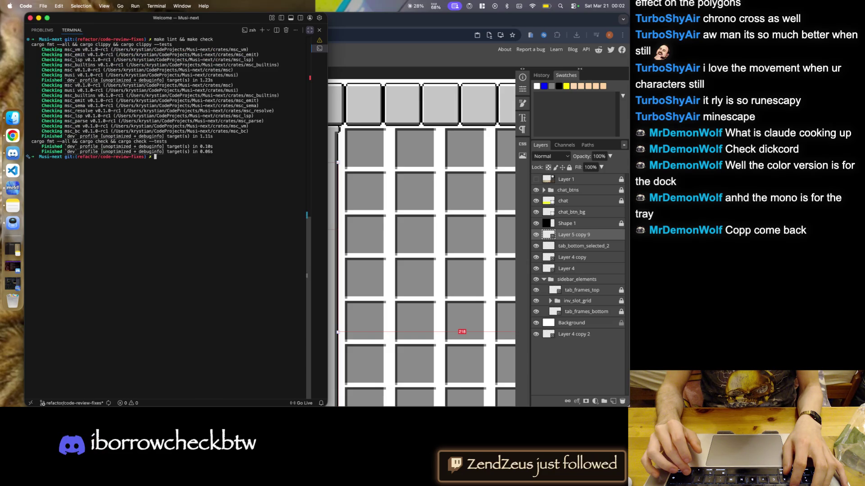
- Submit '/cca:ship all the 23 changes.' in the Claude session
click(320, 40)
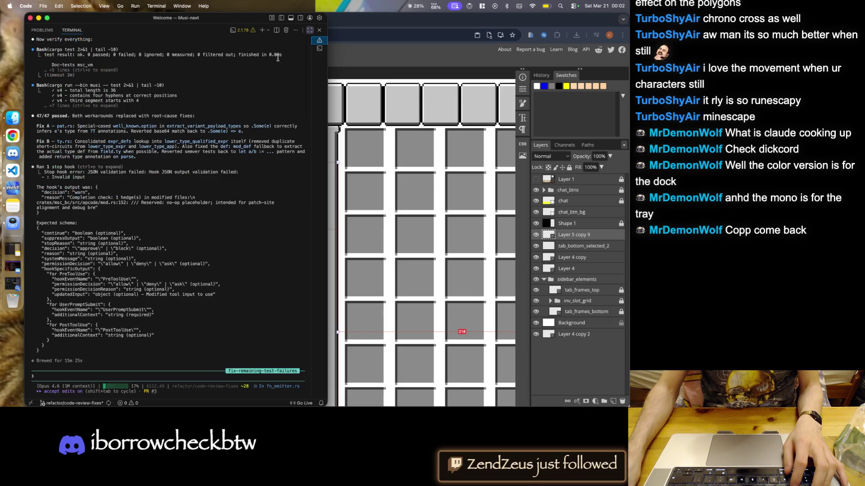
text(/cca)
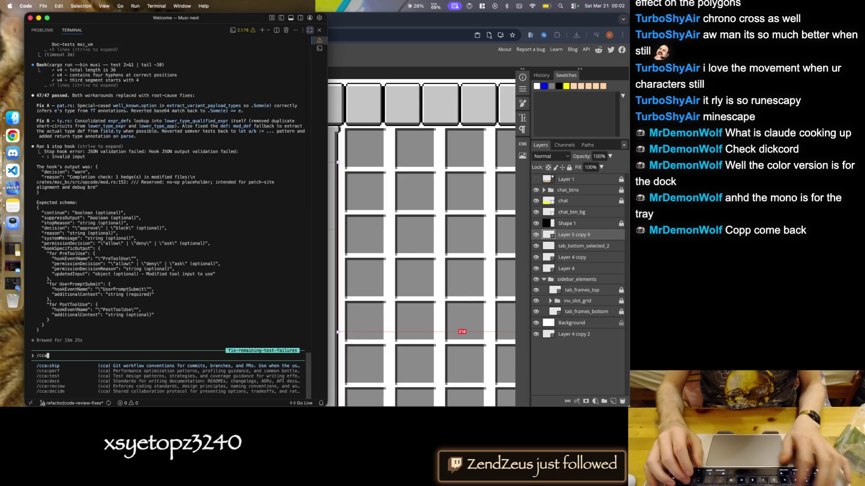
text(:ship all the 23 changes.)
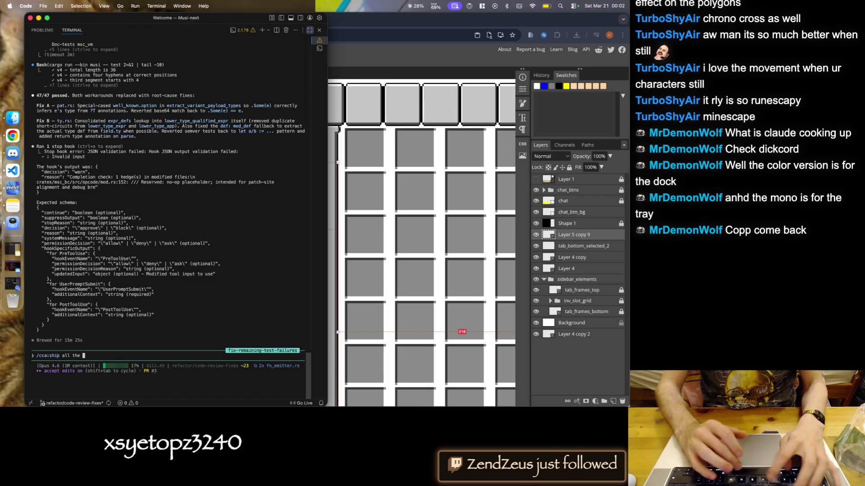
key(super+b)
text(23 changes.)
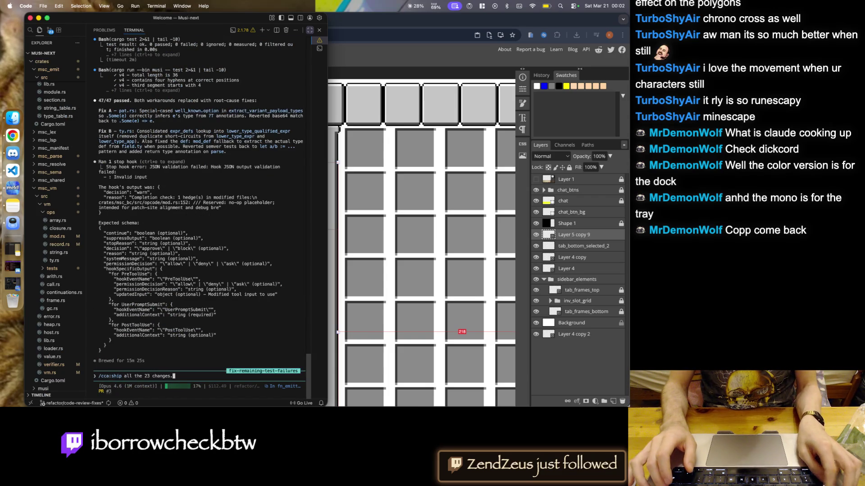
key(Return)
- Collapse the msc_vm and msc_emit folders in the explorer, then bring Photopea to the front
click(48, 188)
scroll(56, 220, up, 10)
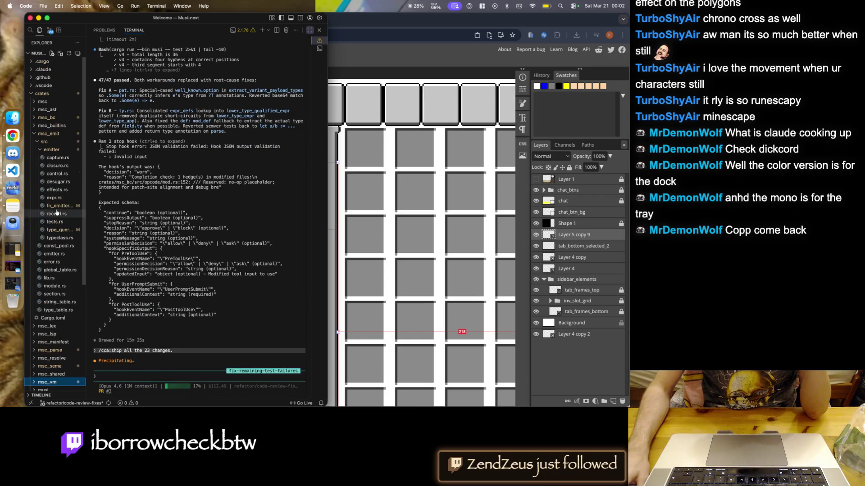
click(50, 134)
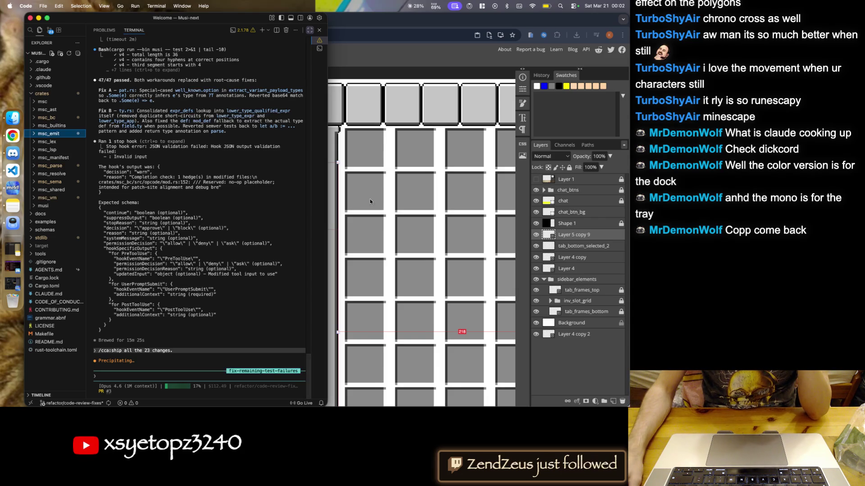
click(390, 194)
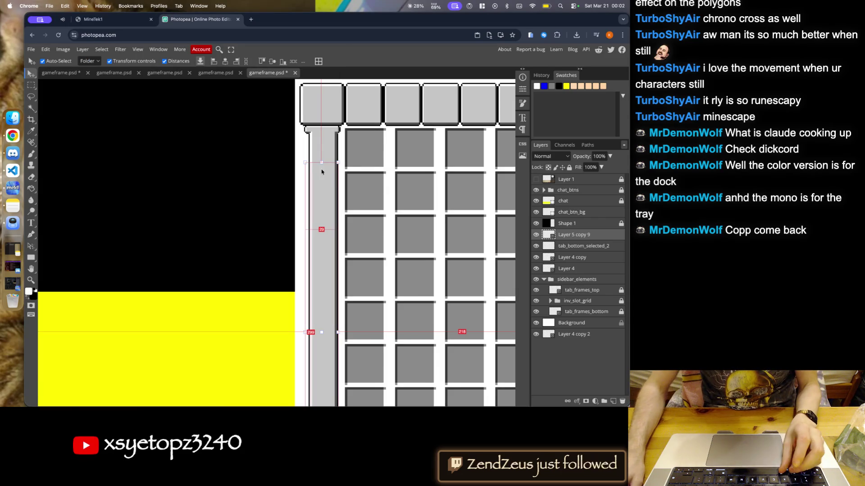
- Draw a rectangular marquee selection over the top cap of the left tab column
scroll(335, 179, down, 5)
scroll(333, 125, up, 5)
scroll(331, 175, up, 3)
scroll(283, 196, down, 2)
scroll(289, 171, down, 2)
scroll(295, 148, down, 3)
scroll(295, 145, down, 2)
scroll(290, 252, up, 1)
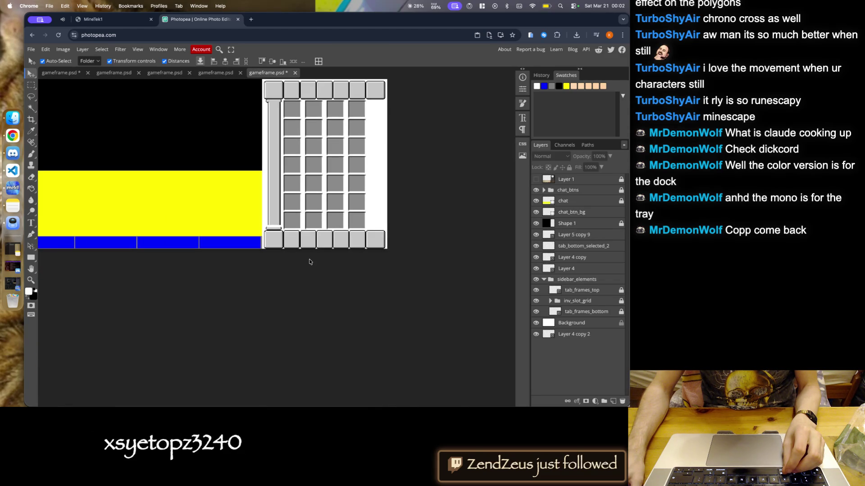
scroll(279, 130, up, 1)
scroll(277, 128, up, 2)
scroll(272, 126, up, 1)
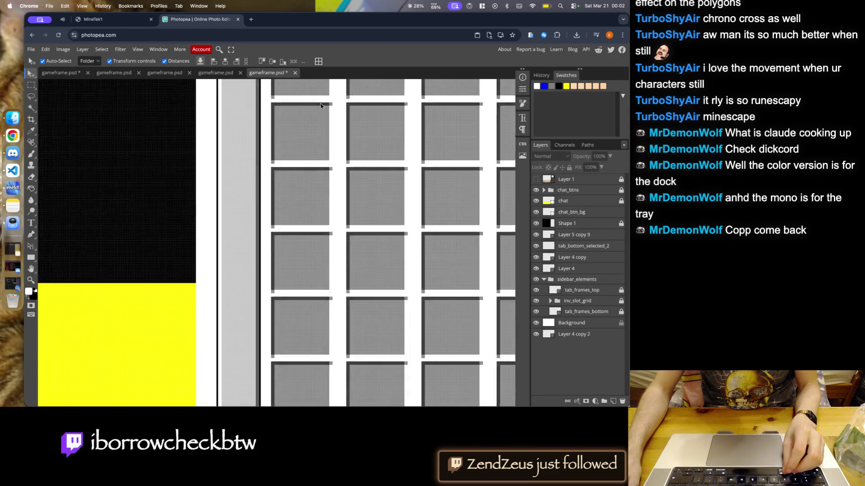
scroll(320, 104, down, 2)
scroll(308, 239, down, 1)
scroll(297, 262, down, 1)
scroll(284, 284, up, 1)
scroll(276, 293, up, 3)
scroll(276, 293, up, 1)
key(m)
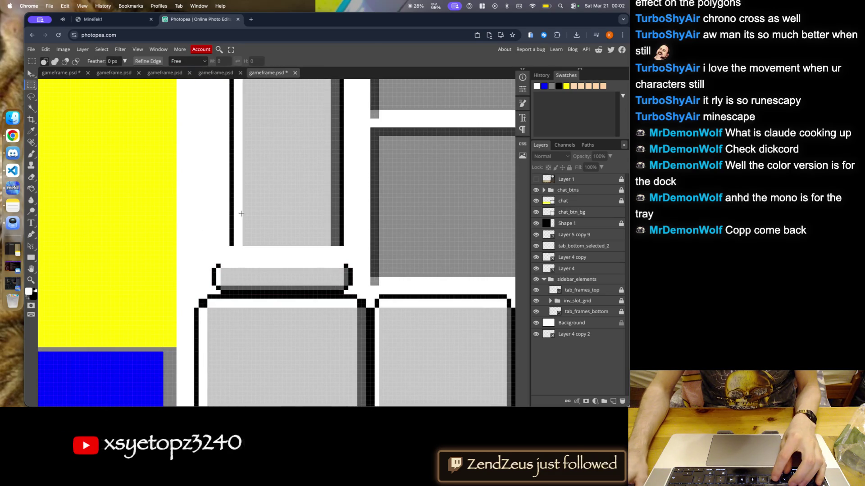
scroll(231, 244, down, 1)
scroll(234, 239, down, 1)
scroll(285, 187, up, 3)
scroll(285, 187, up, 1)
mouse_move(215, 167)
mouse_down()
mouse_move(361, 249)
mouse_move(364, 262)
mouse_up()
- Select Layer 4 copy in the Layers panel and delete it with the trash icon
scroll(365, 262, down, 2)
scroll(316, 225, down, 3)
scroll(270, 270, up, 3)
scroll(270, 270, up, 2)
click(570, 257)
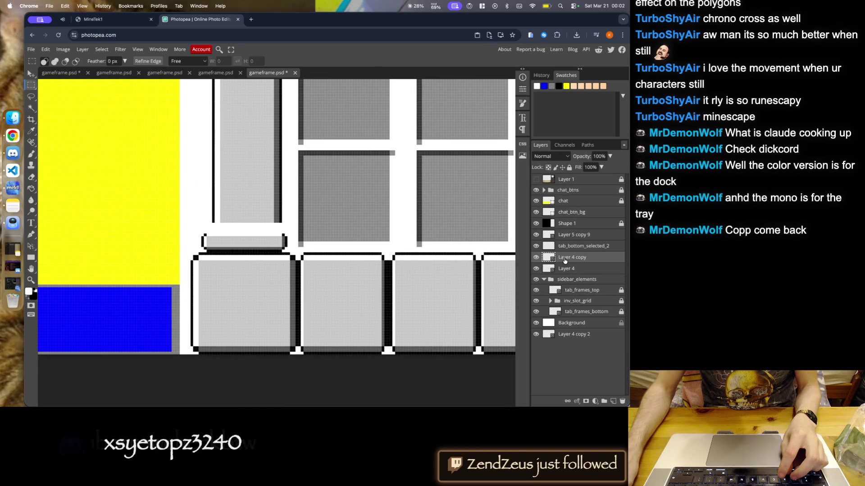
drag(617, 399, 594, 354)
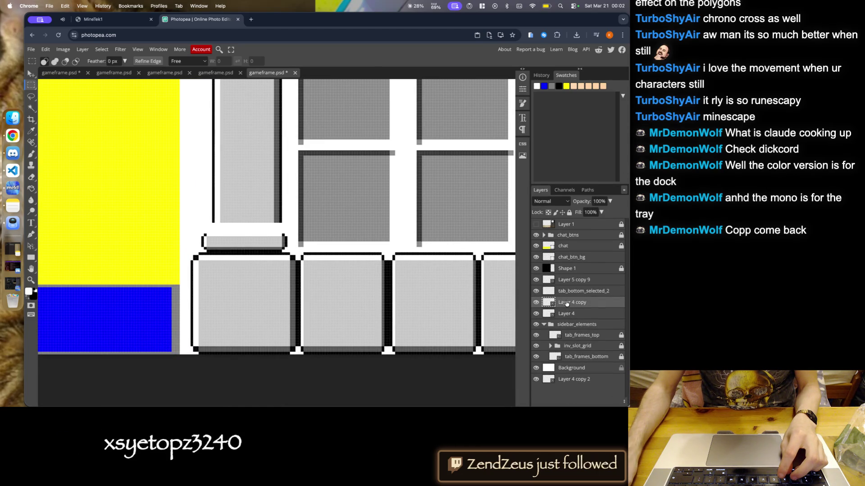
click(623, 403)
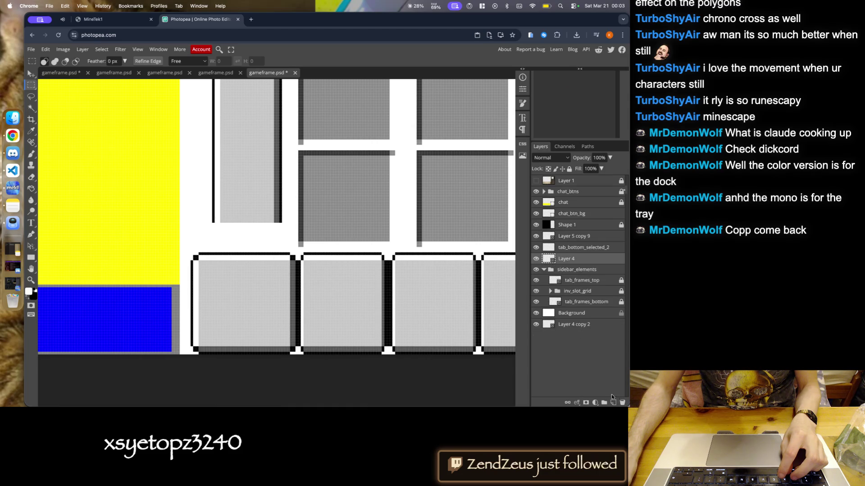
scroll(225, 238, down, 5)
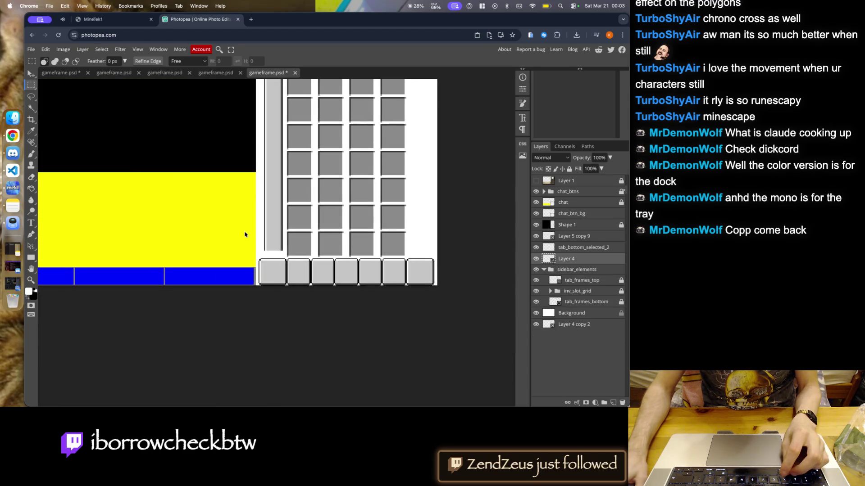
scroll(219, 245, down, 1)
- With the Move tool, select the Layer 5 copy 9, tab_bottom_selected_2 and Layer 4 pillar layers
key(v)
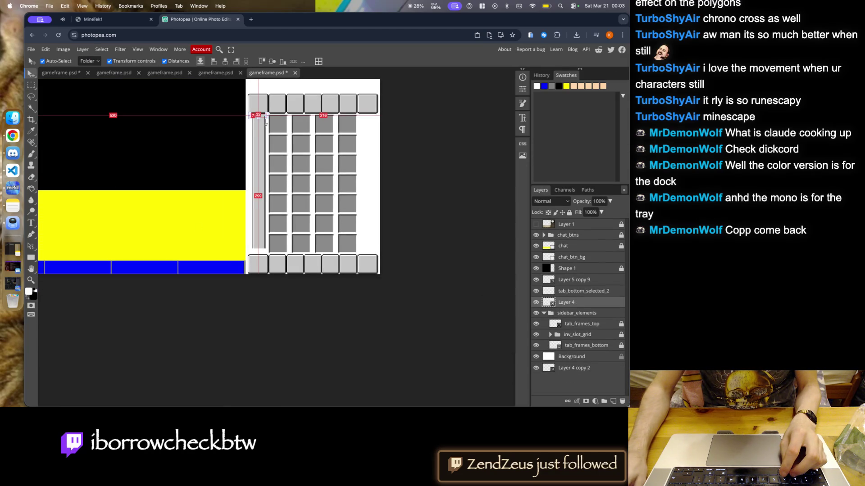
scroll(266, 140, up, 2)
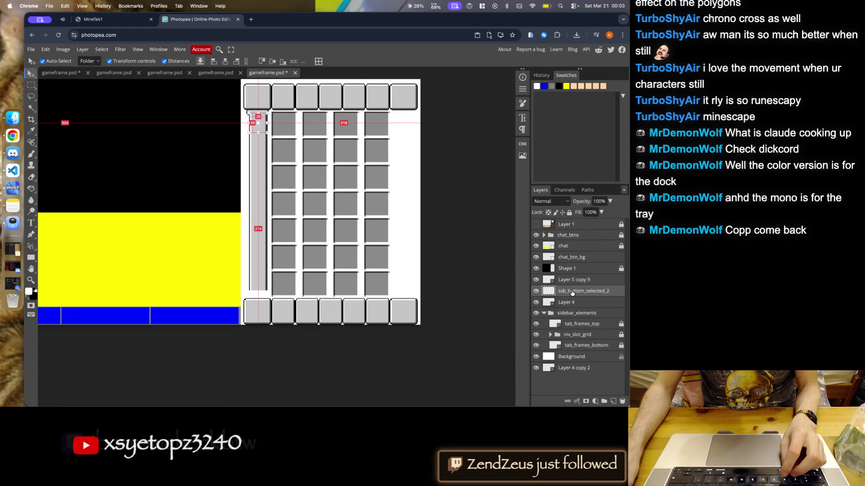
click(570, 280)
click(573, 293)
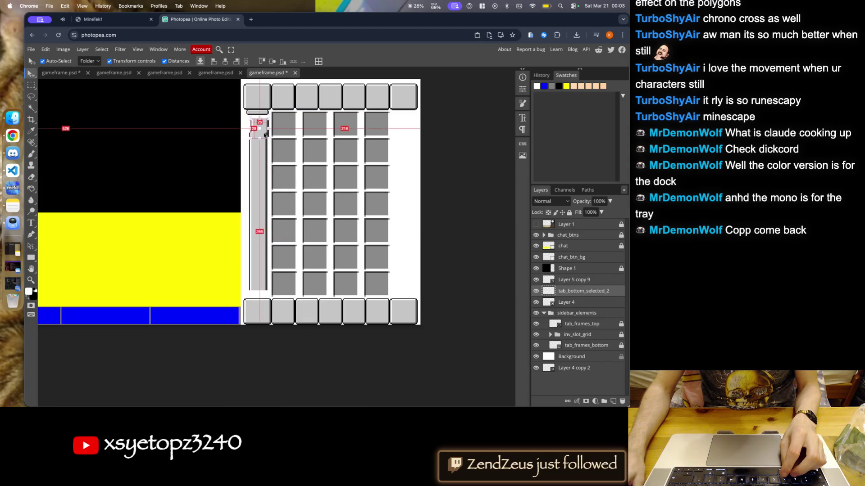
click(567, 281)
click(567, 293)
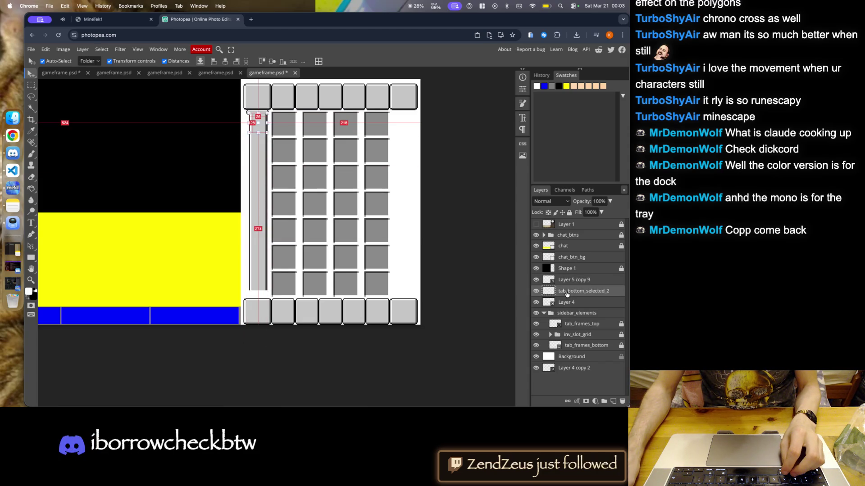
click(569, 305)
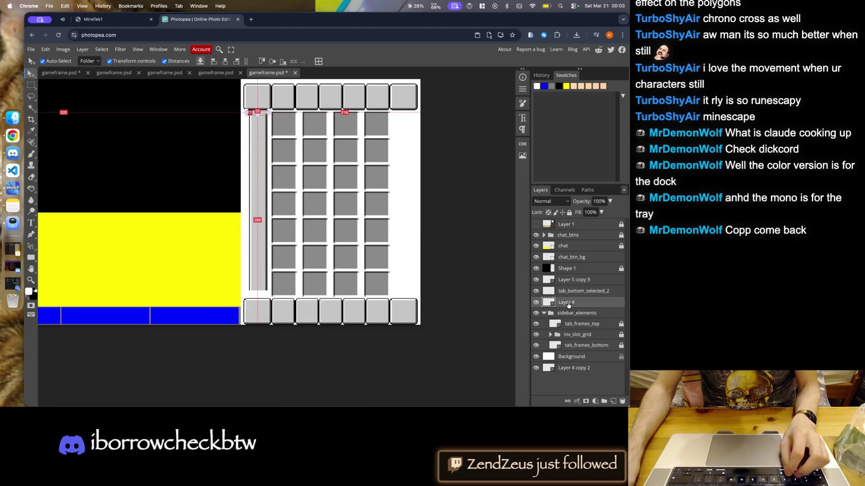
click(423, 274)
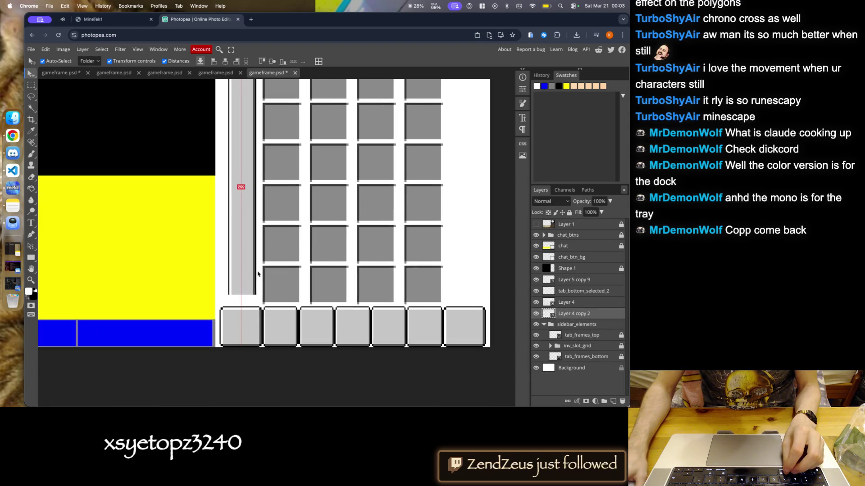
- Move Layer 4 copy 2 just below Layer 4 and convert the pillar layers to a smart object
drag(573, 307, 580, 276)
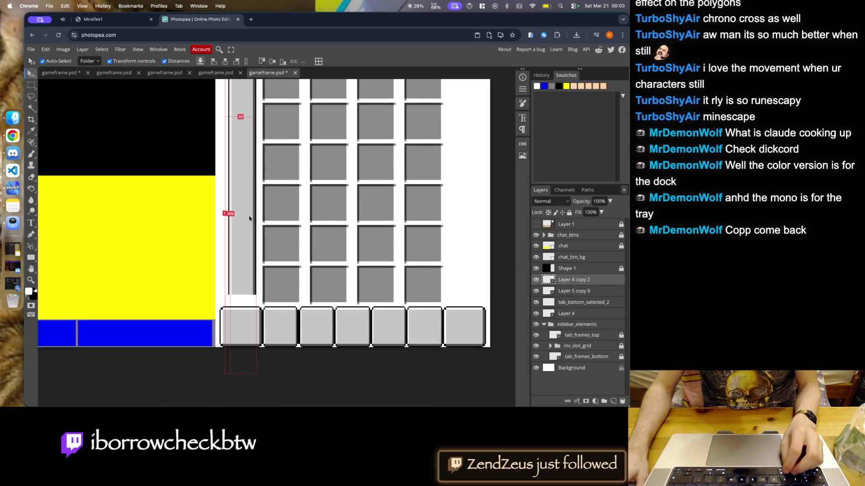
key(ctrl+minus)
scroll(259, 139, up, 3)
scroll(257, 138, up, 3)
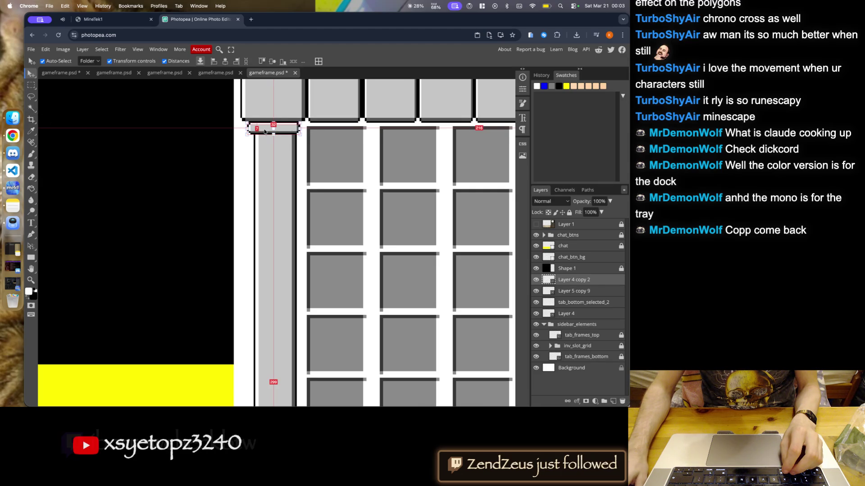
drag(548, 297, 547, 318)
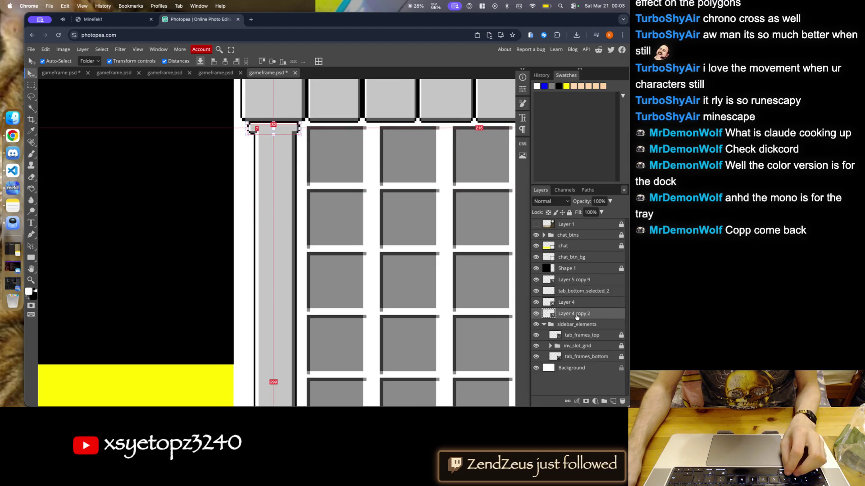
scroll(300, 231, down, 6)
right_click(568, 302)
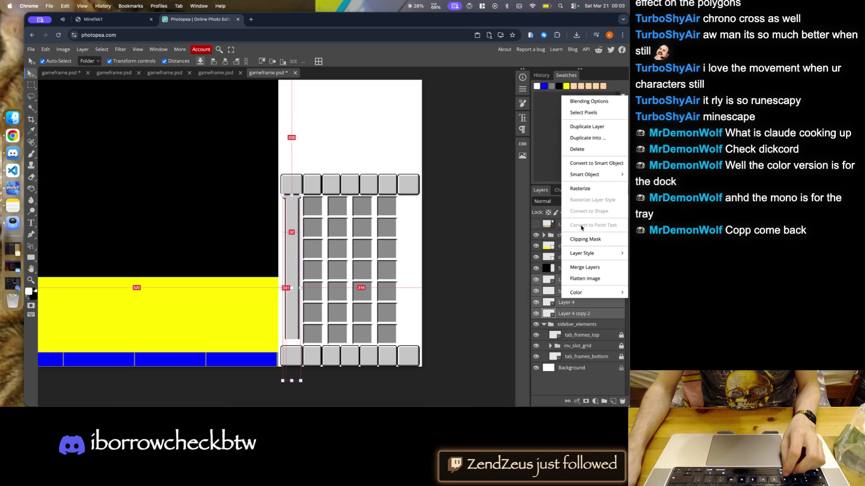
click(594, 164)
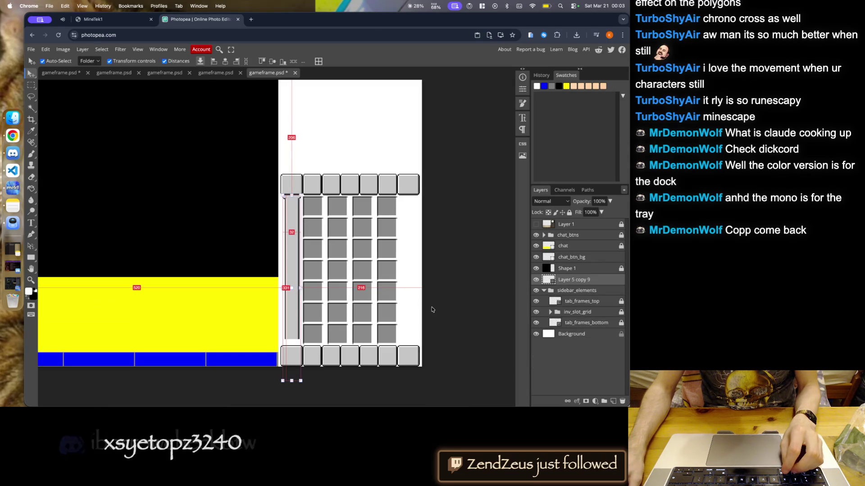
- Marquee-select the top of the pillar cap, closing the Canvas Size dialog that opened by mistake
scroll(305, 197, up, 5)
click(31, 84)
scroll(231, 174, up, 2)
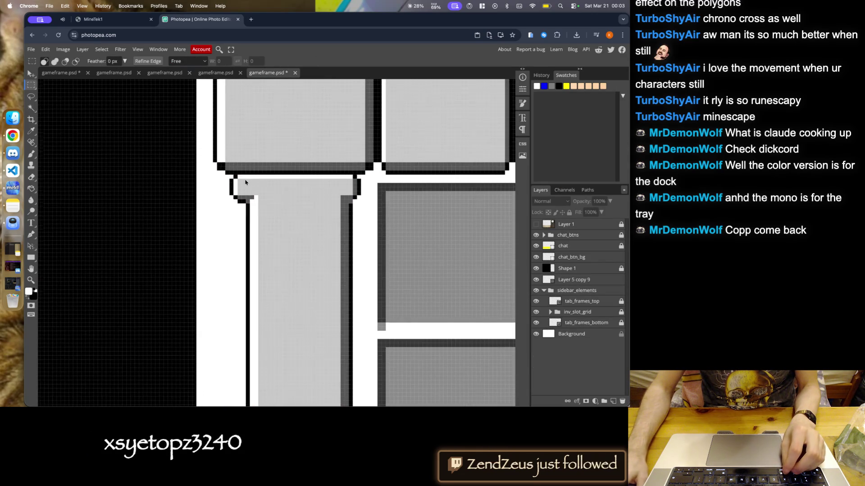
drag(229, 171, 361, 226)
key(ctrl+alt+c)
scroll(374, 225, up, 2)
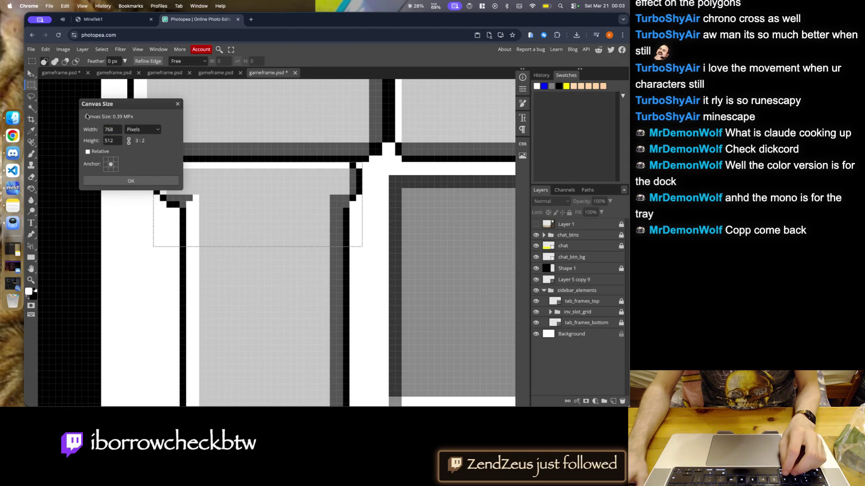
click(178, 106)
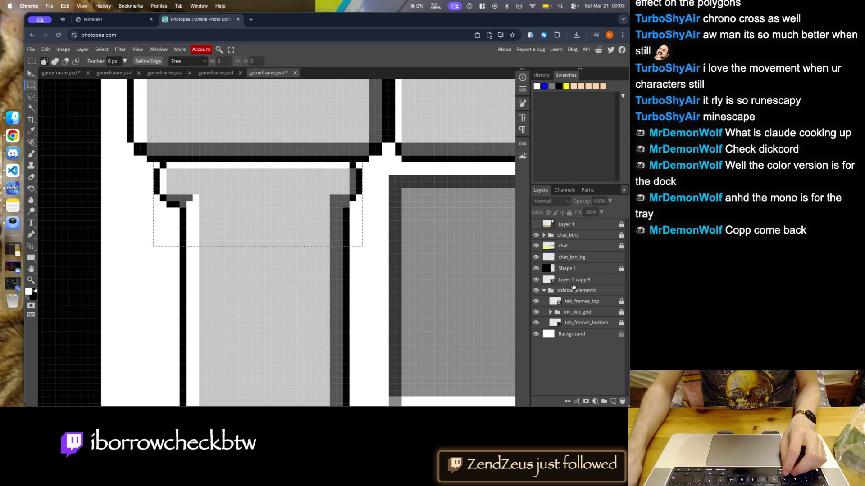
- Deselect and add a new Layer 3 directly above Layer 5 copy 9
right_click(563, 280)
key(Escape)
scroll(387, 175, up, 2)
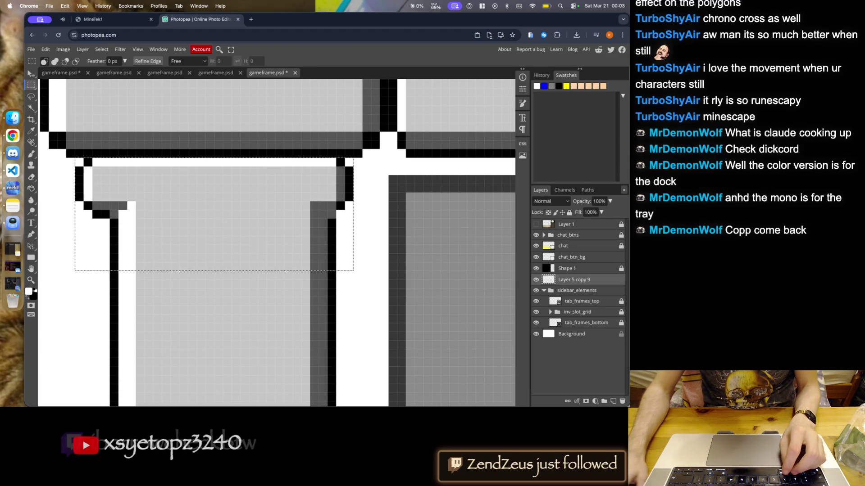
key(ctrl+d)
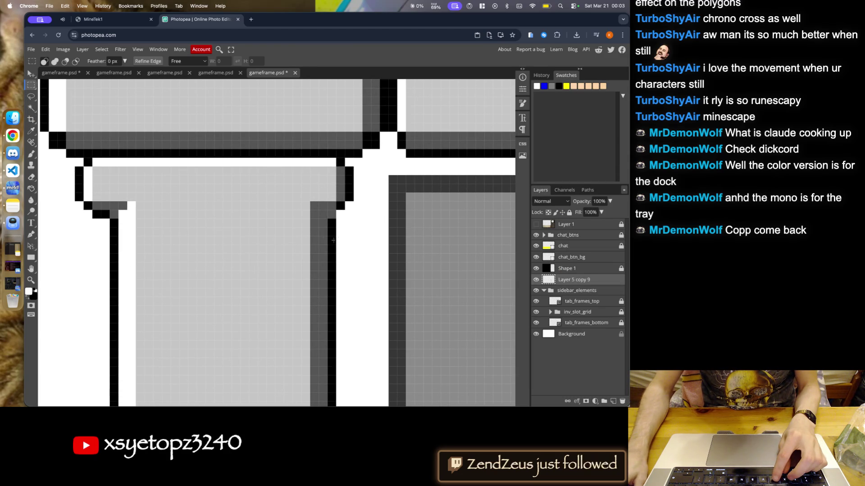
key(ctrl+j)
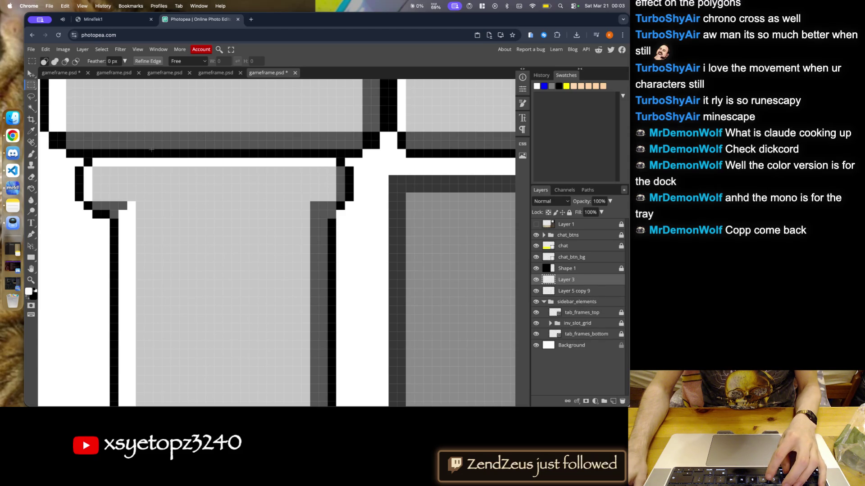
- Switch to the Move tool and bring up the Shape 1 layer options
click(30, 74)
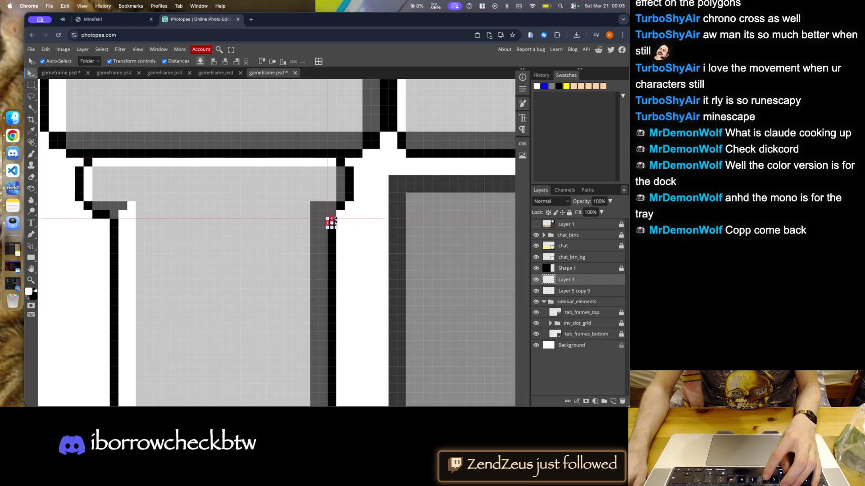
scroll(328, 220, up, 3)
scroll(329, 221, up, 2)
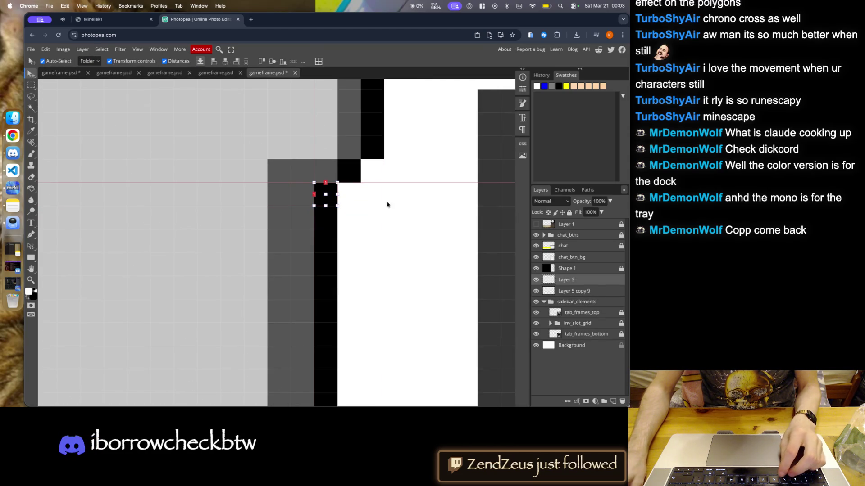
scroll(426, 226, down, 5)
right_click(578, 269)
click(577, 272)
right_click(571, 270)
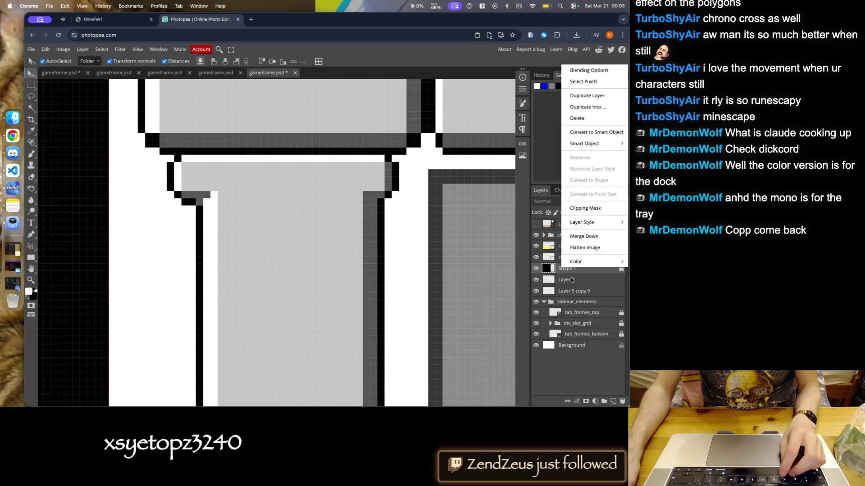
- Merge Layer 3 and Layer 5 copy 9 into one layer
click(573, 279)
click(536, 291)
click(536, 291)
click(566, 291)
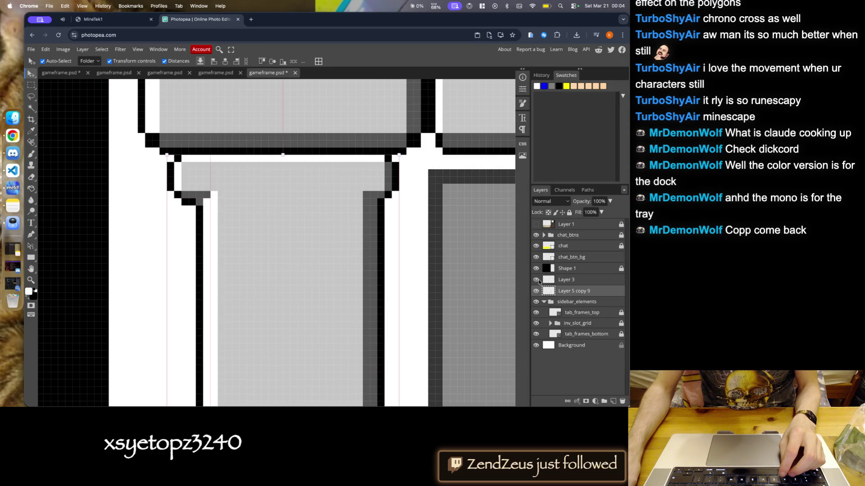
right_click(570, 281)
click(588, 145)
- Rename the Shape 1 layer to 'game'
double_click(572, 269)
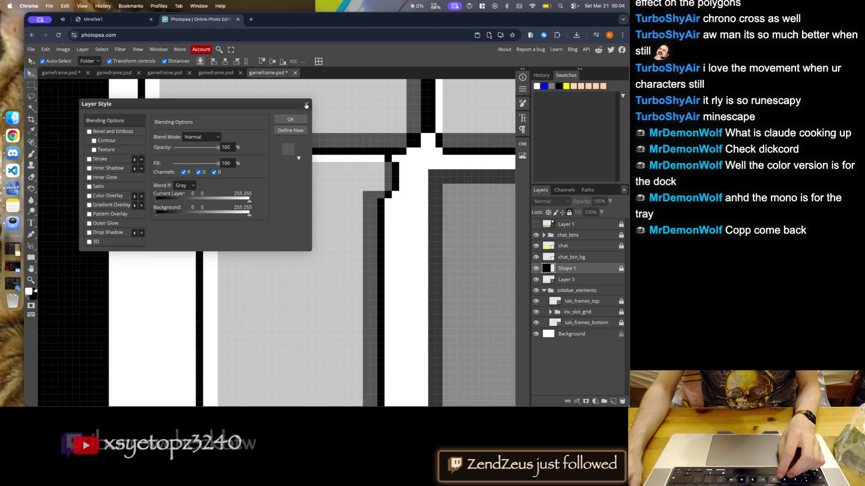
key(Escape)
right_click(572, 270)
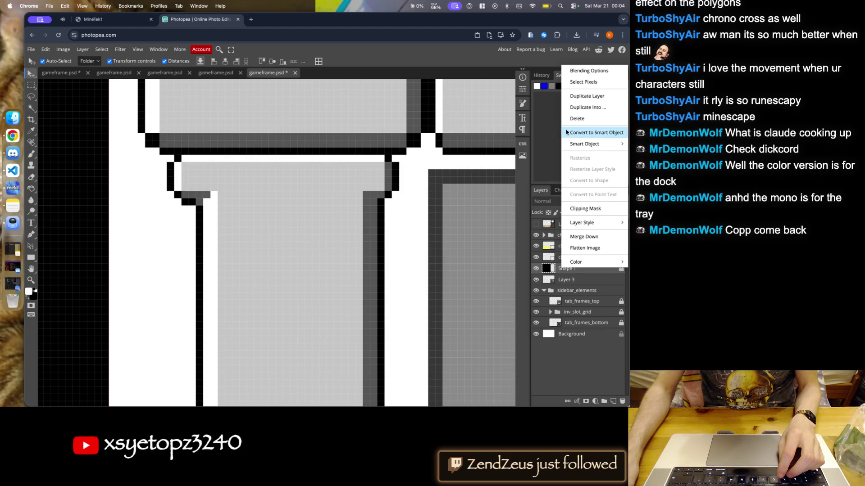
click(562, 281)
double_click(567, 269)
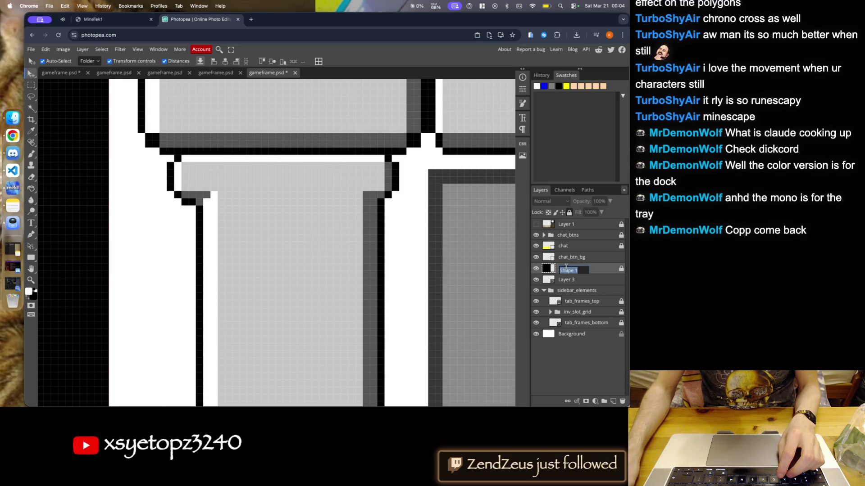
key(BackSpace)
text(game)
key(Return)
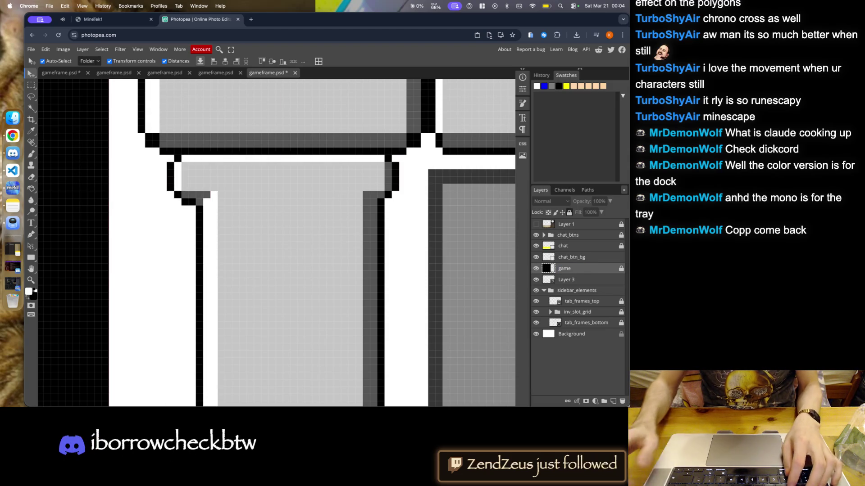
- Rename the game layer to 'canvas' and save gameframe.psd
double_click(564, 269)
text(canvas)
key(Return)
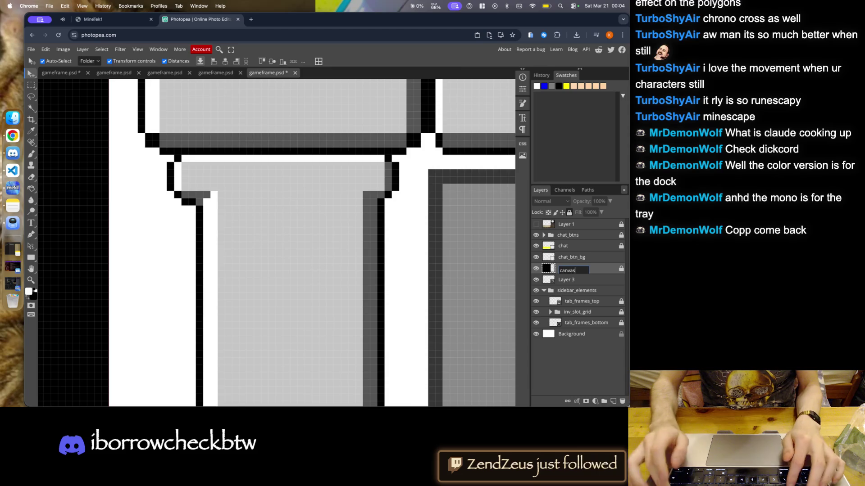
key(ctrl+s)
scroll(365, 158, down, 6)
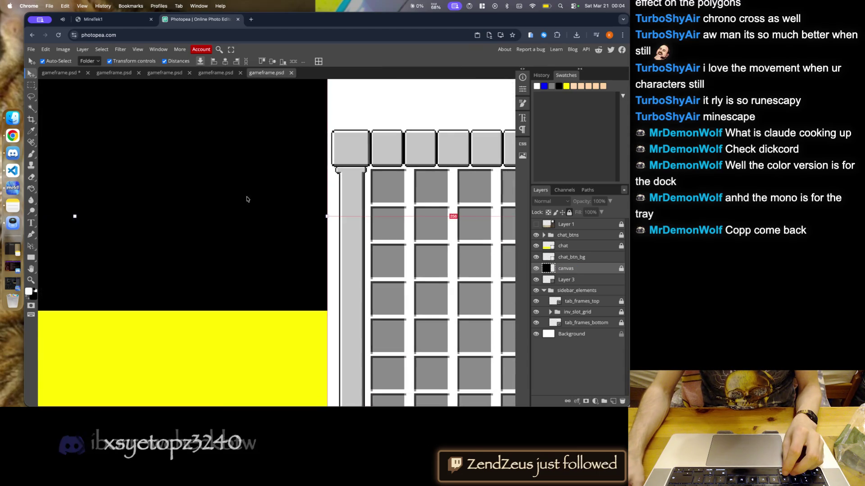
scroll(337, 271, up, 2)
scroll(337, 271, down, 2)
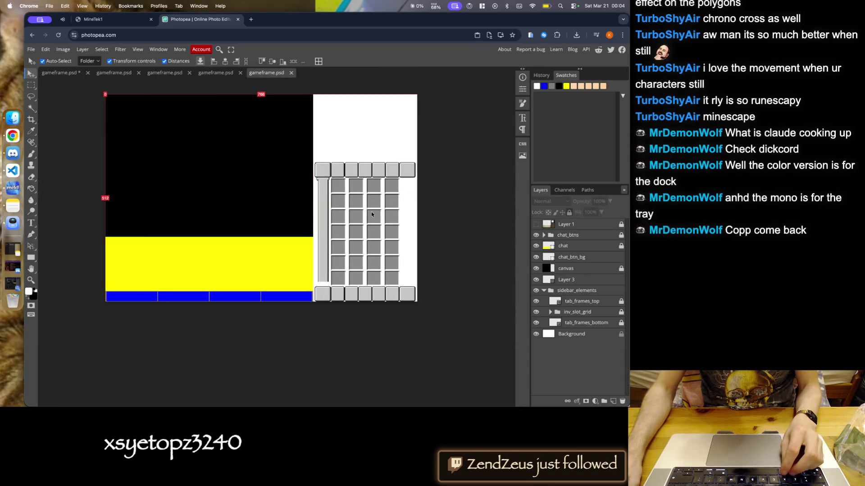
scroll(46, 91, up, 5)
- Marquee-select the top of the left pillar and paste it onto a new layer
click(31, 86)
scroll(309, 191, up, 2)
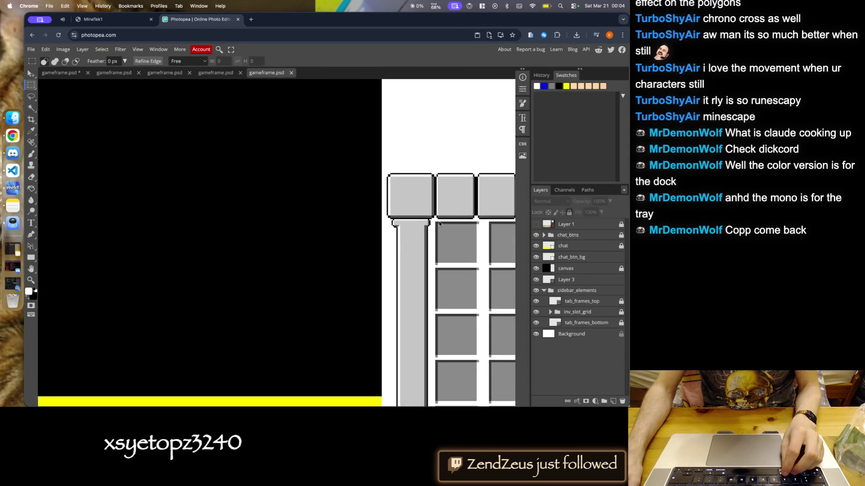
scroll(309, 191, up, 3)
mouse_move(233, 152)
mouse_down()
mouse_move(454, 205)
mouse_move(458, 230)
mouse_up()
scroll(330, 198, down, 5)
scroll(338, 270, down, 2)
scroll(343, 307, up, 2)
scroll(346, 312, down, 1)
scroll(335, 126, up, 2)
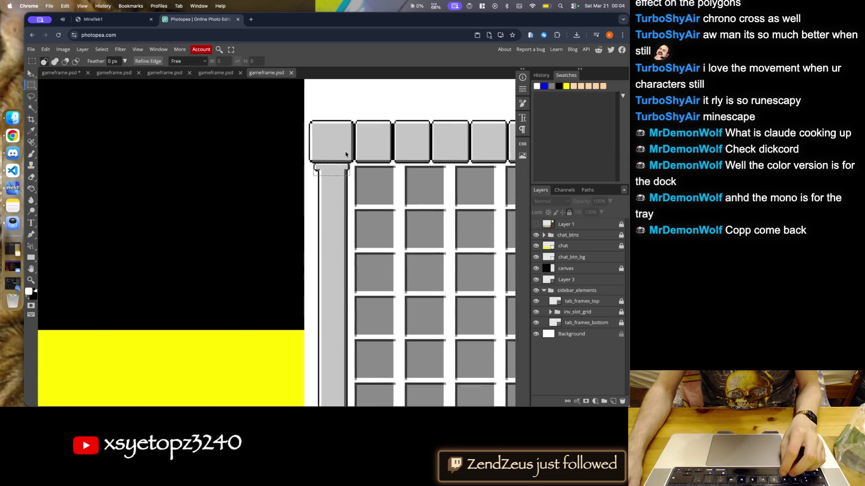
scroll(336, 126, up, 2)
scroll(336, 126, up, 2)
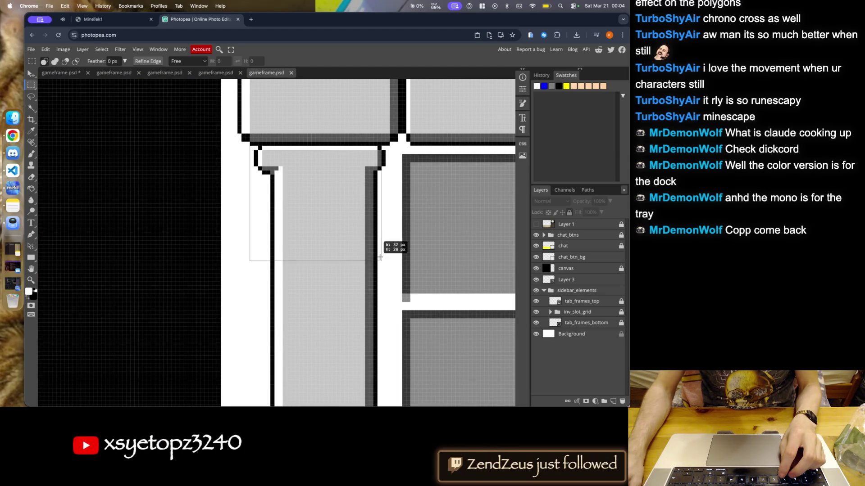
drag(250, 146, 390, 269)
scroll(366, 235, down, 2)
scroll(351, 270, down, 3)
scroll(316, 315, up, 3)
scroll(307, 283, up, 2)
key(ctrl+v)
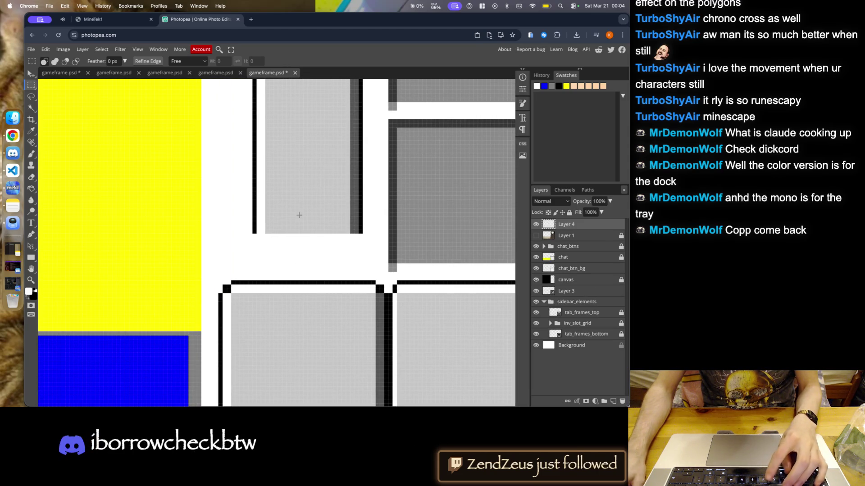
- Move Layer 4 below canvas and above Layer 3 in the layer stack
scroll(62, 111, down, 2)
scroll(62, 111, down, 3)
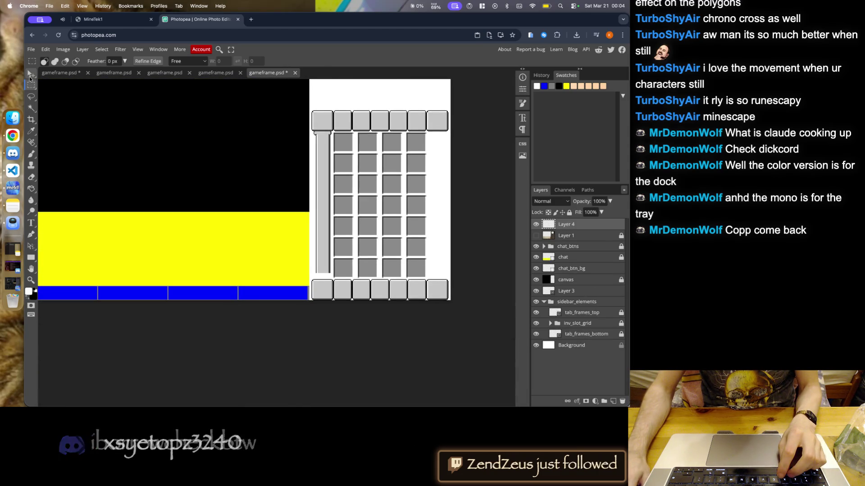
key(v)
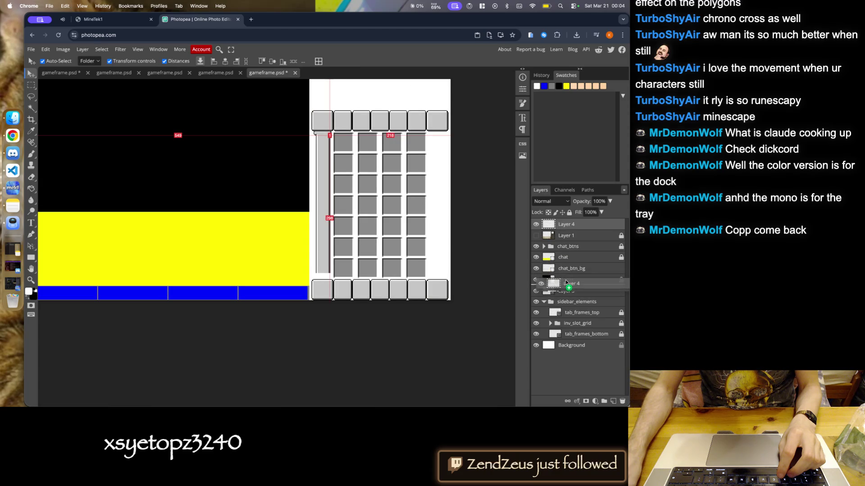
drag(549, 238, 561, 282)
scroll(362, 217, up, 3)
scroll(362, 217, down, 5)
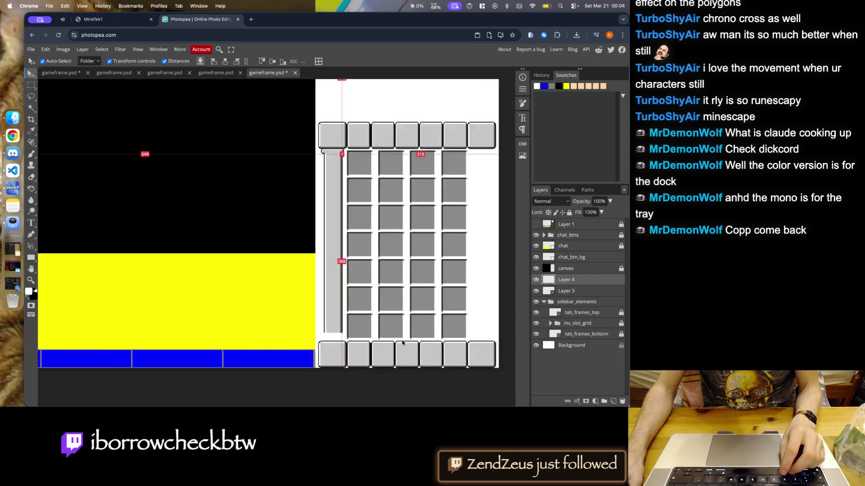
scroll(362, 217, up, 3)
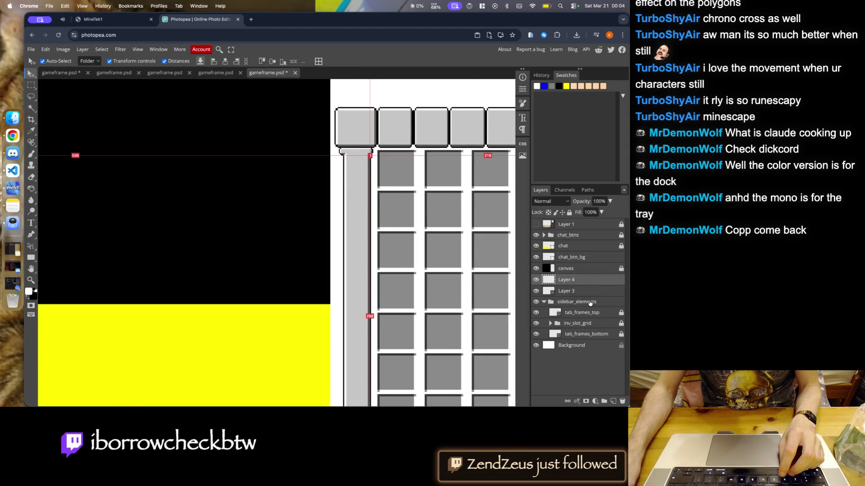
- Lock and collapse the sidebar_elements group
click(590, 302)
click(569, 212)
click(544, 303)
click(573, 290)
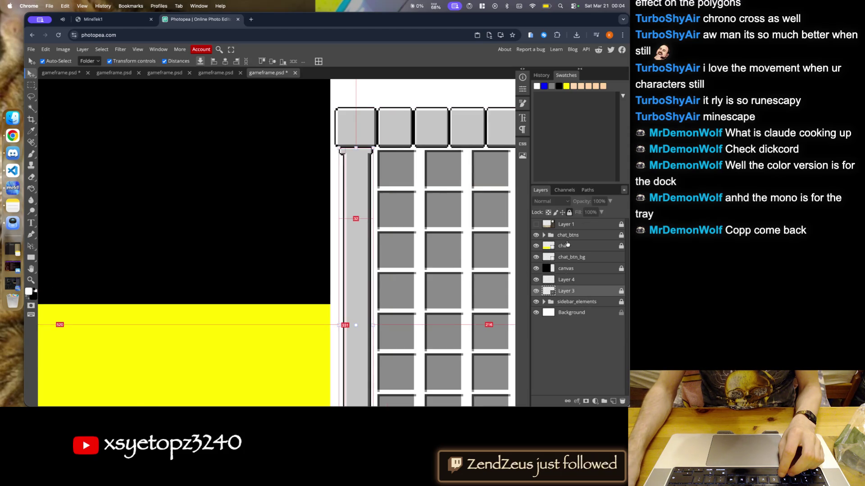
- Try transforming Layer 4, cancel, and delete Layer 4
click(568, 281)
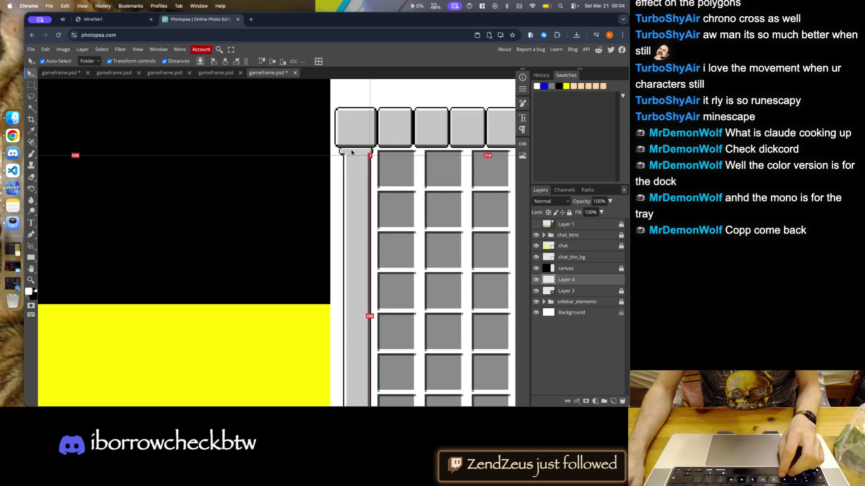
drag(351, 151, 341, 158)
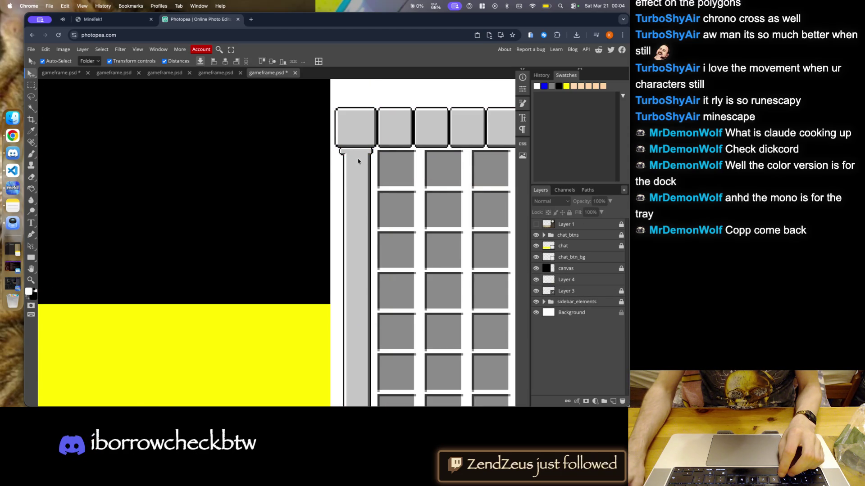
click(580, 279)
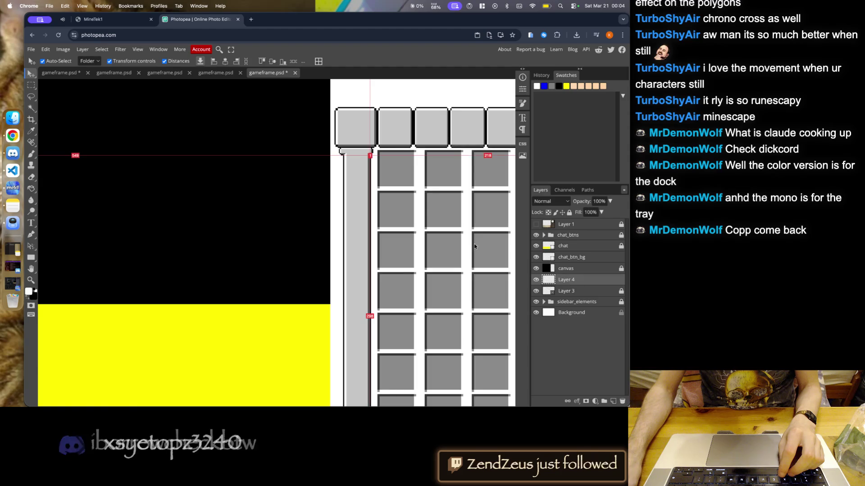
key(ctrl+t)
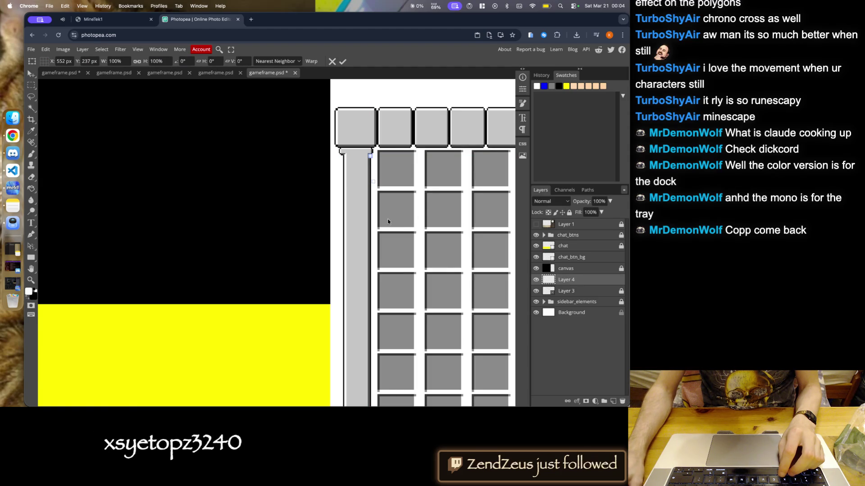
key(Escape)
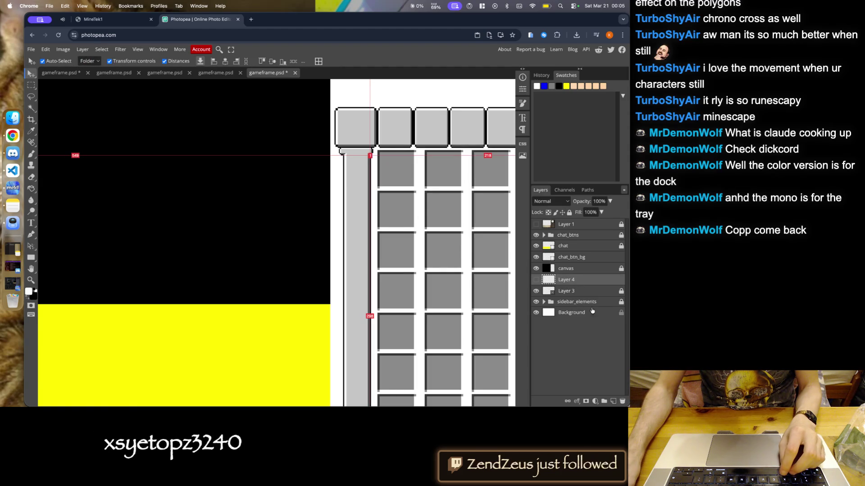
click(623, 401)
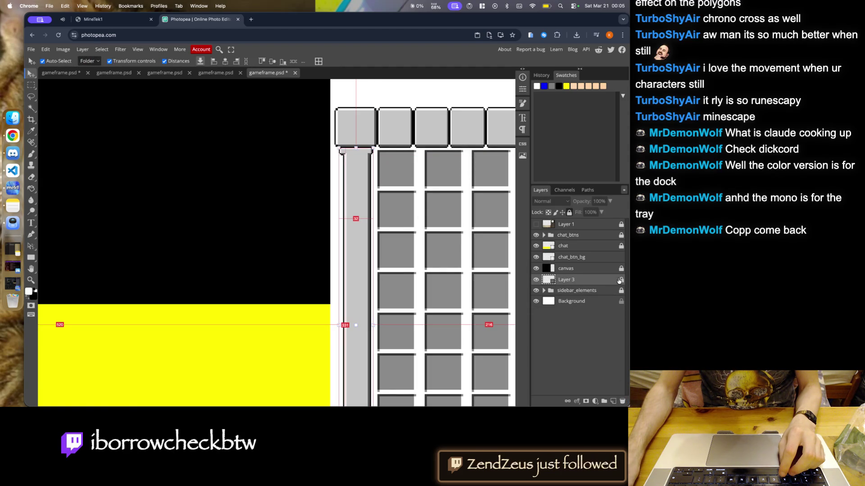
scroll(398, 168, up, 5)
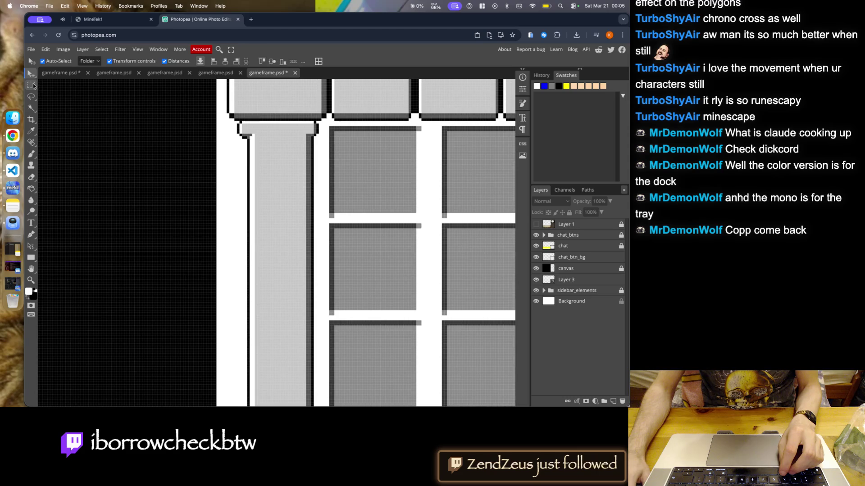
- Copy the pillar's top cap to a new layer, check it, then delete that copy
click(31, 84)
scroll(213, 109, up, 3)
drag(280, 151, 384, 204)
drag(251, 131, 387, 227)
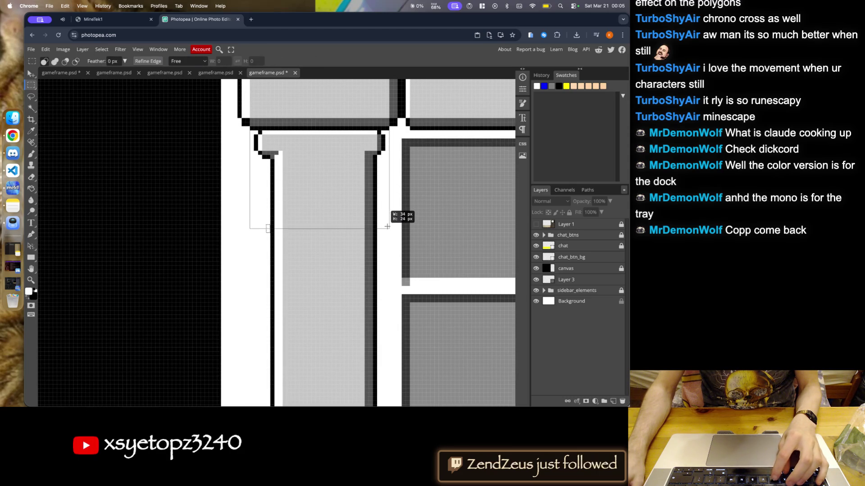
key(ctrl+j)
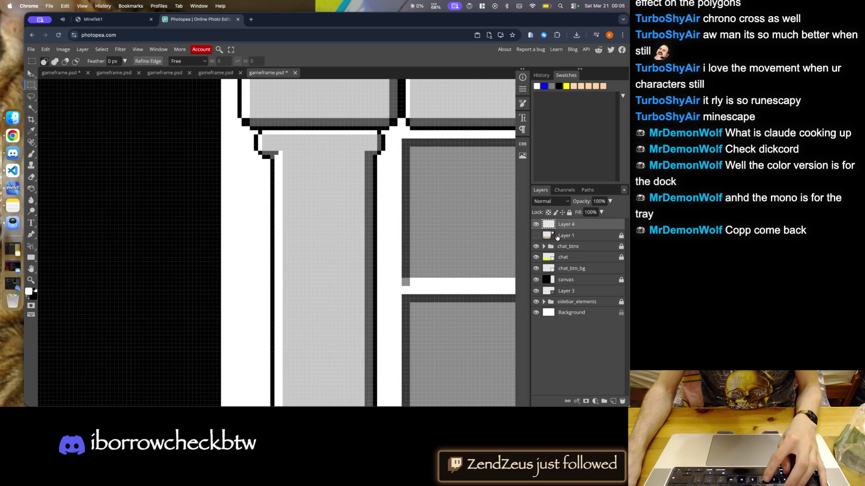
click(539, 292)
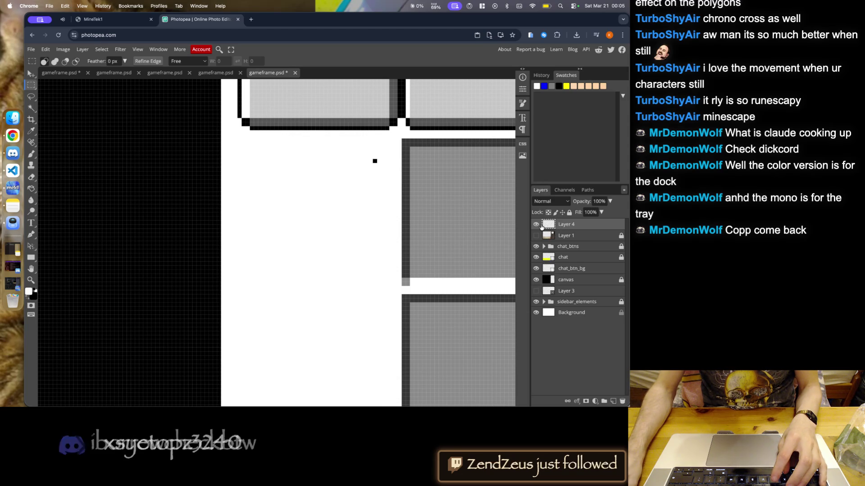
key(Delete)
click(536, 279)
- Select the pillar top on Layer 3 and copy it onto a new Layer 4
click(566, 280)
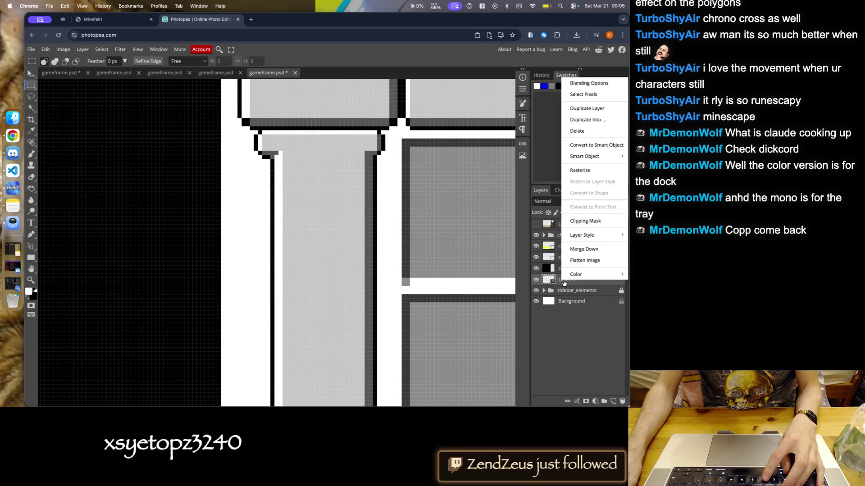
right_click(565, 279)
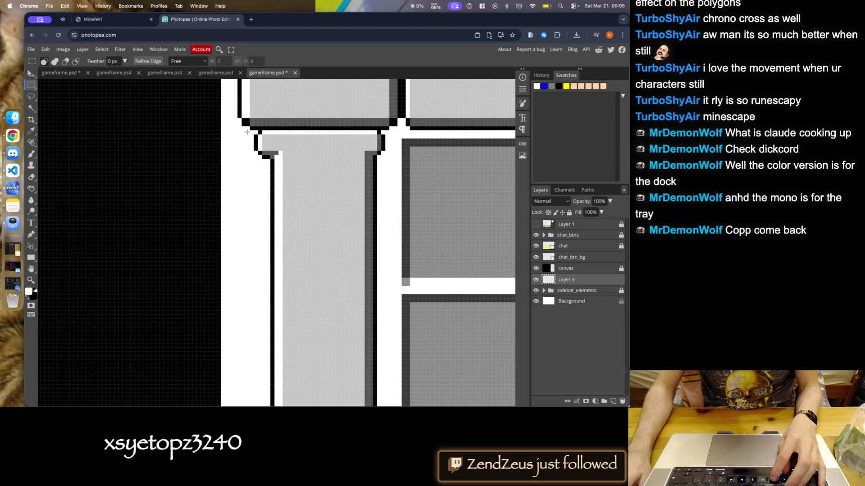
drag(250, 129, 380, 224)
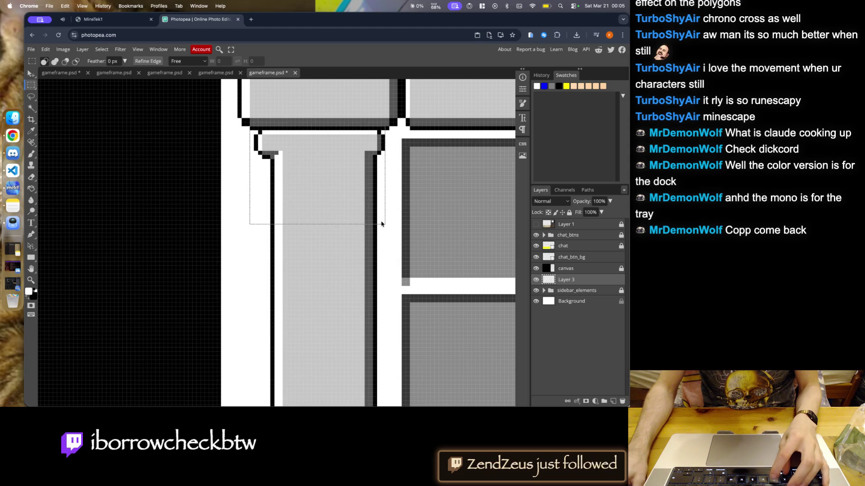
key(ctrl+j)
click(536, 291)
click(536, 291)
scroll(158, 131, down, 5)
click(29, 74)
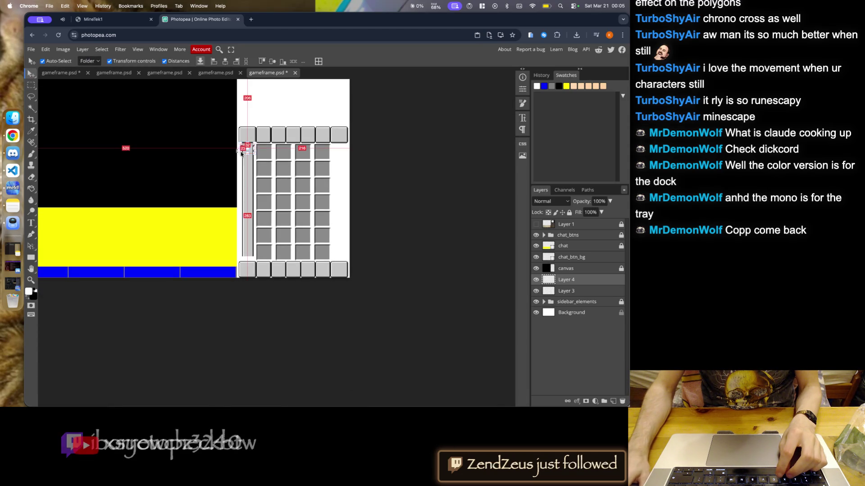
- Shift the pillar top down slightly and flip it vertically
scroll(250, 248, up, 3)
scroll(252, 238, up, 3)
scroll(264, 225, up, 2)
drag(264, 225, 269, 235)
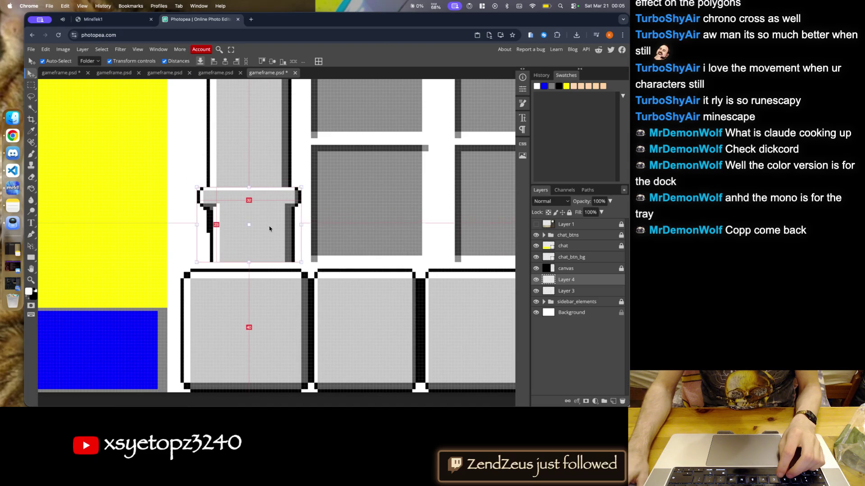
click(46, 49)
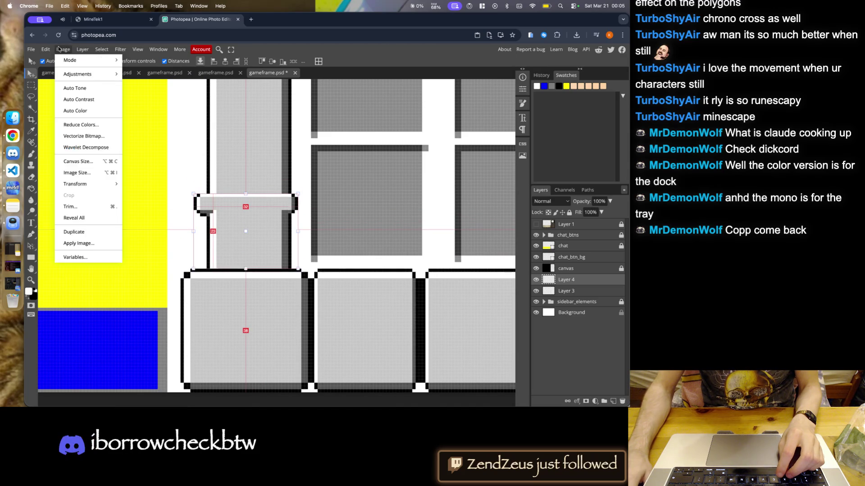
mouse_move(71, 240)
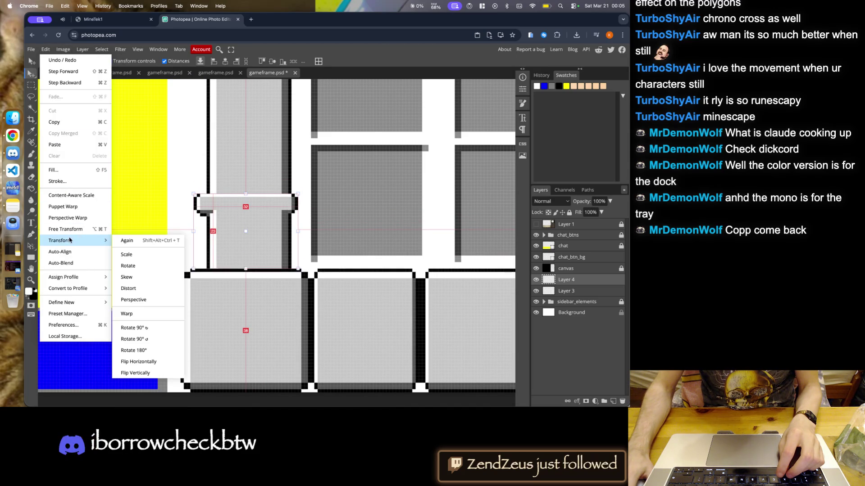
click(137, 372)
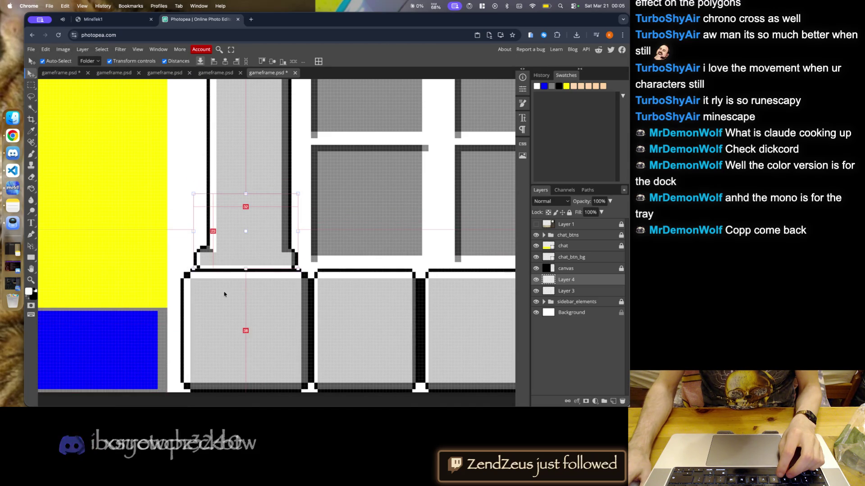
scroll(251, 237, up, 3)
scroll(336, 272, down, 3)
scroll(316, 296, down, 3)
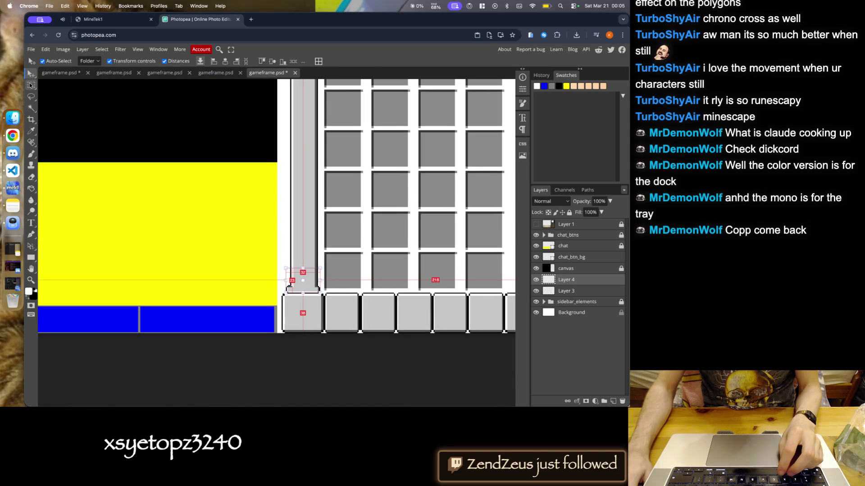
click(31, 85)
- Convert Layer 4 into a smart object
scroll(287, 316, down, 3)
scroll(287, 317, down, 2)
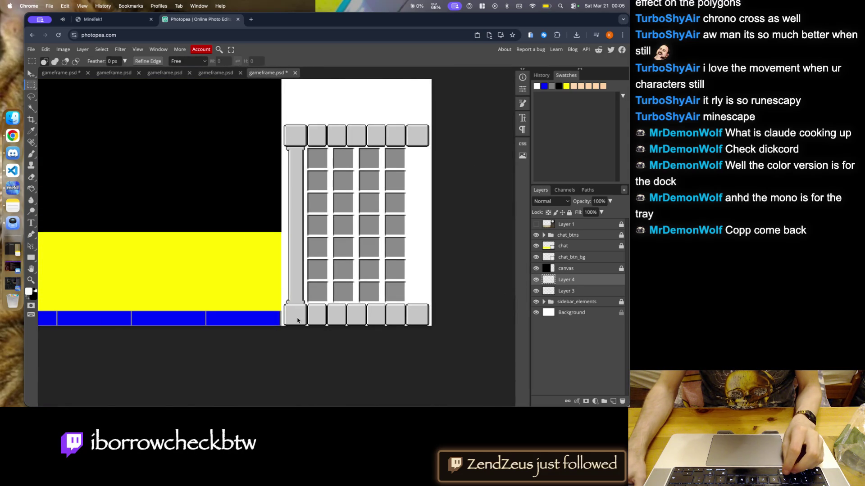
scroll(298, 320, up, 2)
scroll(293, 316, up, 2)
scroll(284, 317, down, 3)
scroll(278, 319, down, 2)
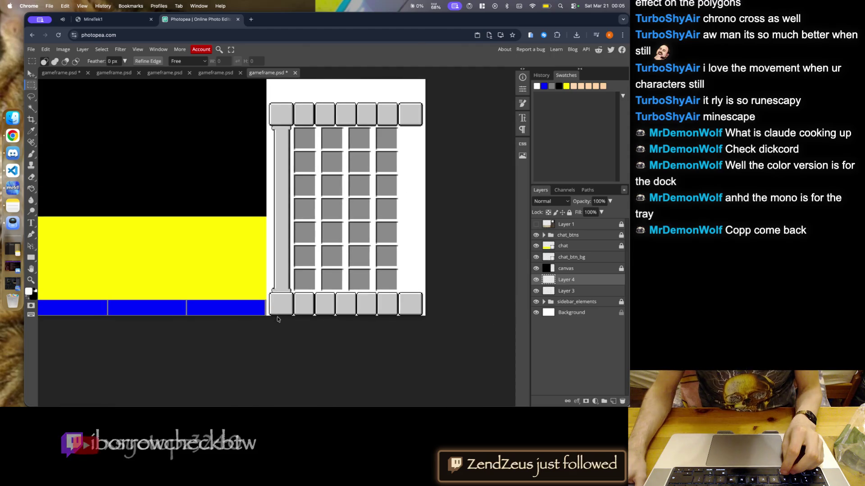
right_click(575, 293)
click(591, 154)
- Nudge the pillar one pixel sideways into line beside the button grid
scroll(156, 155, up, 3)
scroll(157, 155, up, 2)
click(30, 74)
scroll(288, 171, up, 2)
mouse_move(279, 201)
mouse_down()
mouse_move(287, 202)
mouse_move(276, 201)
mouse_up()
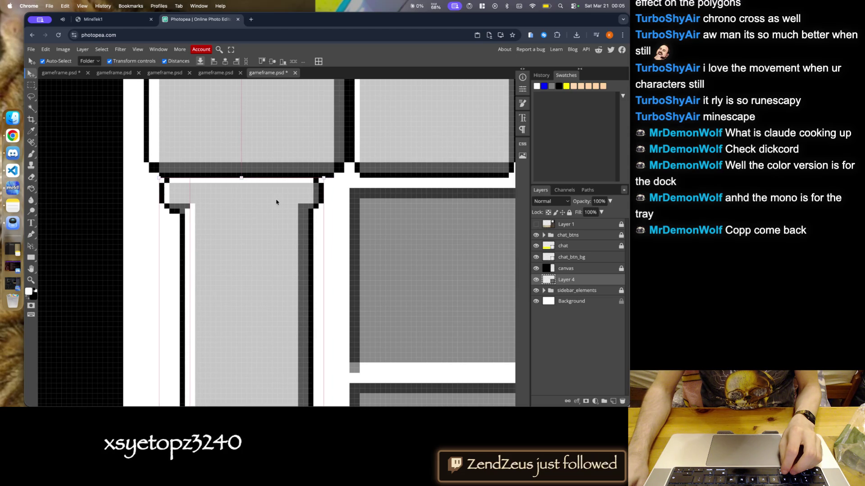
scroll(277, 201, down, 2)
scroll(336, 221, down, 2)
click(336, 220)
- Save gameframe.psd
scroll(342, 221, up, 1)
scroll(367, 222, up, 3)
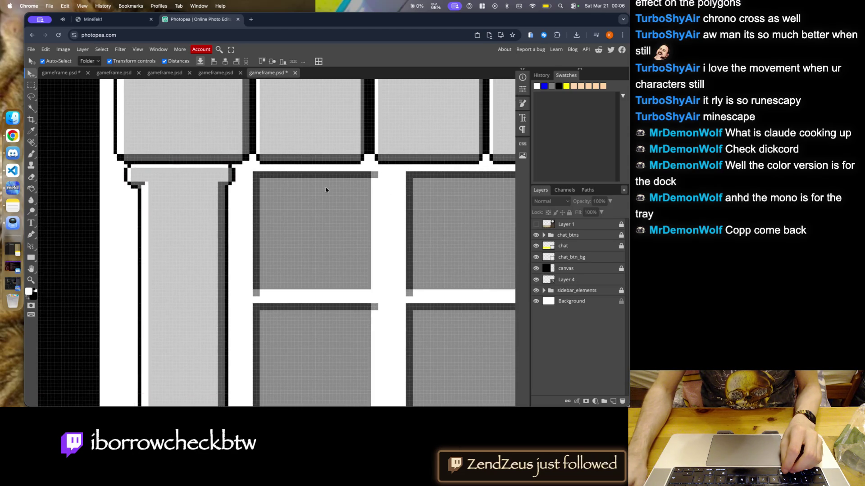
scroll(326, 189, down, 4)
scroll(321, 363, up, 3)
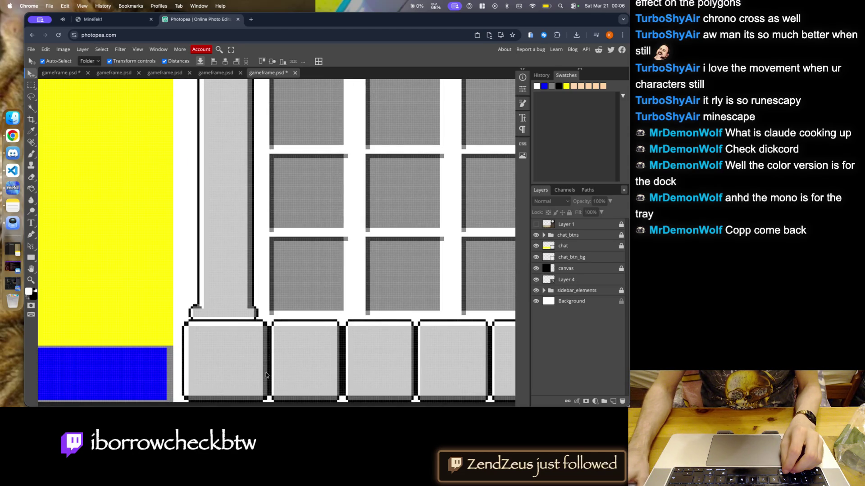
scroll(287, 292, down, 3)
scroll(286, 315, down, 2)
key(super+s)
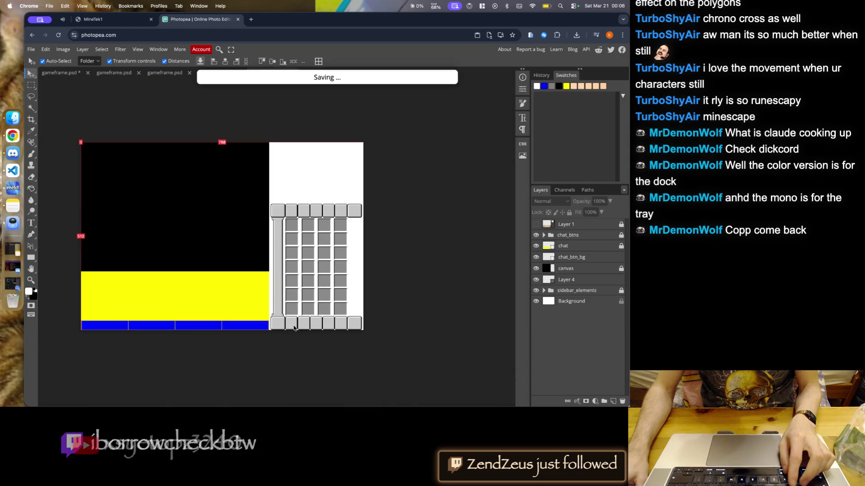
- Rename the pillar layer Layer 4 to 'L_pillar'
click(347, 306)
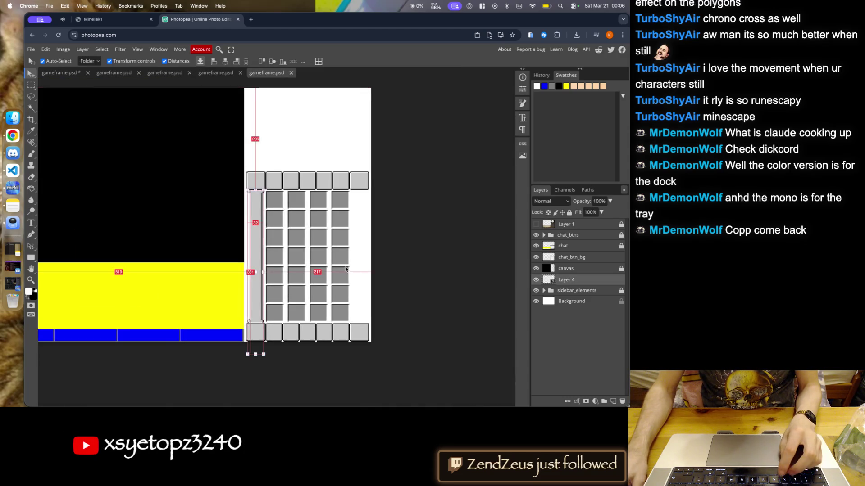
scroll(343, 282, up, 2)
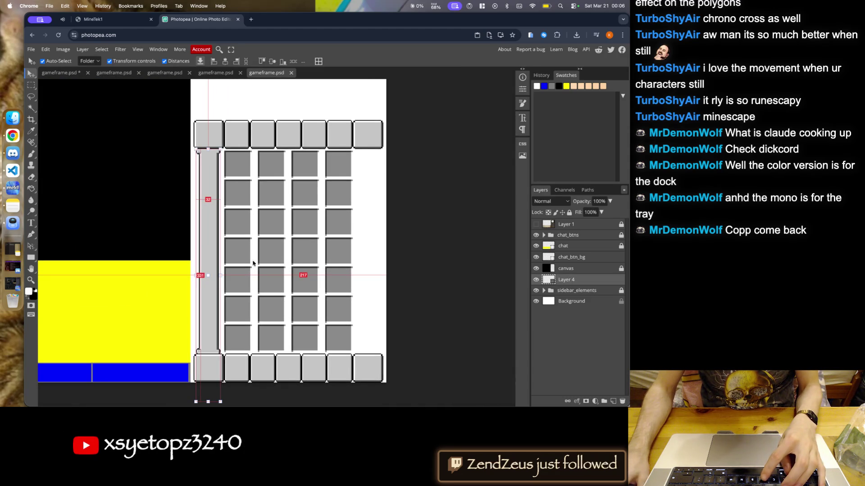
double_click(566, 279)
text(L)
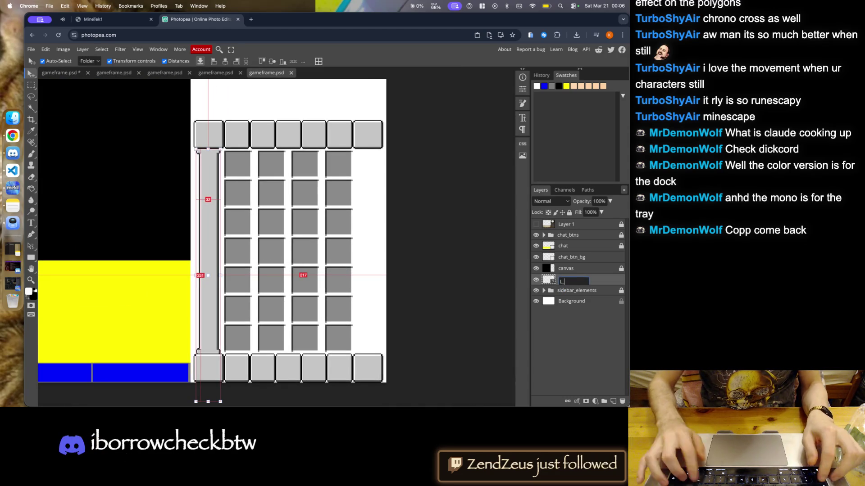
text(_plllar)
key(Return)
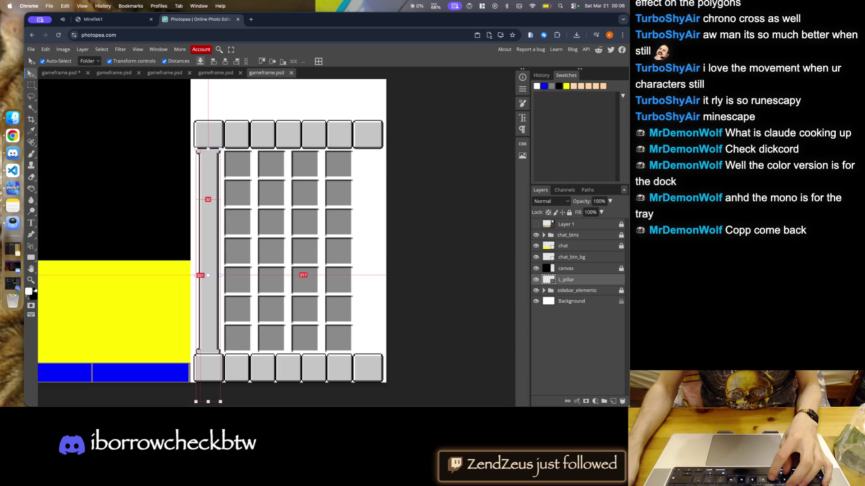
- Group L_pillar into a new group named 'pillars' and duplicate L_pillar with an Alt-drag
key(ctrl+g)
double_click(566, 279)
text(pillars)
key(Return)
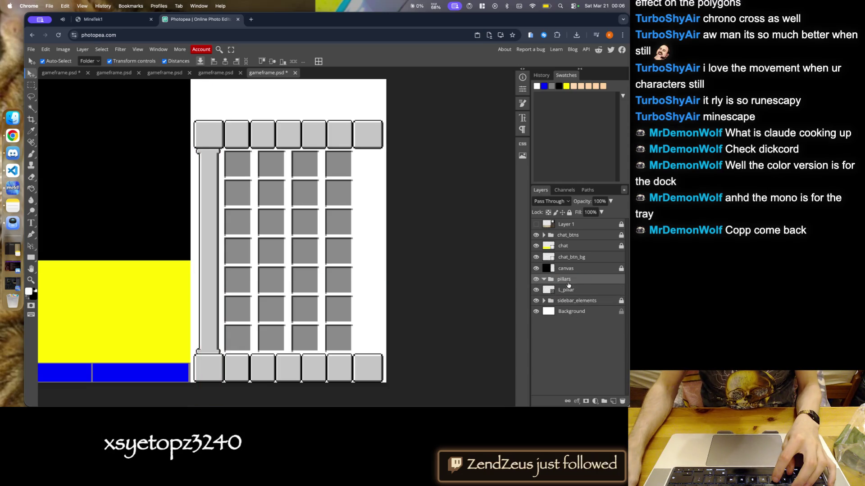
click(566, 290)
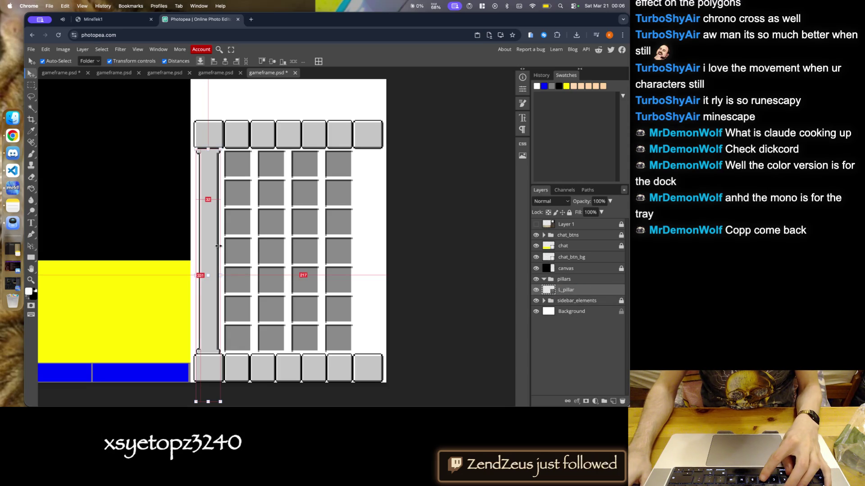
mouse_move(214, 266)
alt+mouse_down()
mouse_move(371, 265)
mouse_move(201, 247)
alt+mouse_up()
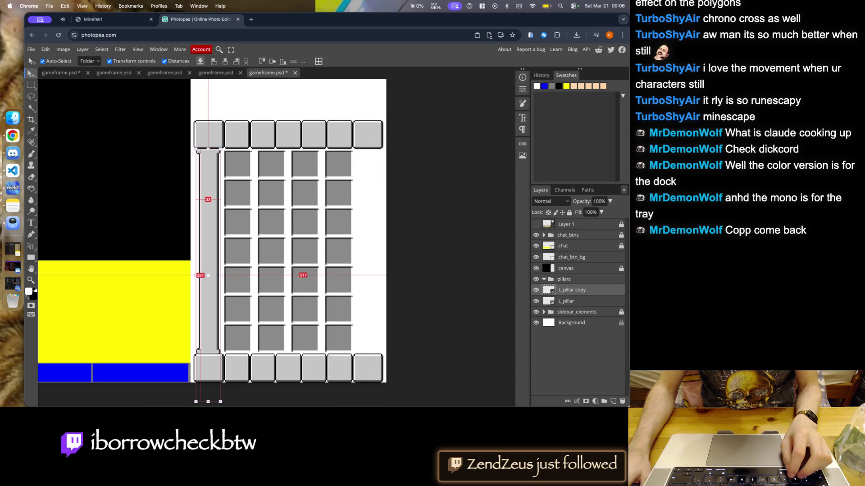
click(59, 50)
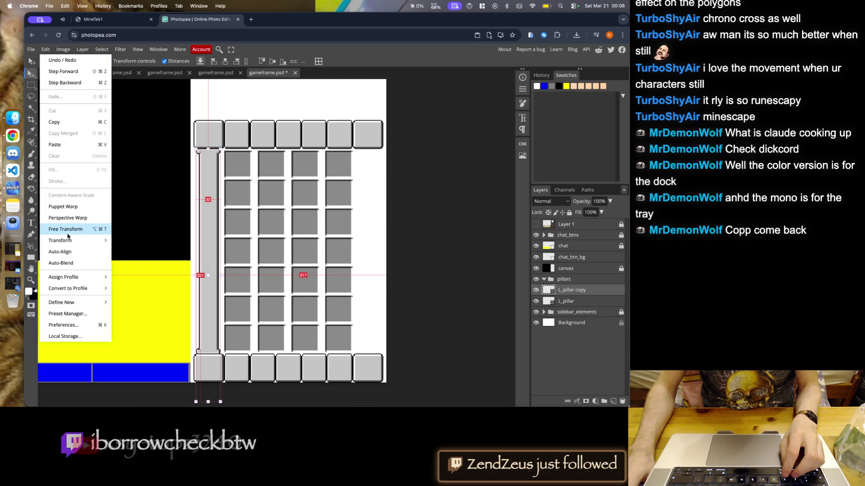
- Flip the L_pillar copy horizontally and drag it to the button grid's right edge
mouse_move(61, 240)
click(144, 361)
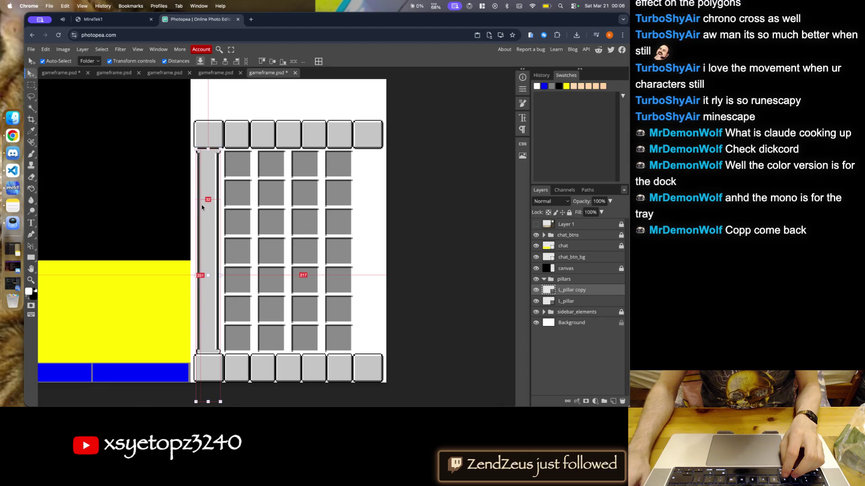
drag(211, 232, 374, 234)
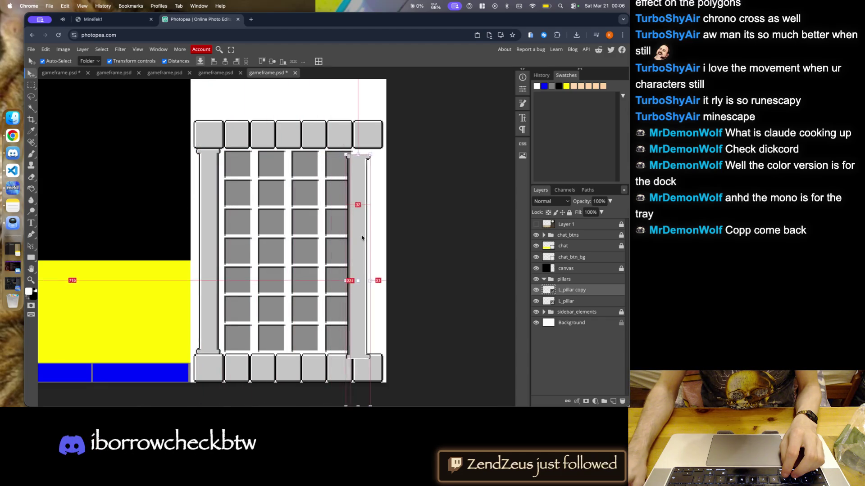
- Nudge the right pillar up and one pixel right to meet the top block, then deselect it
scroll(205, 183, up, 5)
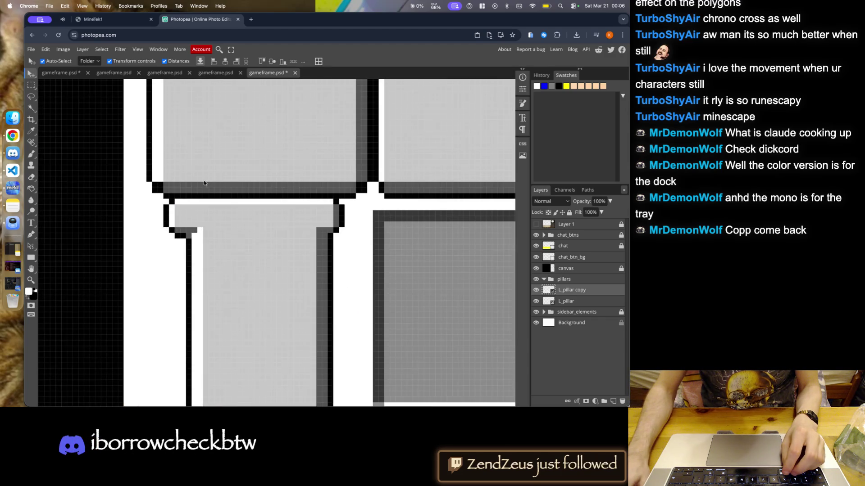
scroll(155, 213, down, 5)
scroll(292, 218, up, 5)
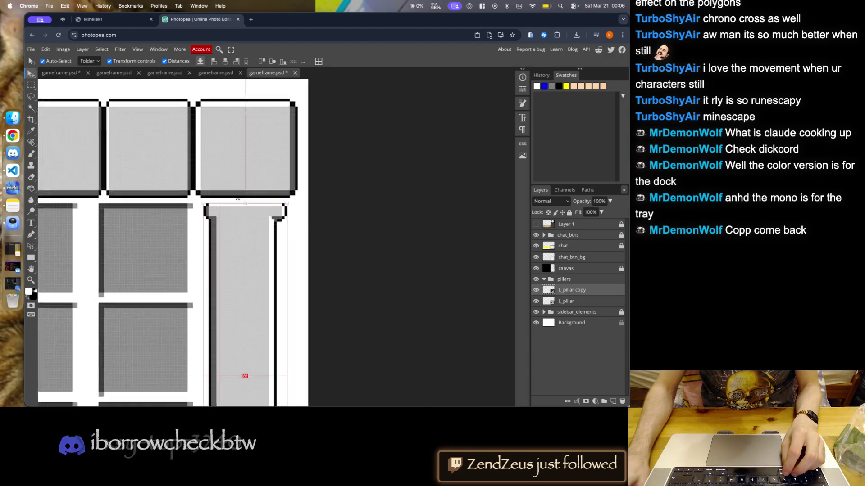
key(Up)
key(Up)
key(Right)
scroll(294, 157, down, 5)
scroll(380, 297, up, 5)
scroll(379, 297, down, 5)
click(321, 314)
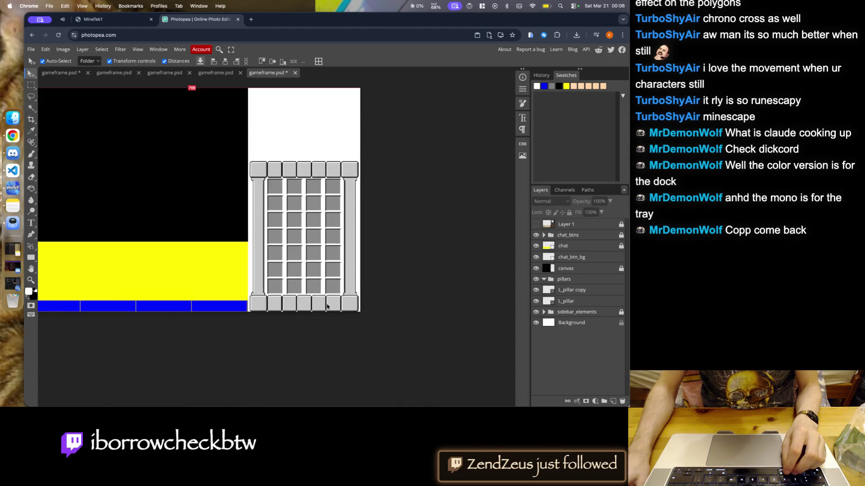
scroll(316, 304, down, 3)
scroll(298, 300, up, 3)
scroll(293, 296, up, 2)
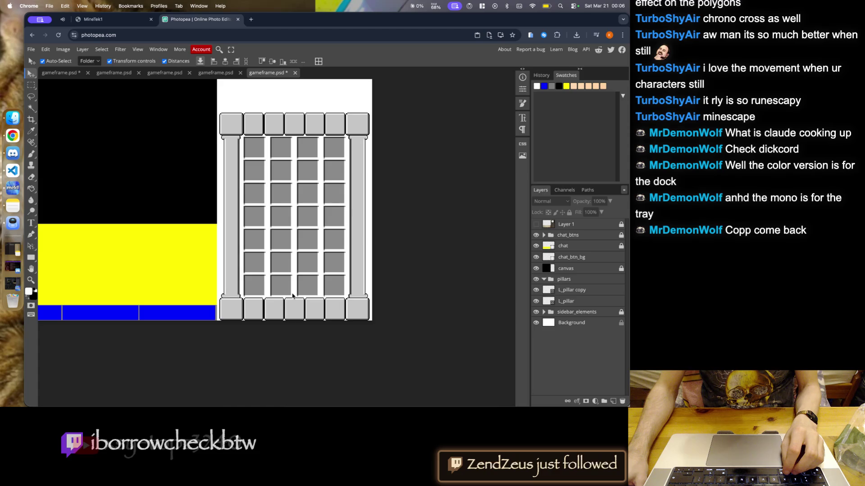
- Free Transform the right pillar copy and flip it from the transform menu
right_click(574, 292)
click(58, 46)
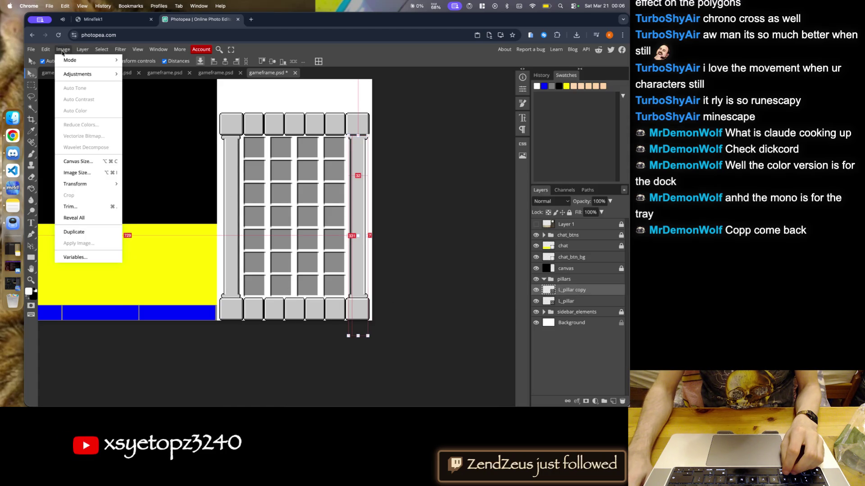
mouse_move(46, 49)
click(78, 231)
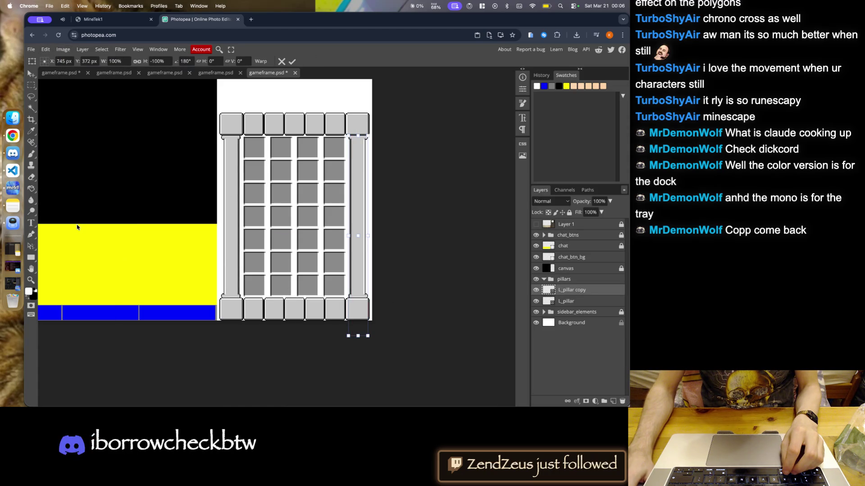
right_click(363, 192)
click(386, 318)
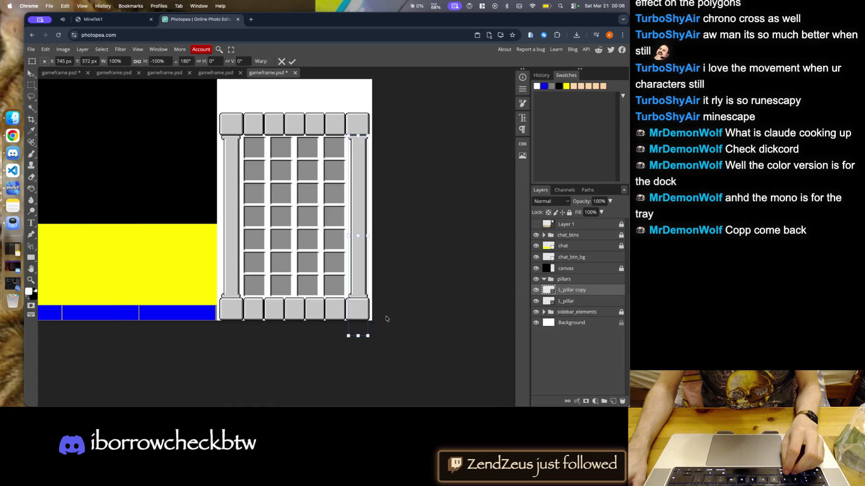
click(32, 85)
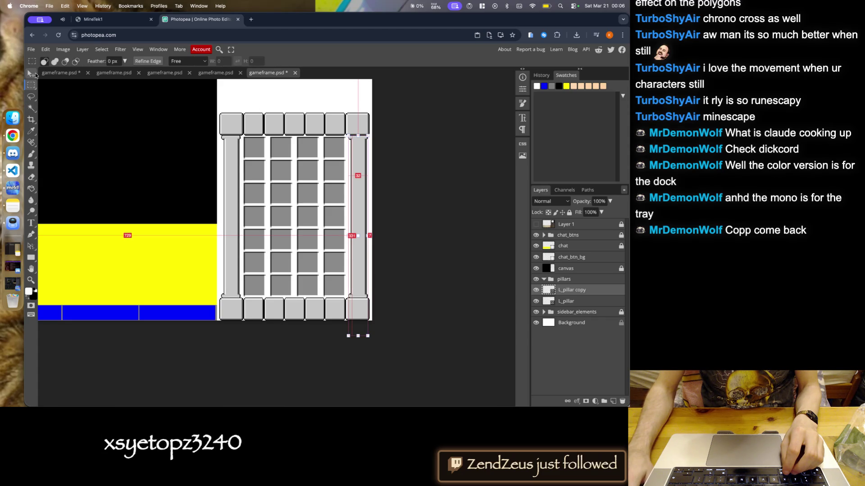
click(35, 74)
click(208, 92)
- Rename the L_pillar copy layer to 'R_pillar'
click(571, 290)
right_click(574, 292)
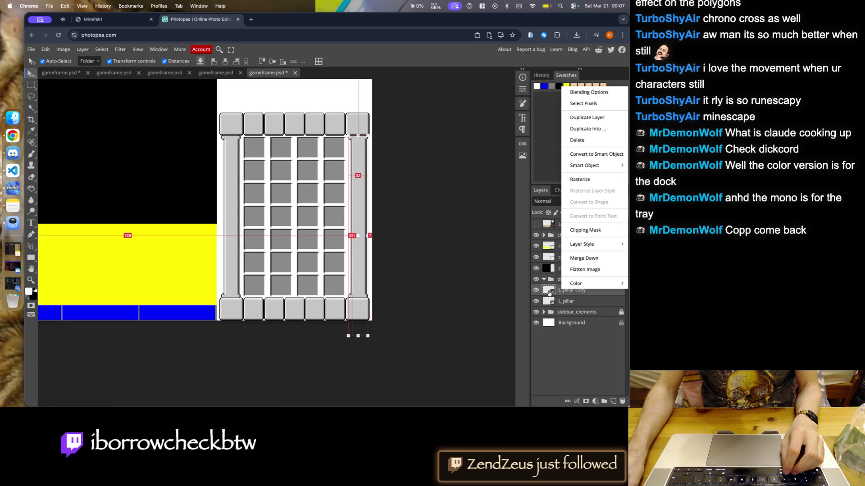
click(534, 286)
double_click(581, 291)
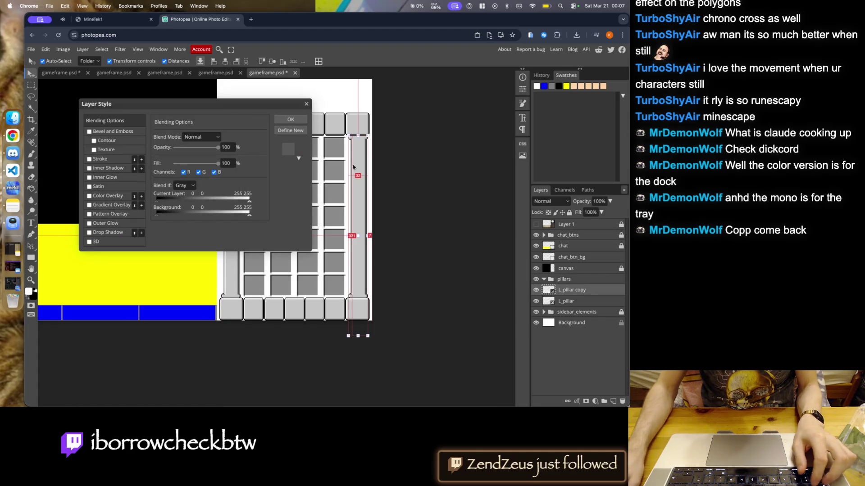
key(Escape)
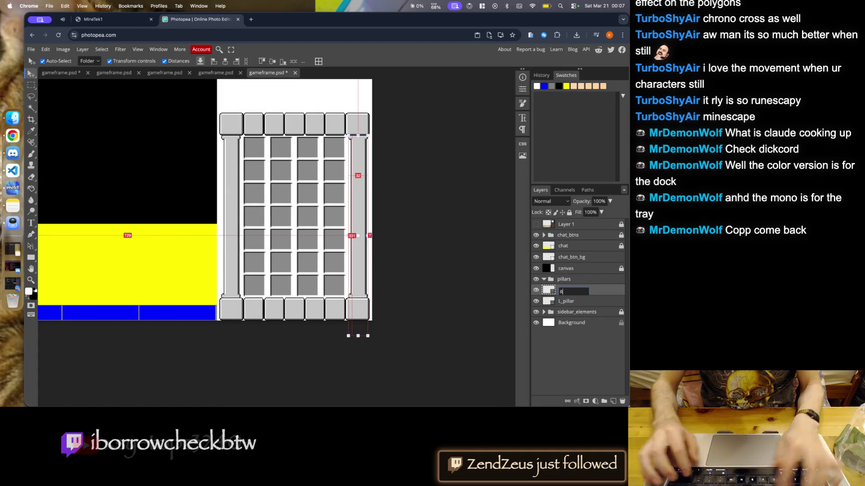
text(R_pillar)
key(Return)
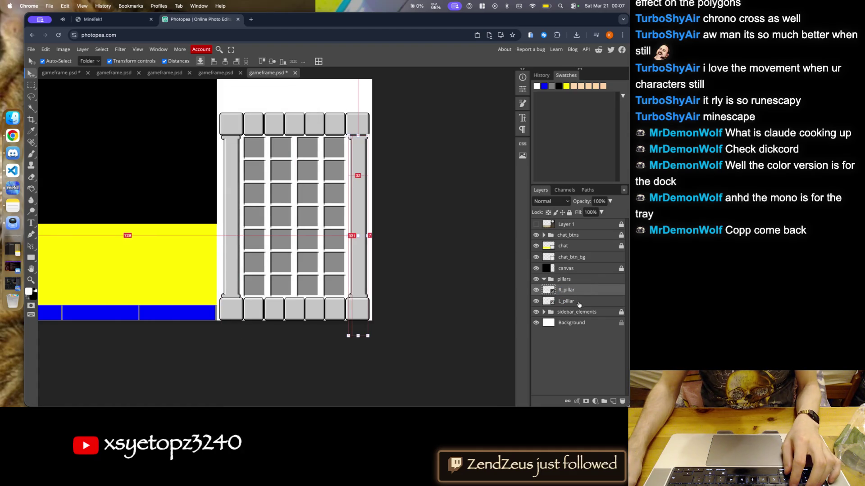
click(577, 301)
click(63, 49)
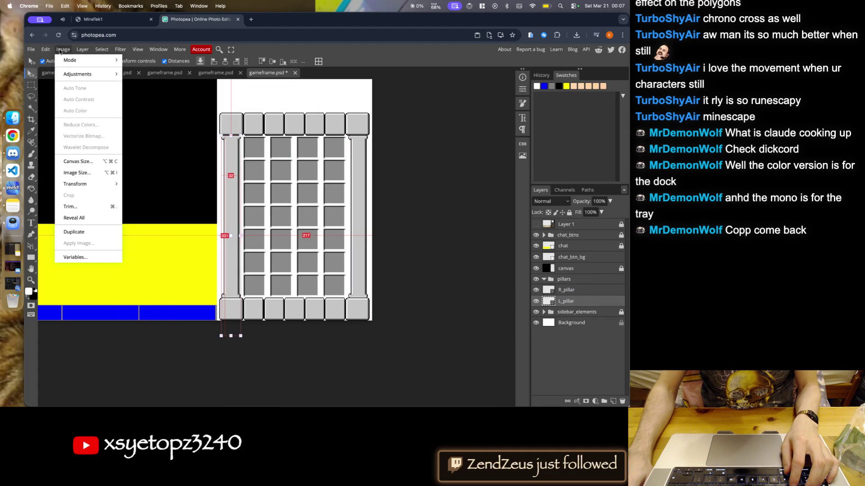
- Flip the left pillar horizontally with Free Transform and commit it
right_click(236, 215)
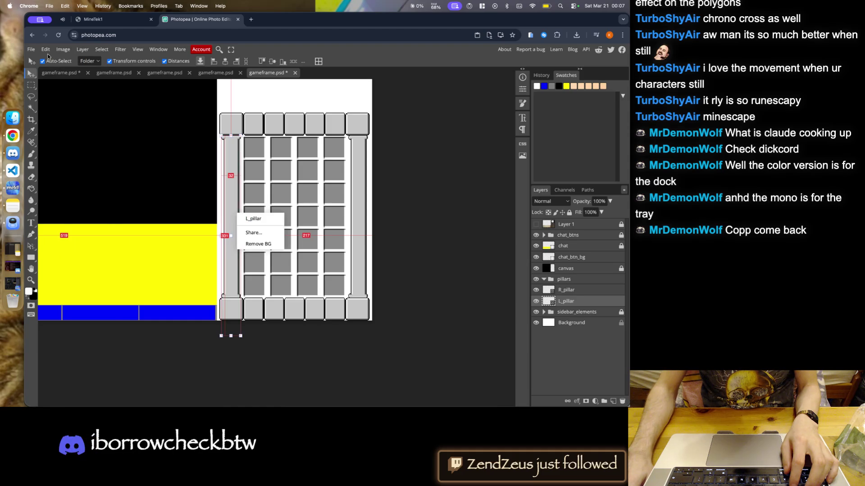
click(46, 50)
click(69, 231)
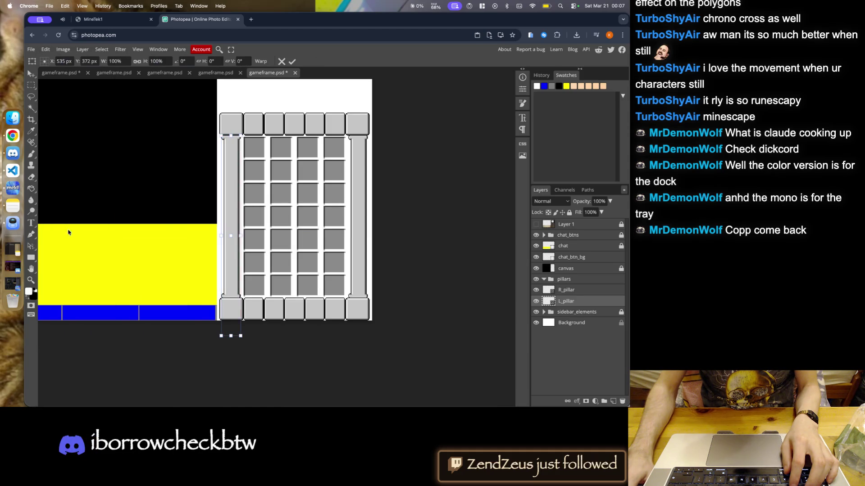
right_click(231, 214)
click(271, 344)
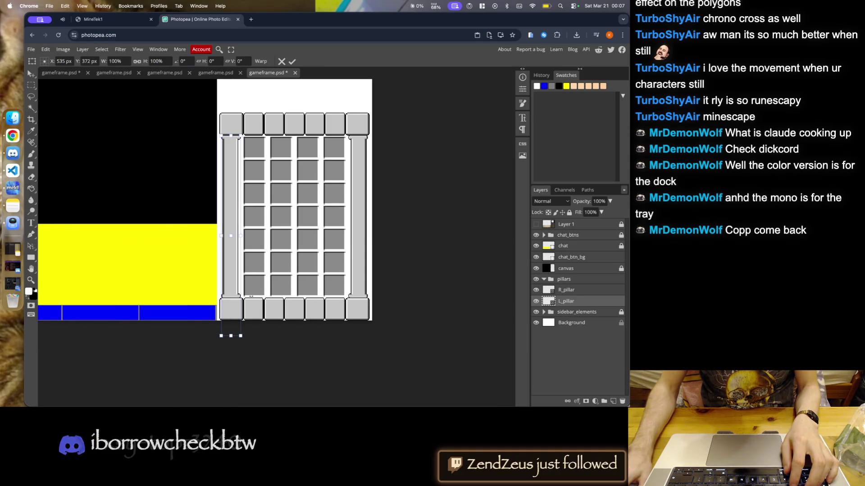
click(293, 61)
click(314, 91)
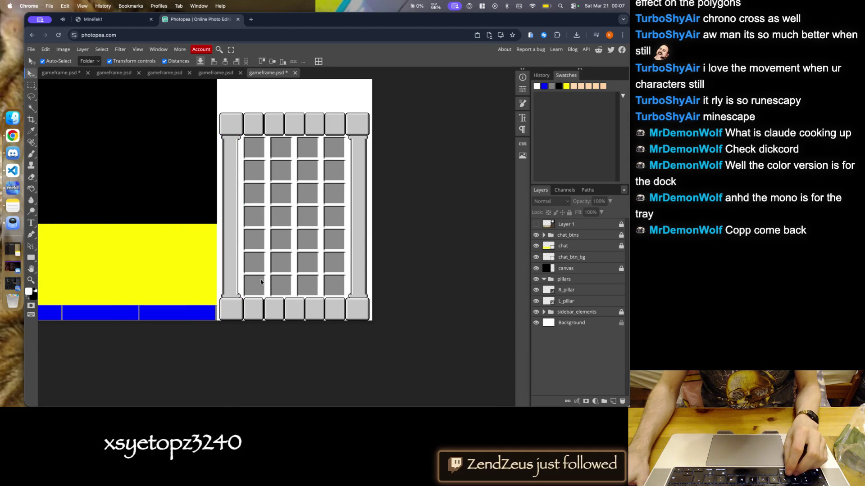
scroll(258, 344, down, 3)
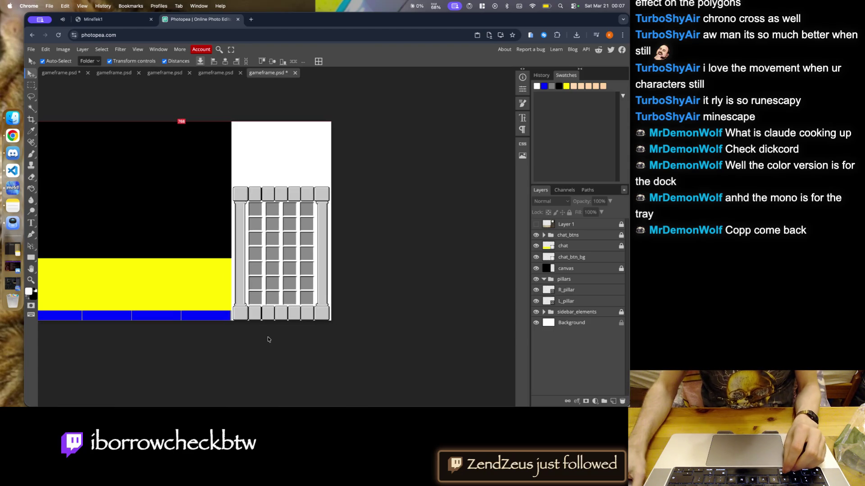
scroll(274, 325, up, 2)
scroll(274, 325, up, 1)
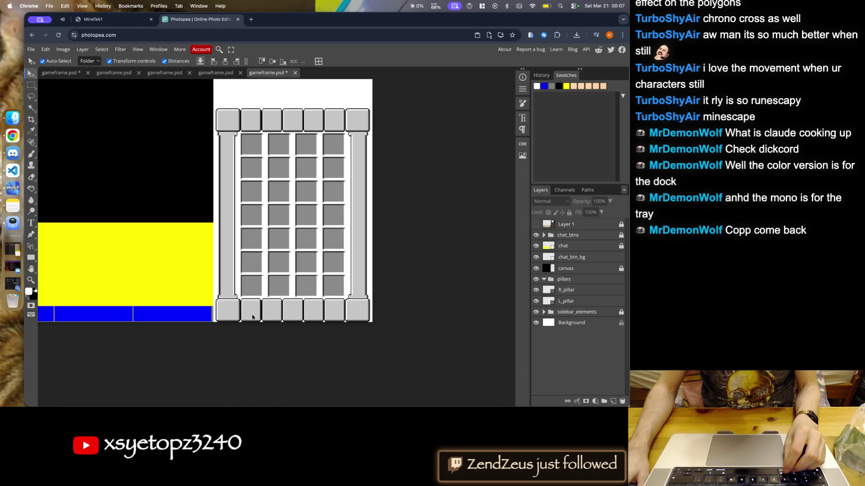
- Move R_pillar and L_pillar into the collapsed pillars group and save gameframe.psd
click(566, 301)
shift+click(566, 290)
drag(567, 290, 566, 276)
key(ctrl+s)
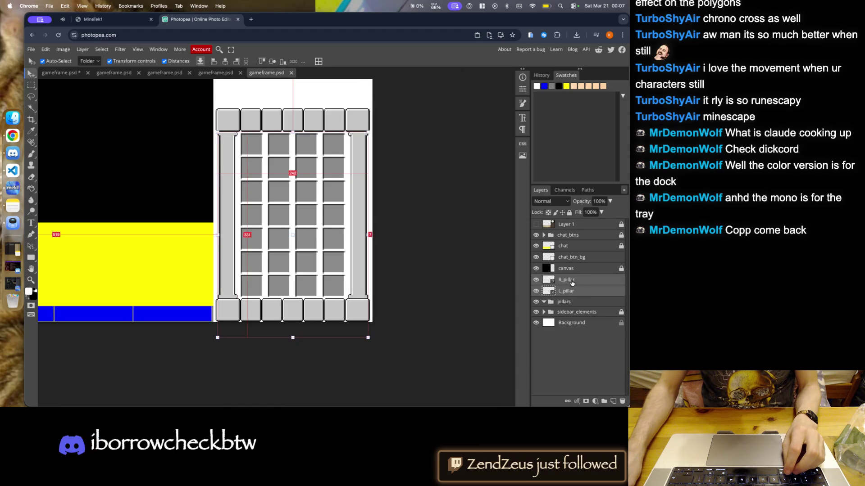
drag(572, 283, 598, 315)
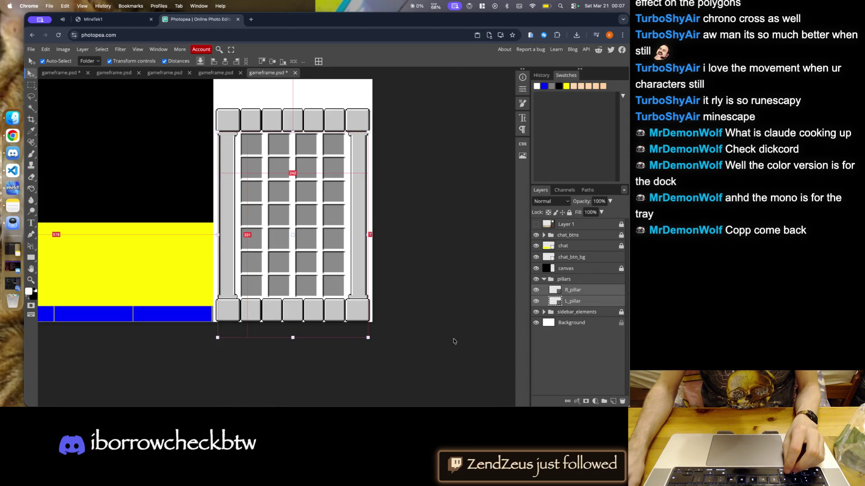
click(549, 281)
click(544, 279)
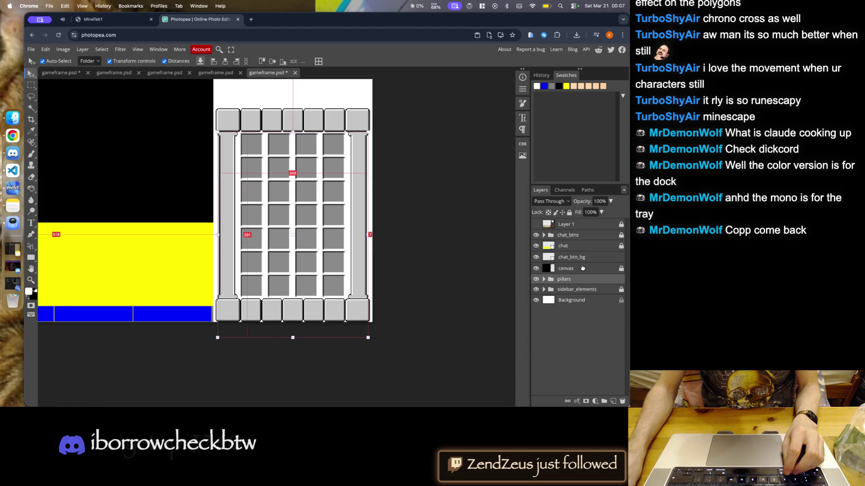
key(ctrl+minus)
key(ctrl+minus)
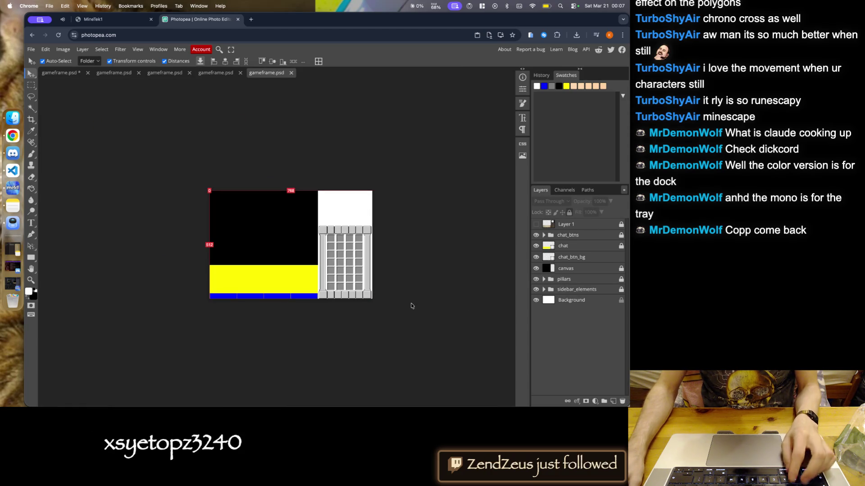
key(ctrl+s)
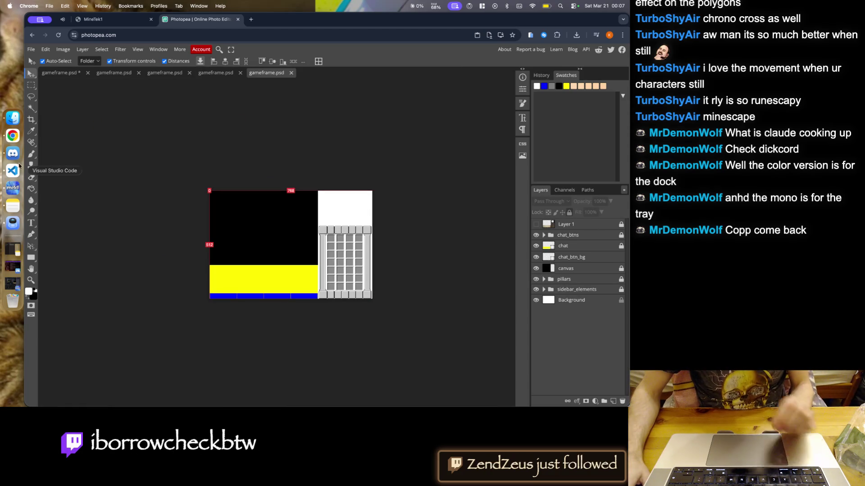
- Bring the Musi-next window forward and show its staged Source Control changes
right_click(12, 171)
click(68, 260)
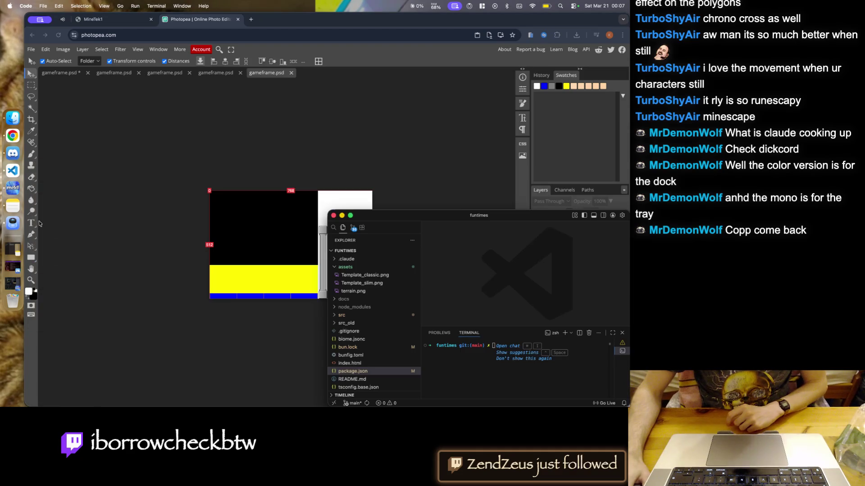
right_click(13, 170)
click(60, 268)
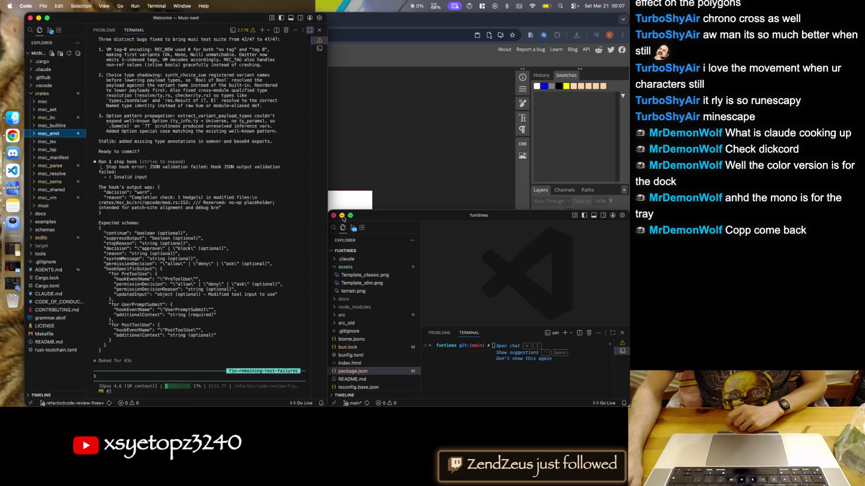
click(342, 217)
click(51, 32)
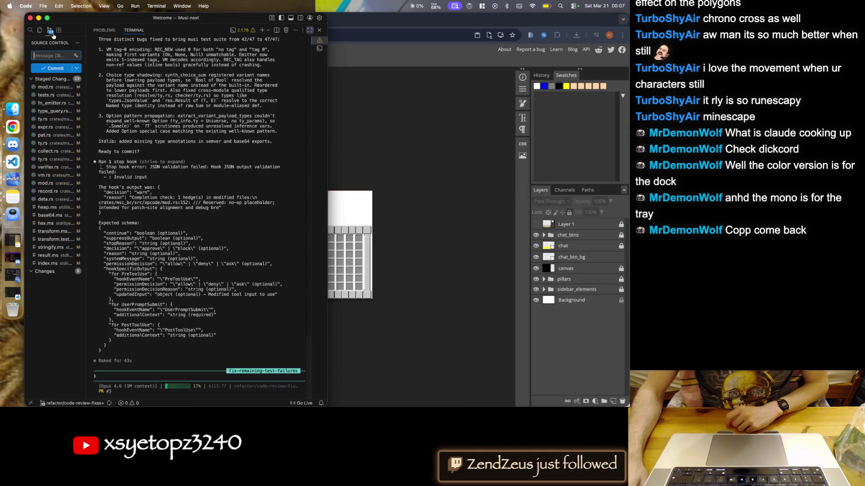
- Have the Claude terminal make the fix(sema,vm) commit, check mod.rs line 152, then return to Photopea
text(commit)
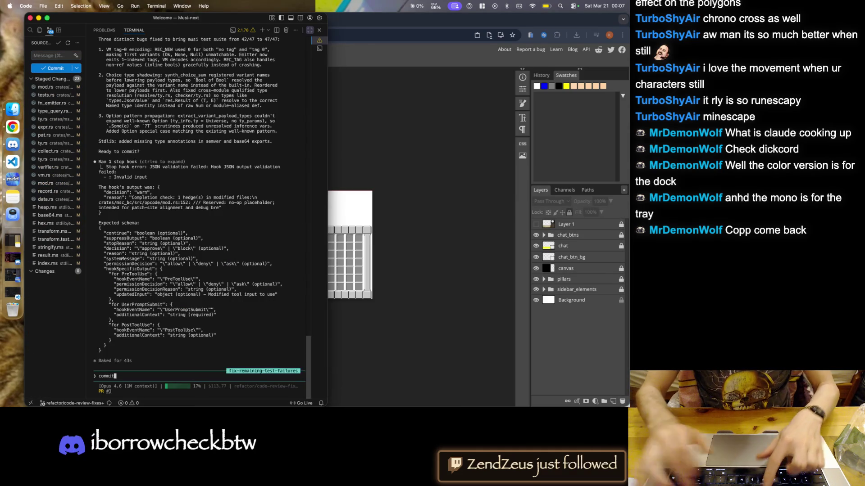
key(Return)
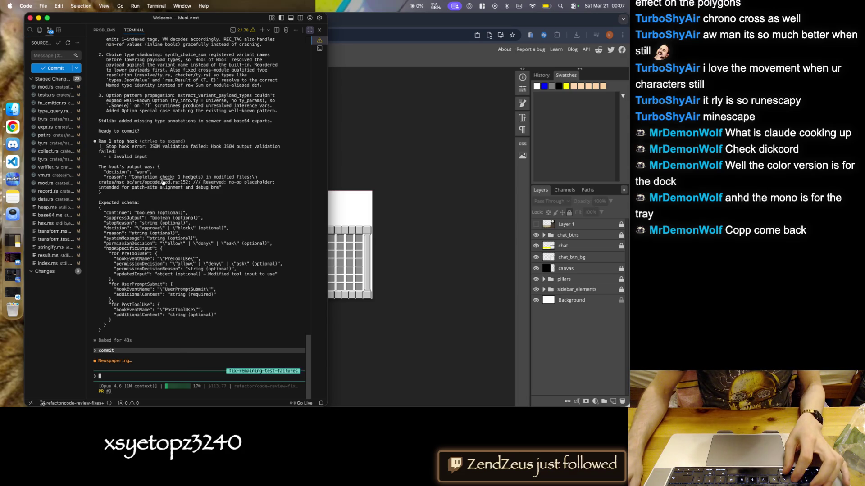
super+click(171, 184)
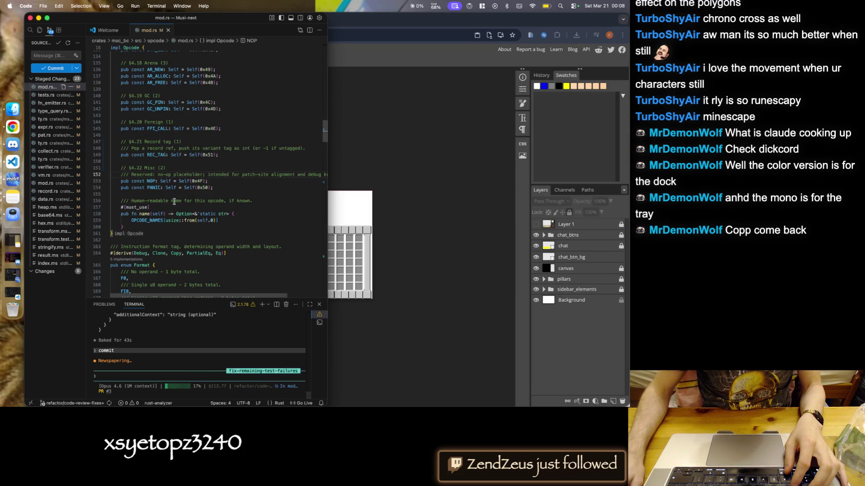
click(147, 187)
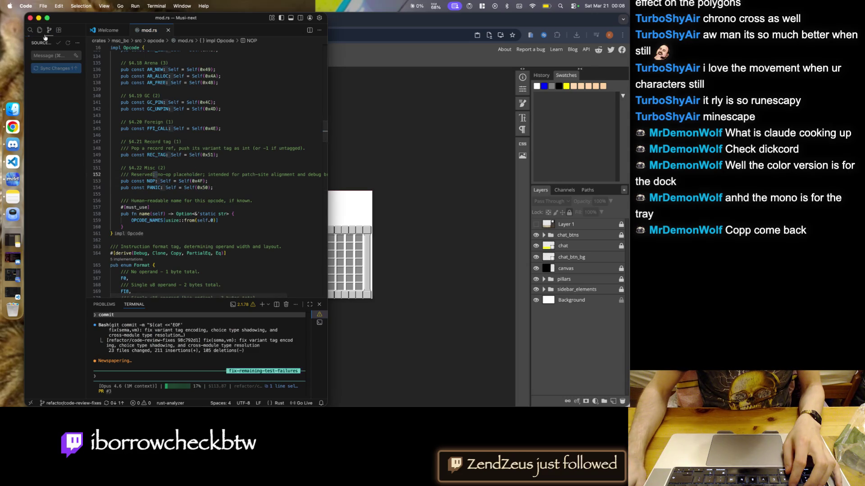
key(super+Tab)
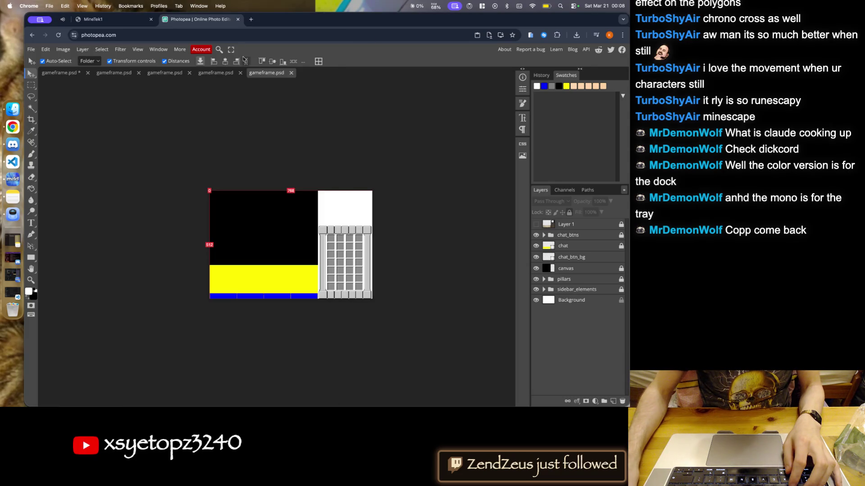
- Open the musi-lang/musi repository's pull requests on GitHub in a new tab
click(251, 19)
text(gi)
key(Return)
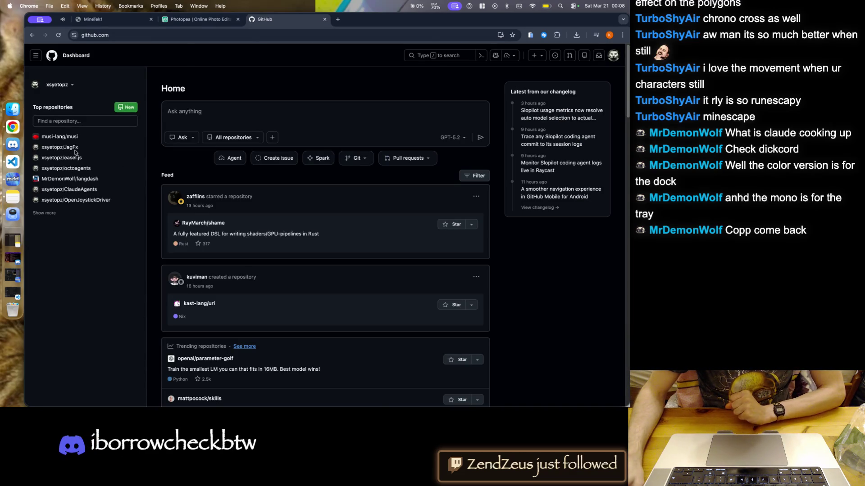
click(69, 138)
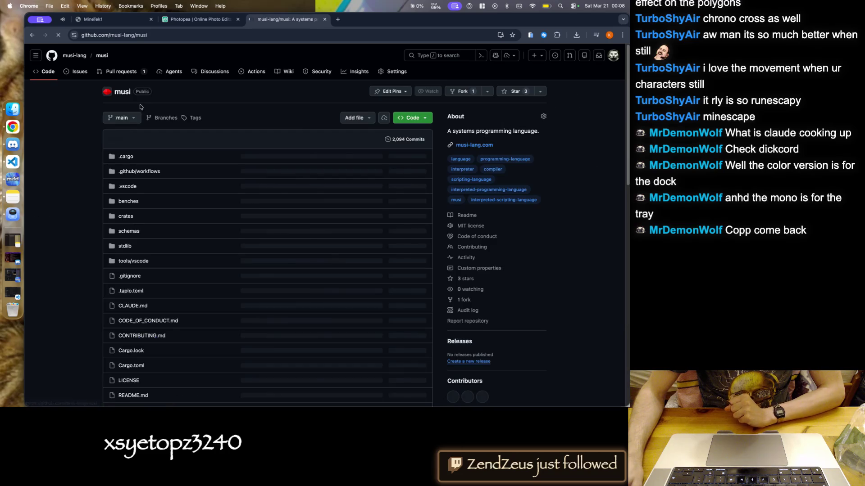
click(110, 72)
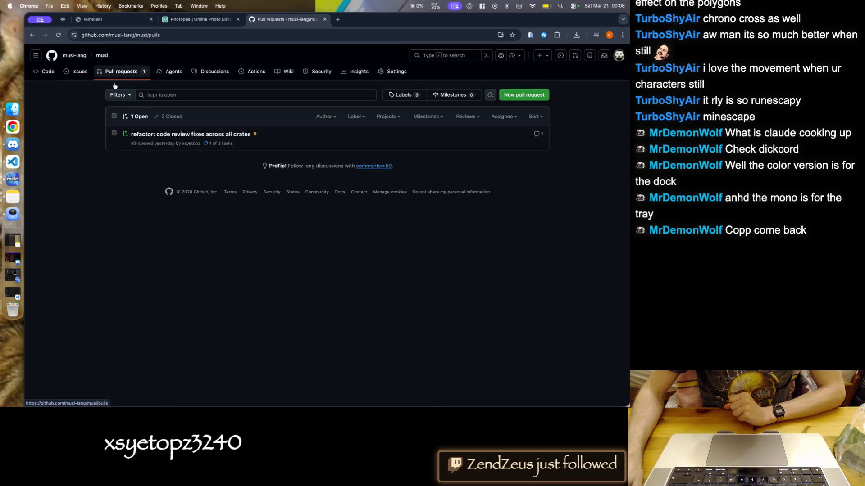
- Open CI run #46 for the code review fixes PR and view the Musi stdlib tests job
click(255, 135)
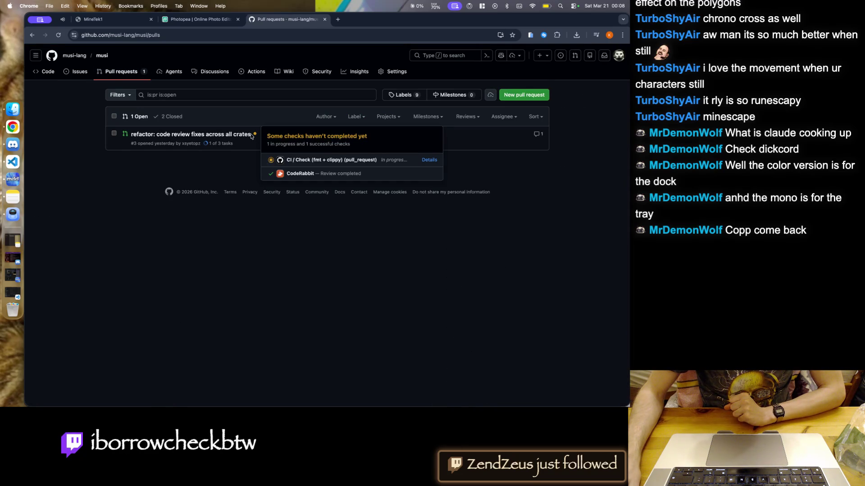
click(436, 160)
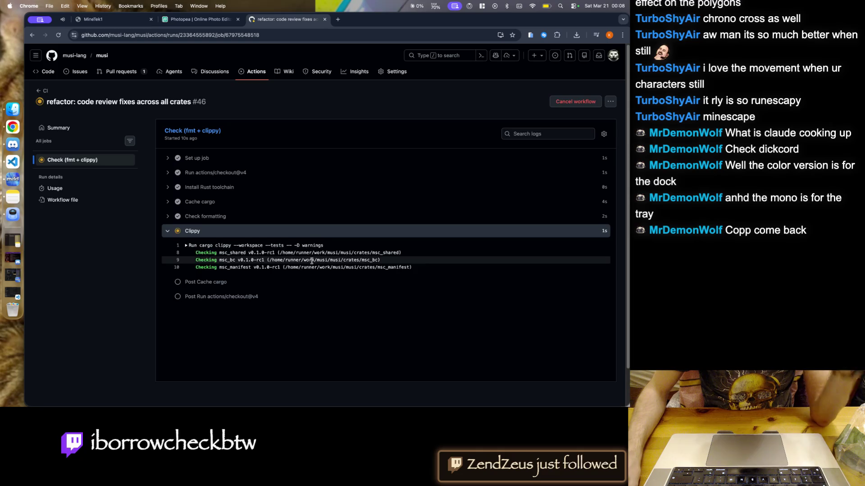
scroll(312, 261, down, 3)
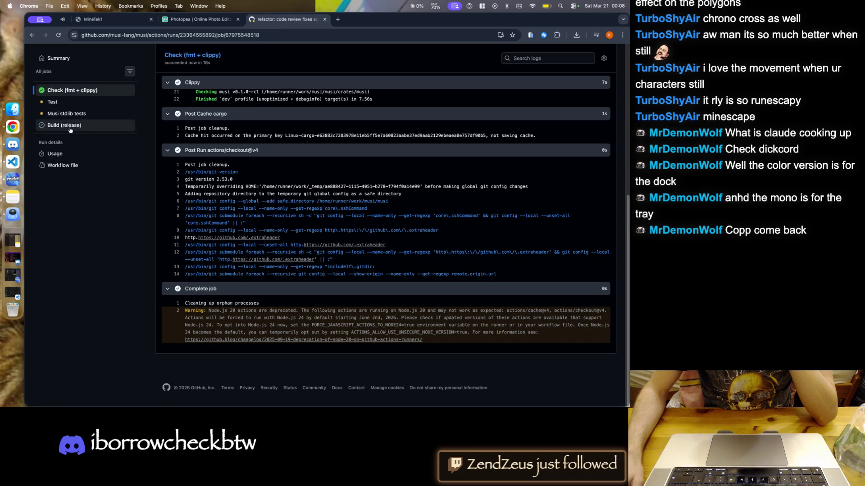
click(67, 114)
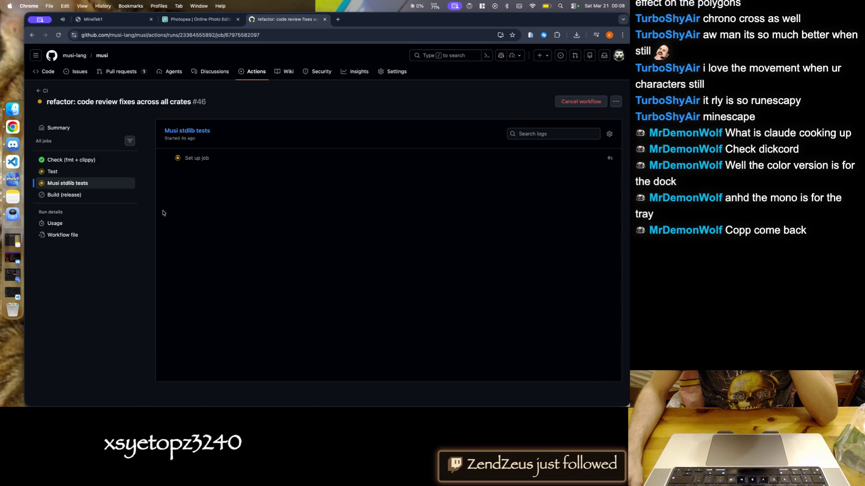